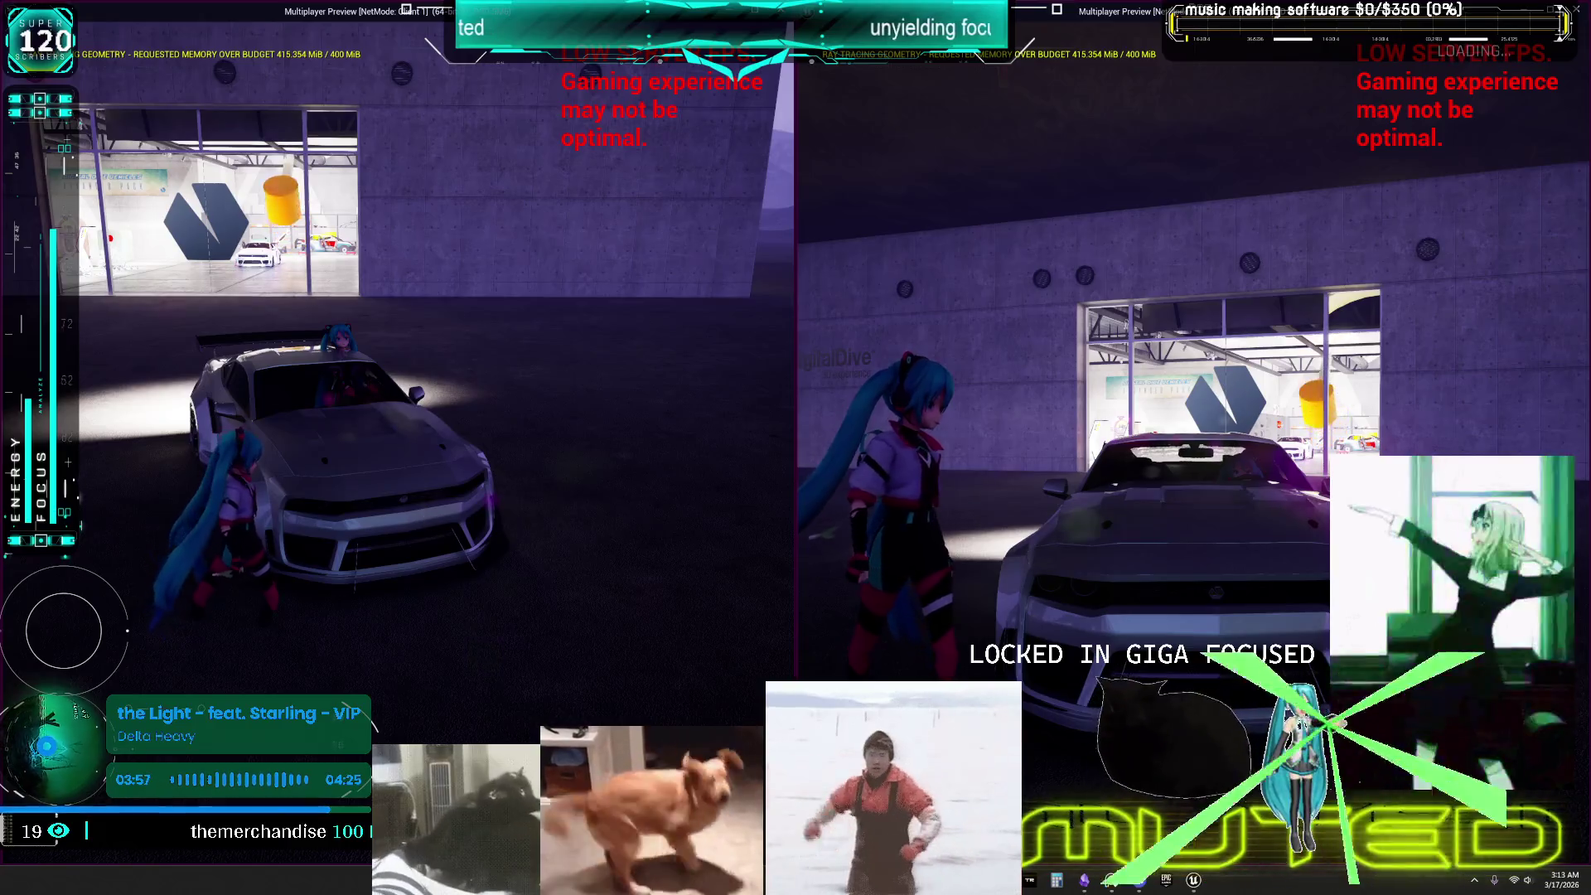
In the left client, jump the anime character onto the sports car's roof and move across it.
left_click(563, 527)
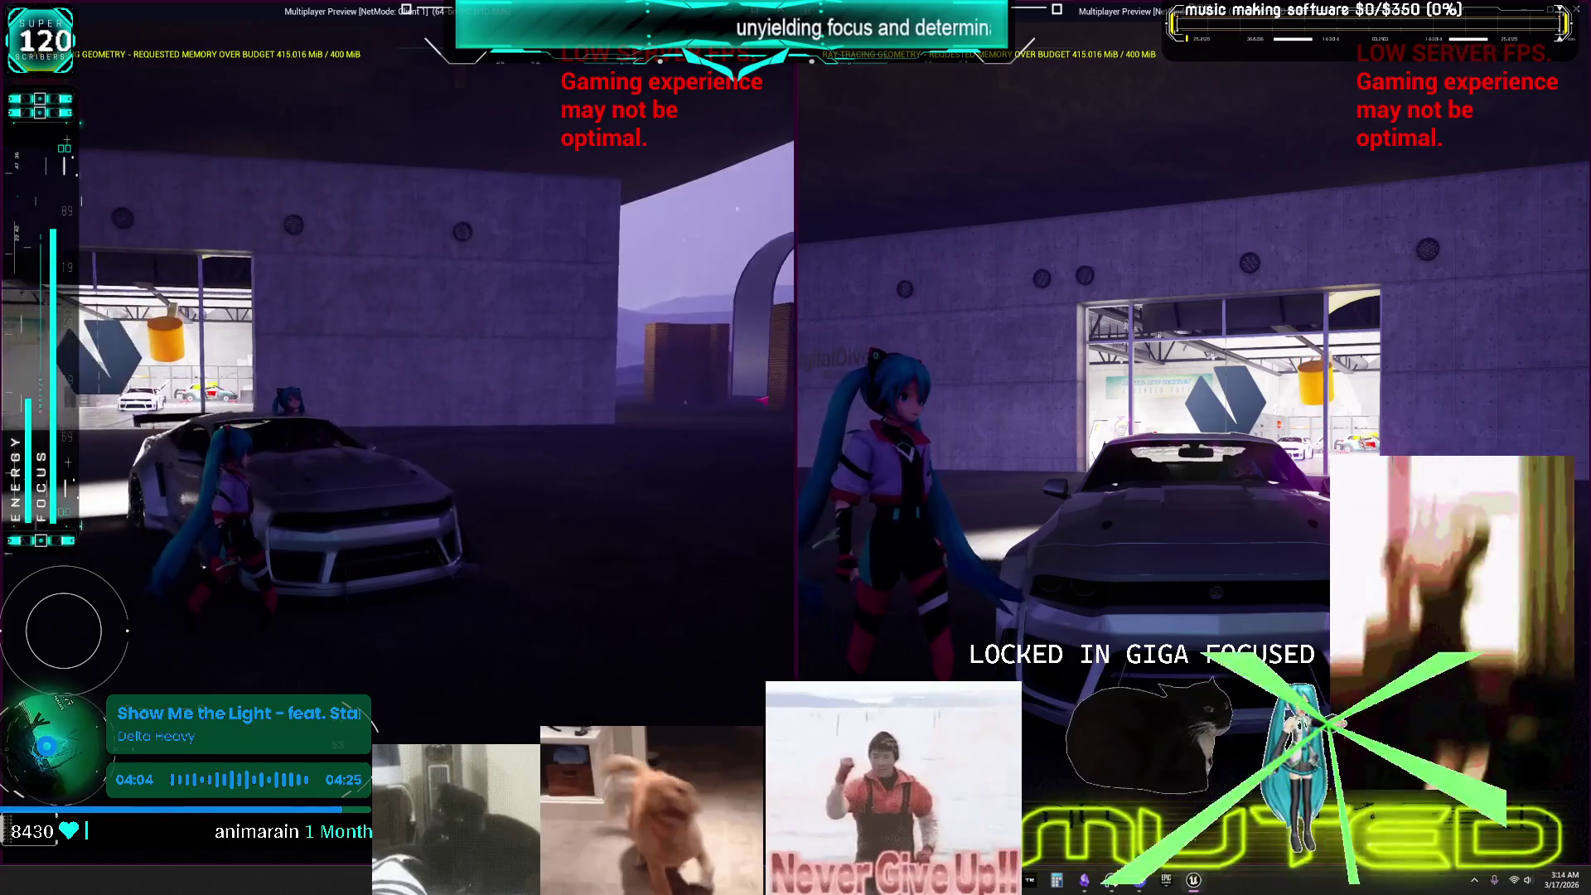
key("space")
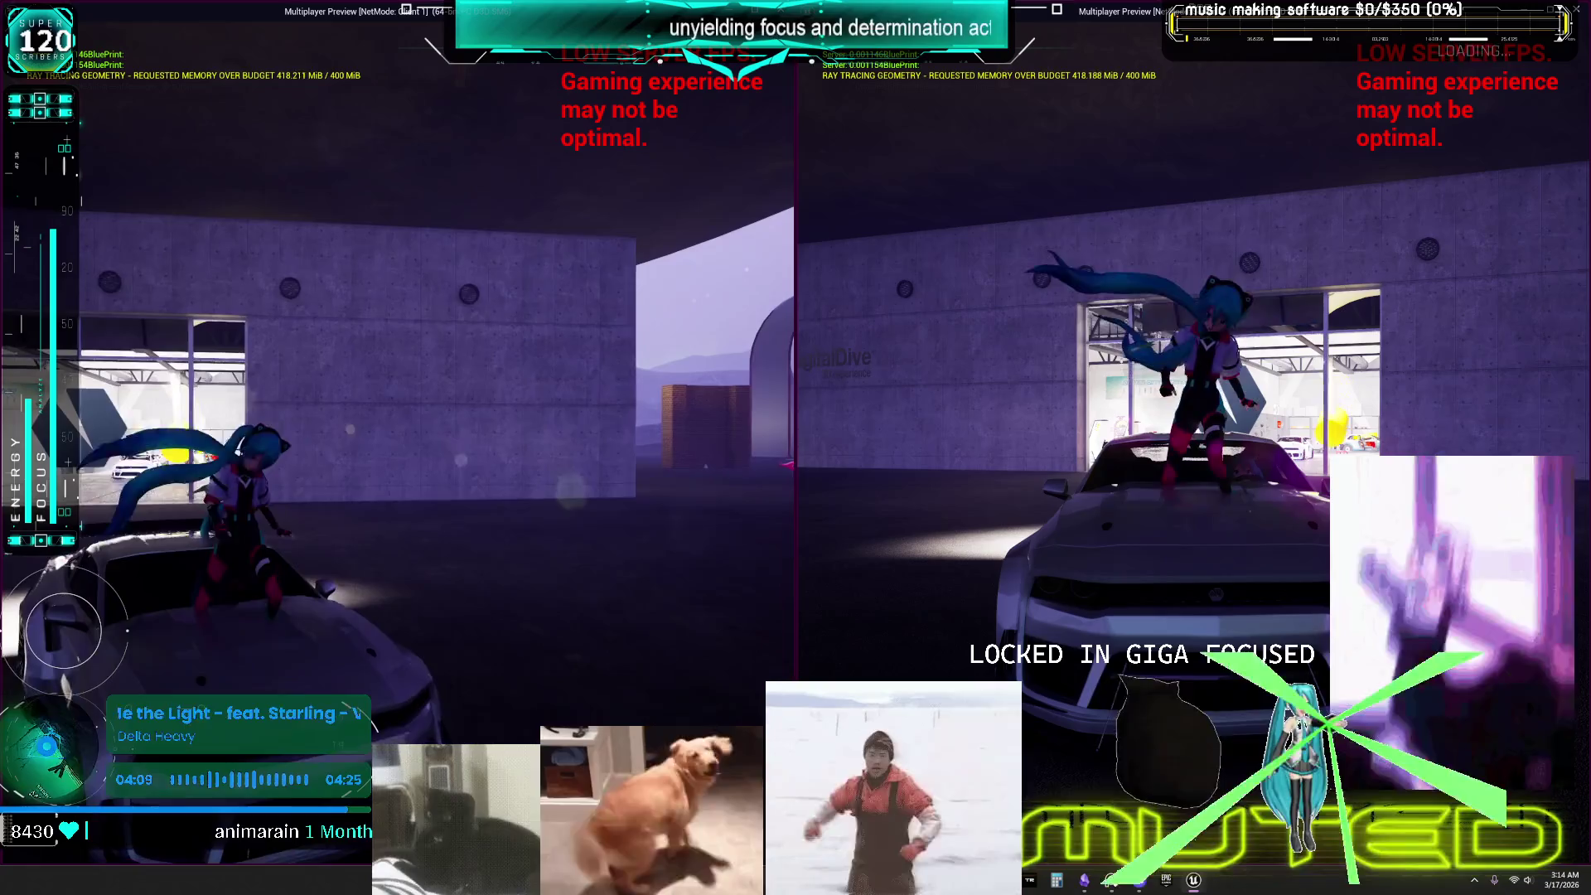
key("space")
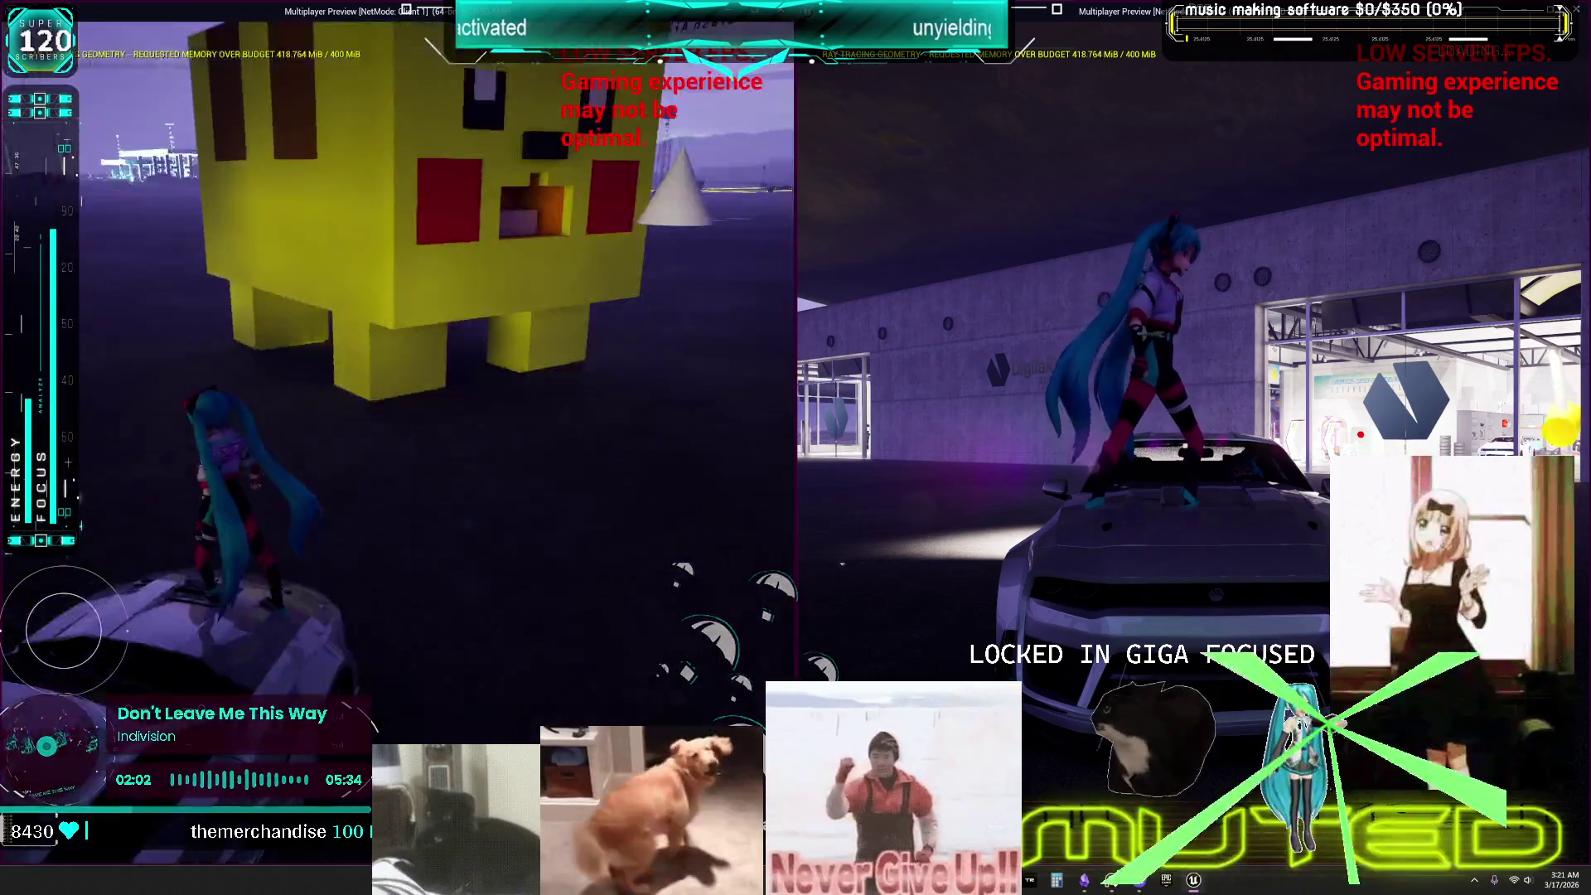
Jump the character off the car roof to the ground.
key("space")
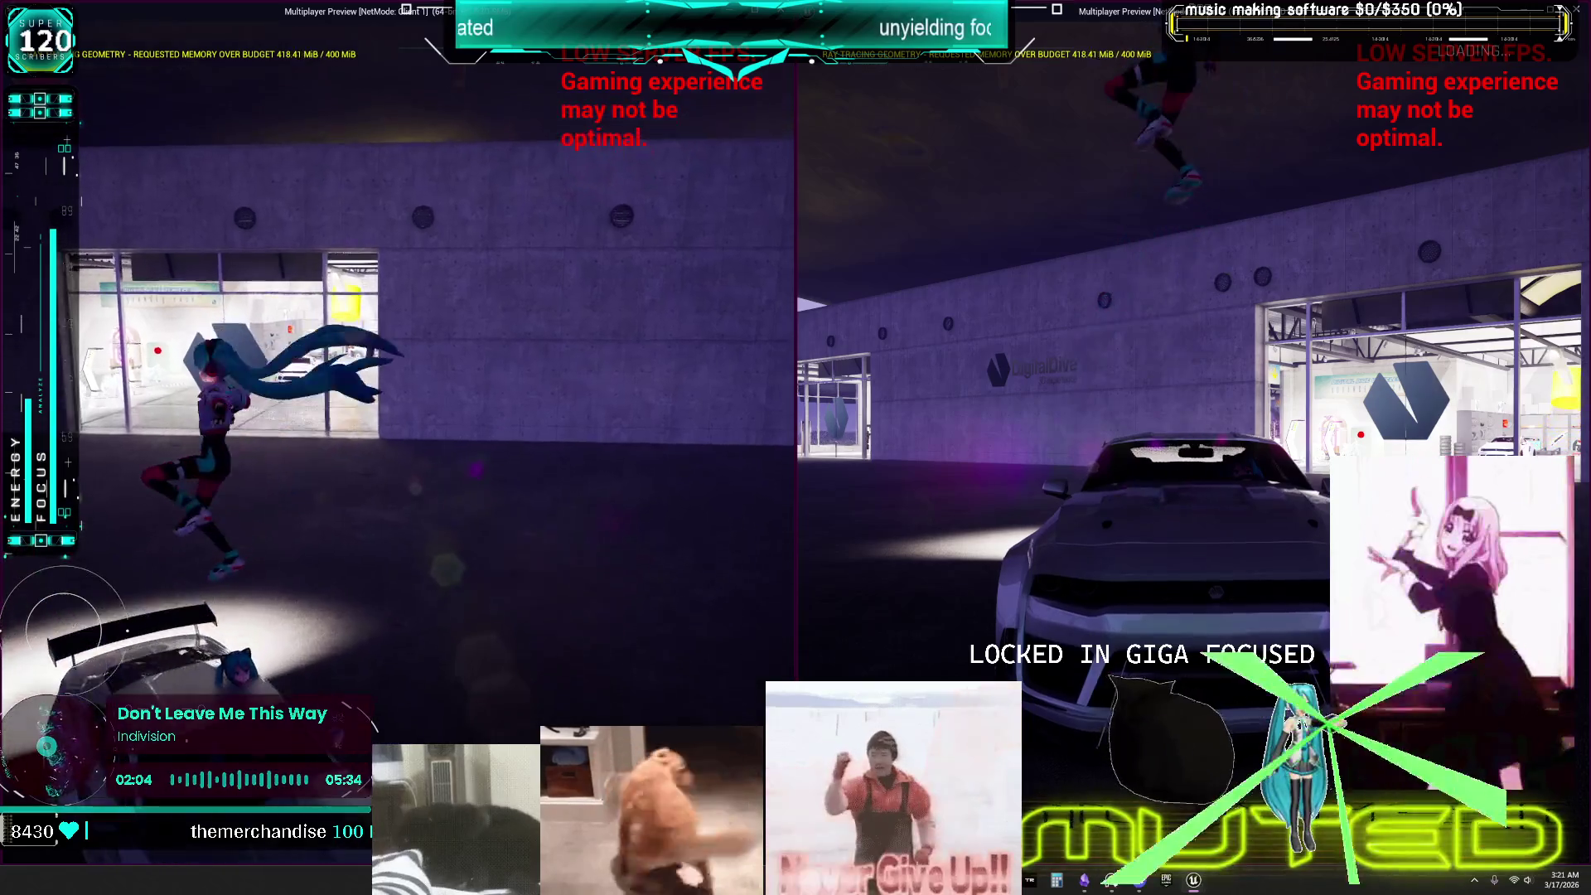
Run the character through the lit showroom and out to the loops area, facing the camera.
key("w")
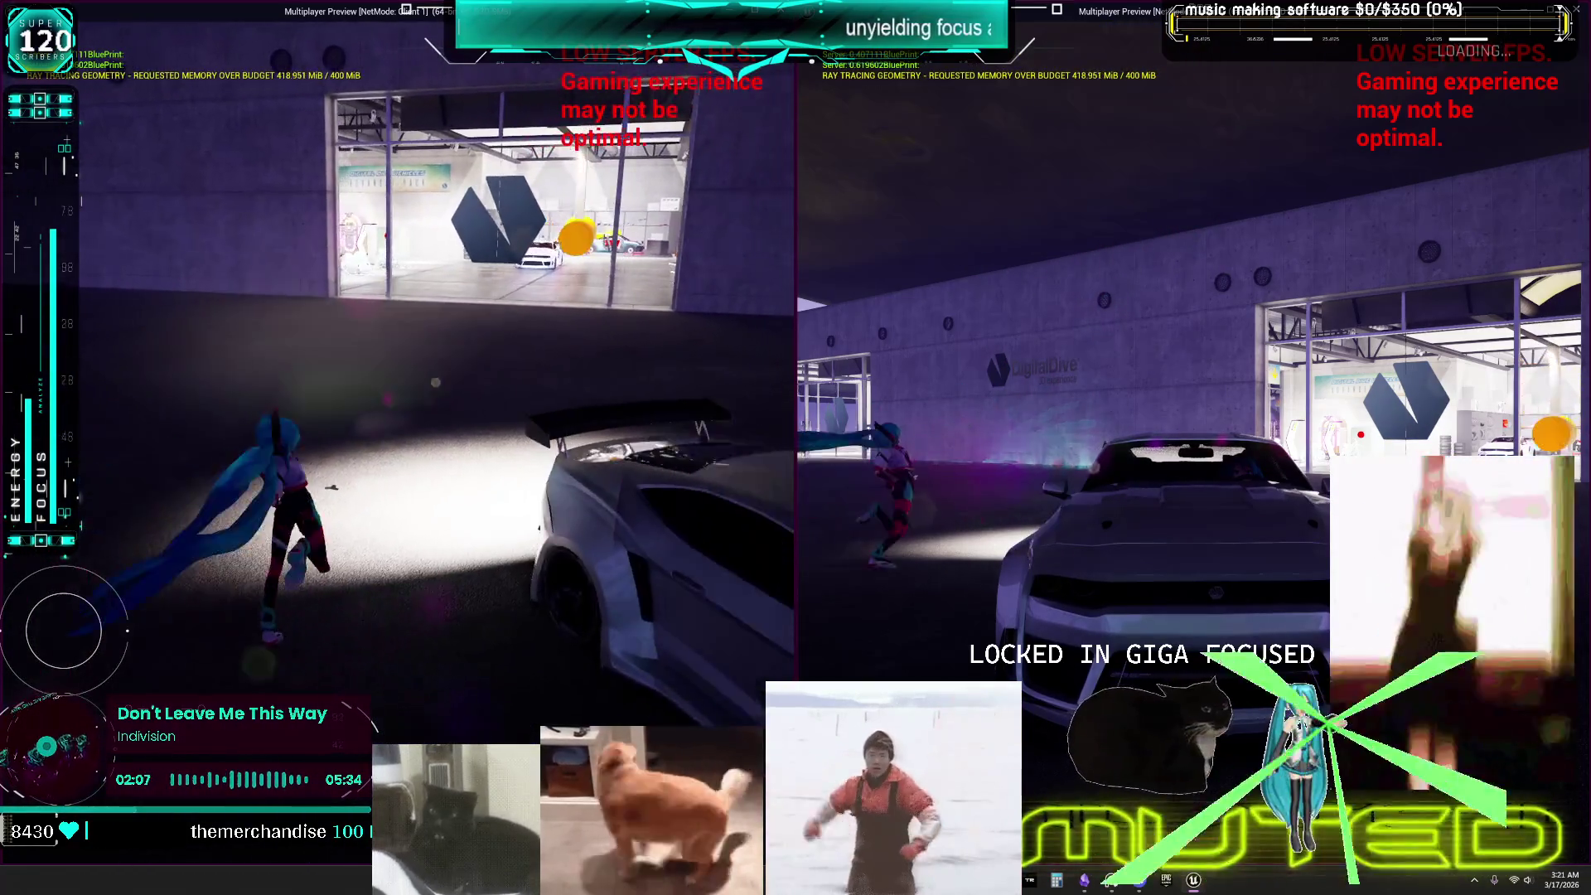
key("w")
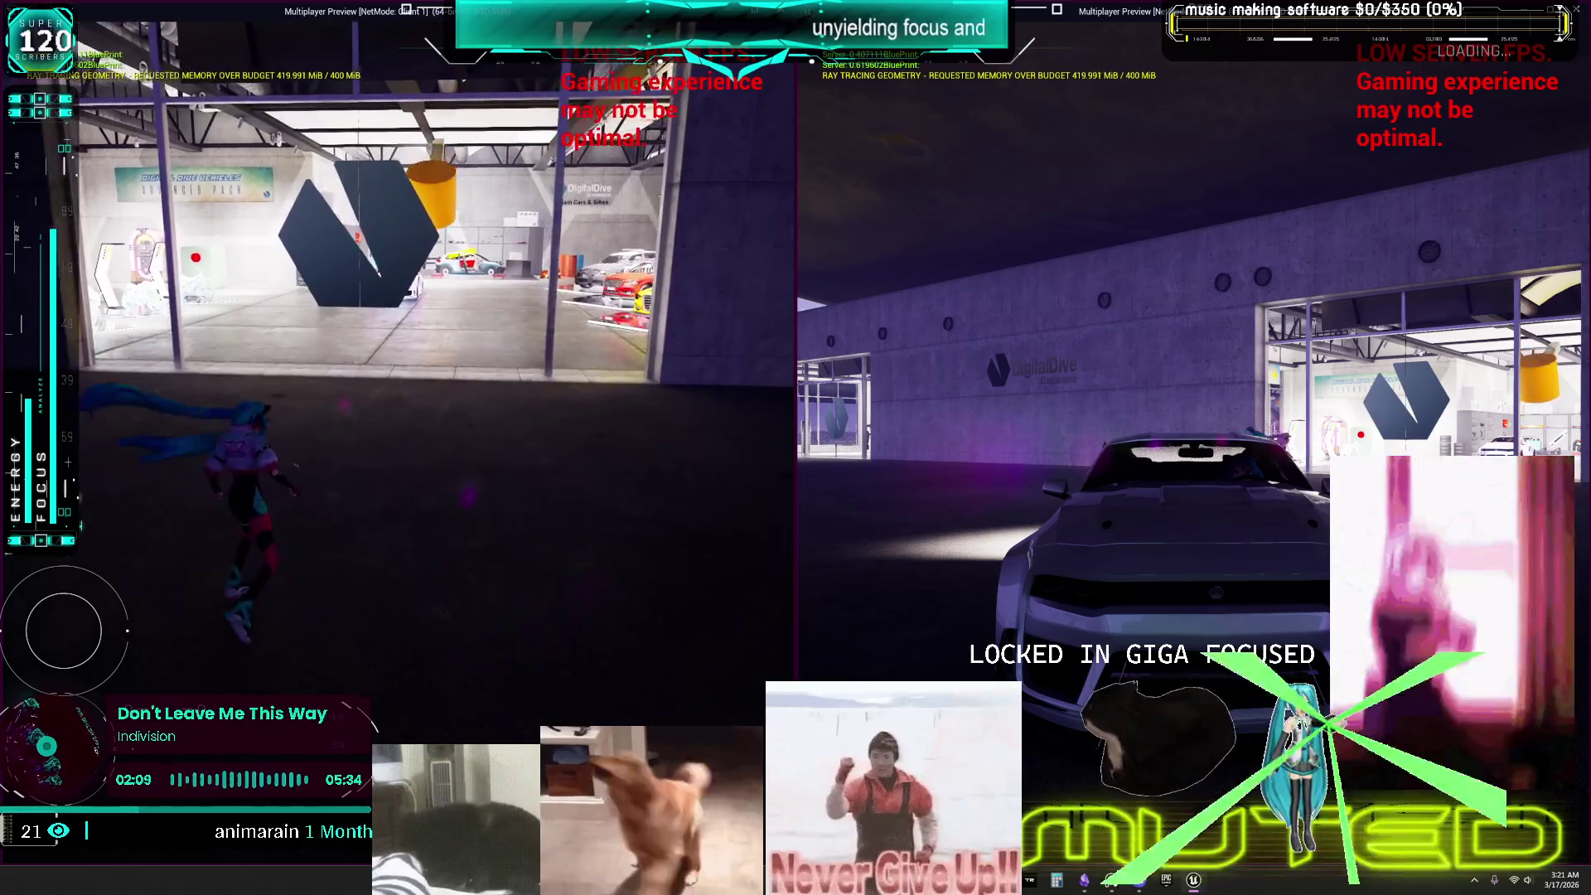
key("w")
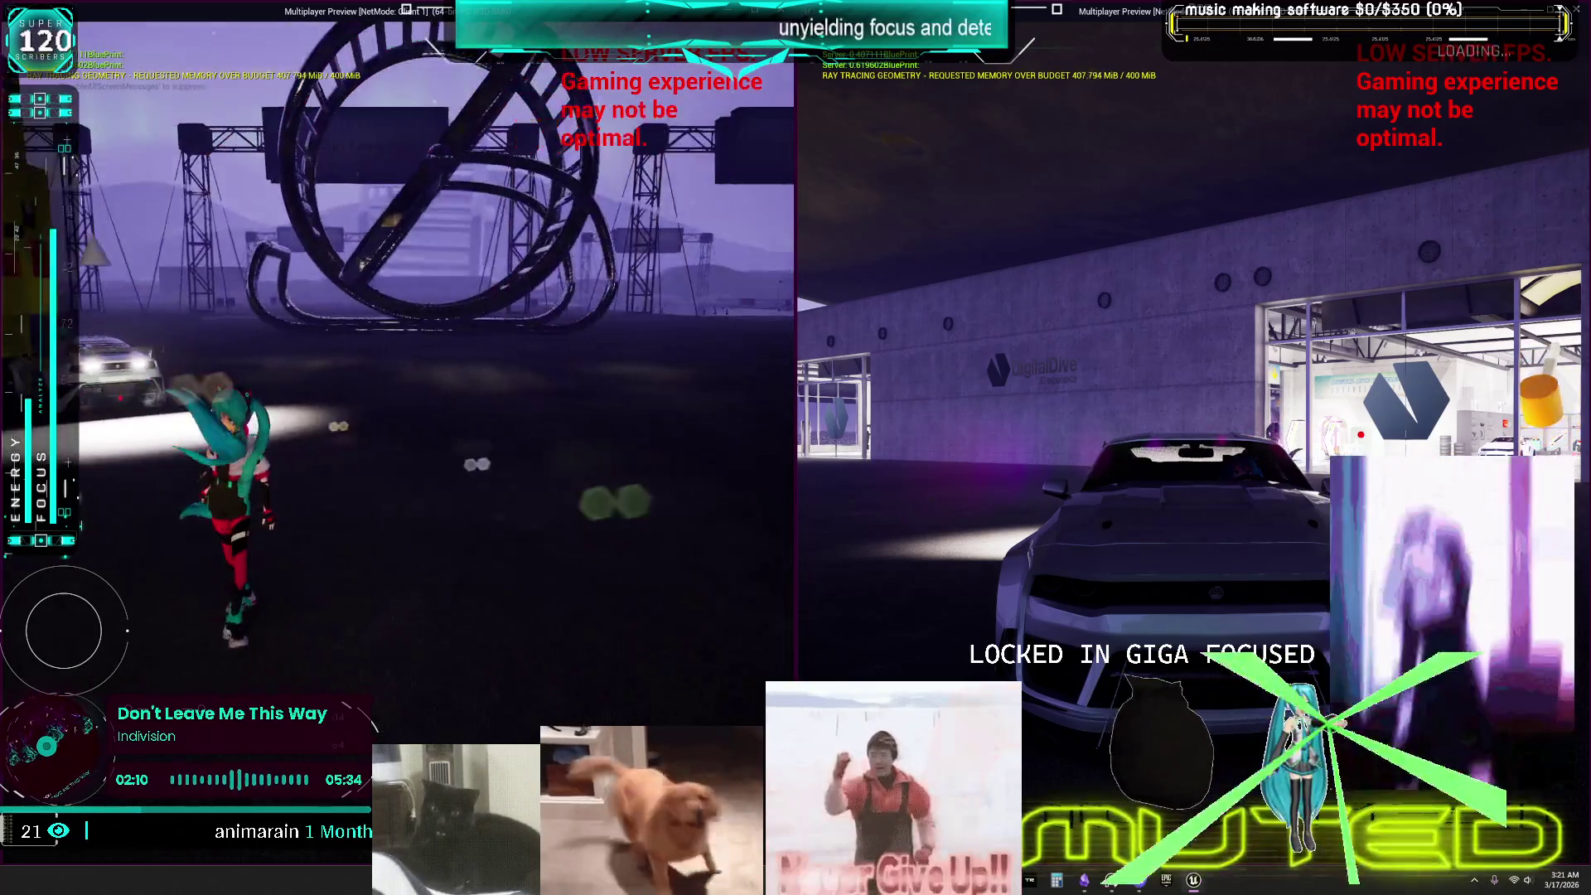
key("s")
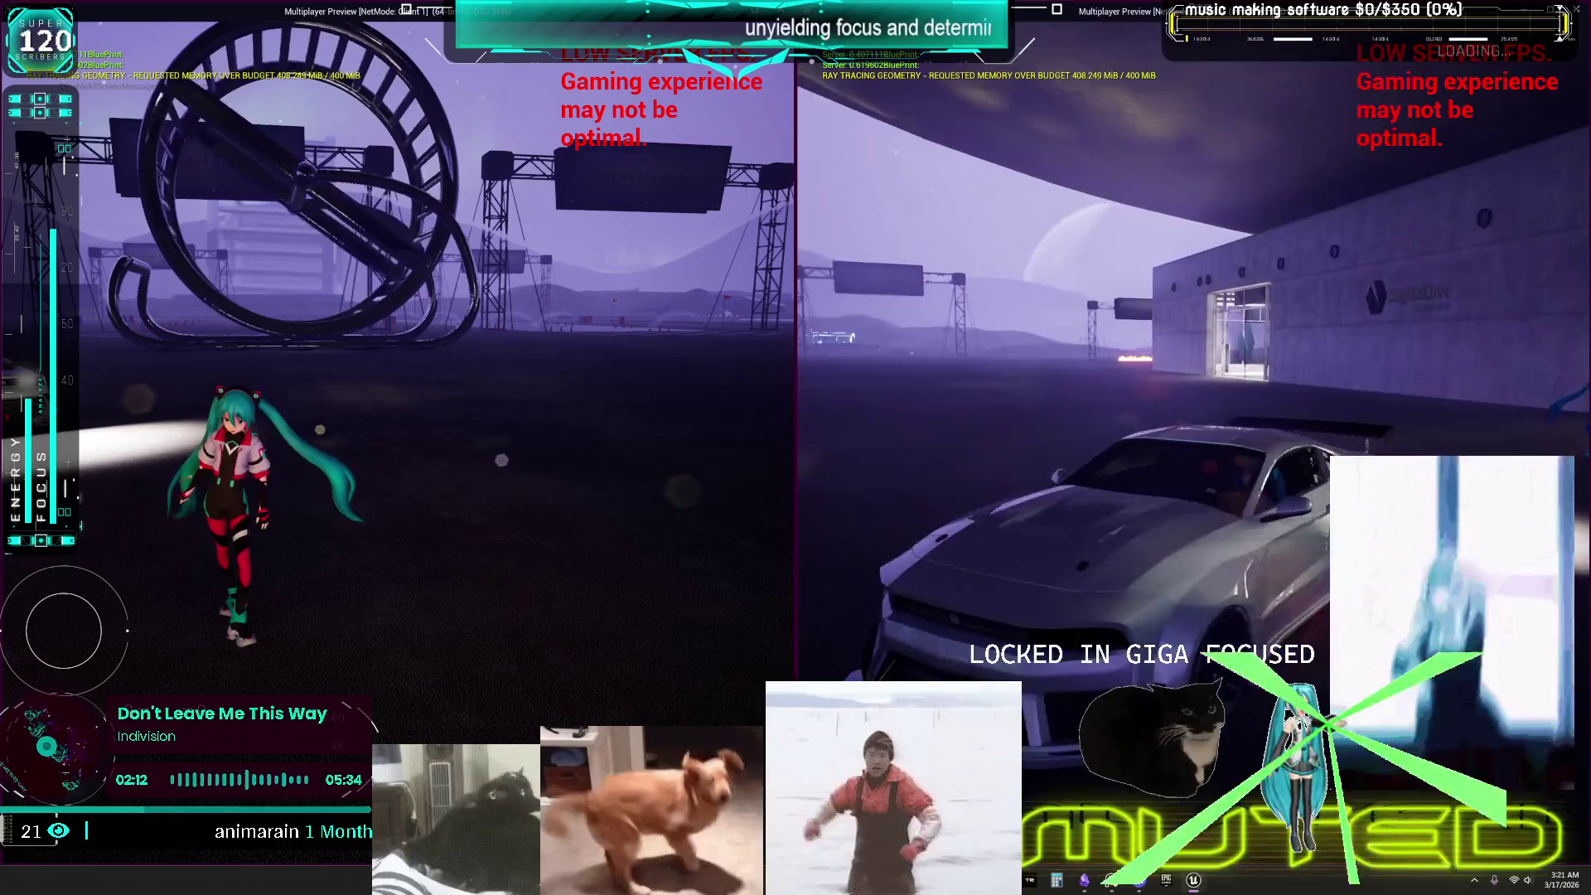
Circle the second client's sports car outside, then drive it into the garage past the display cars.
key("w")
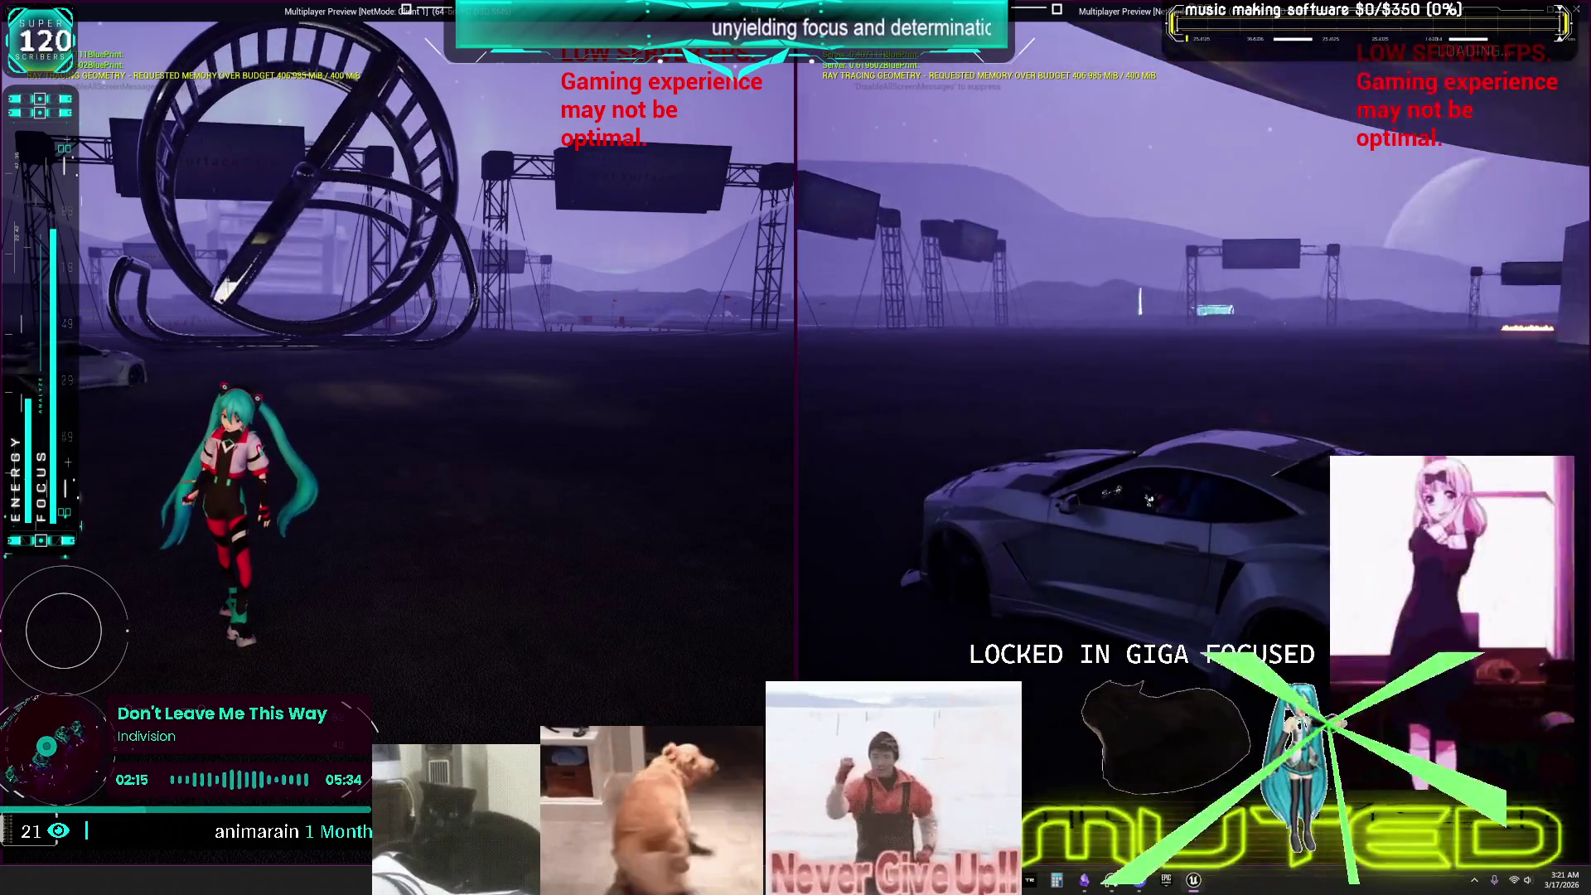
key("w")
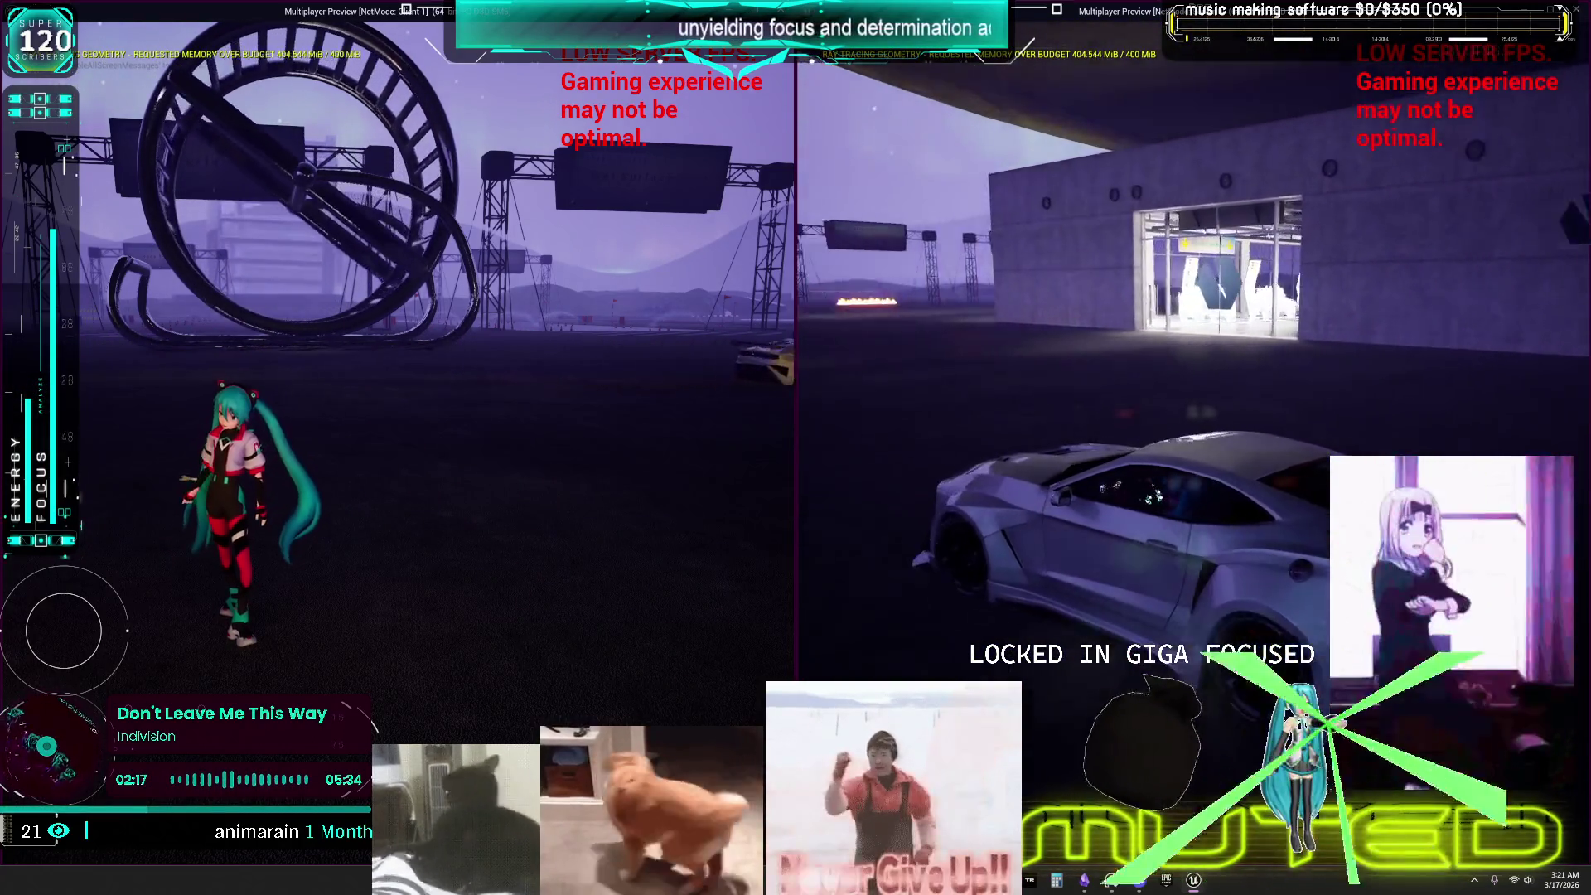
key("a")
key("a")
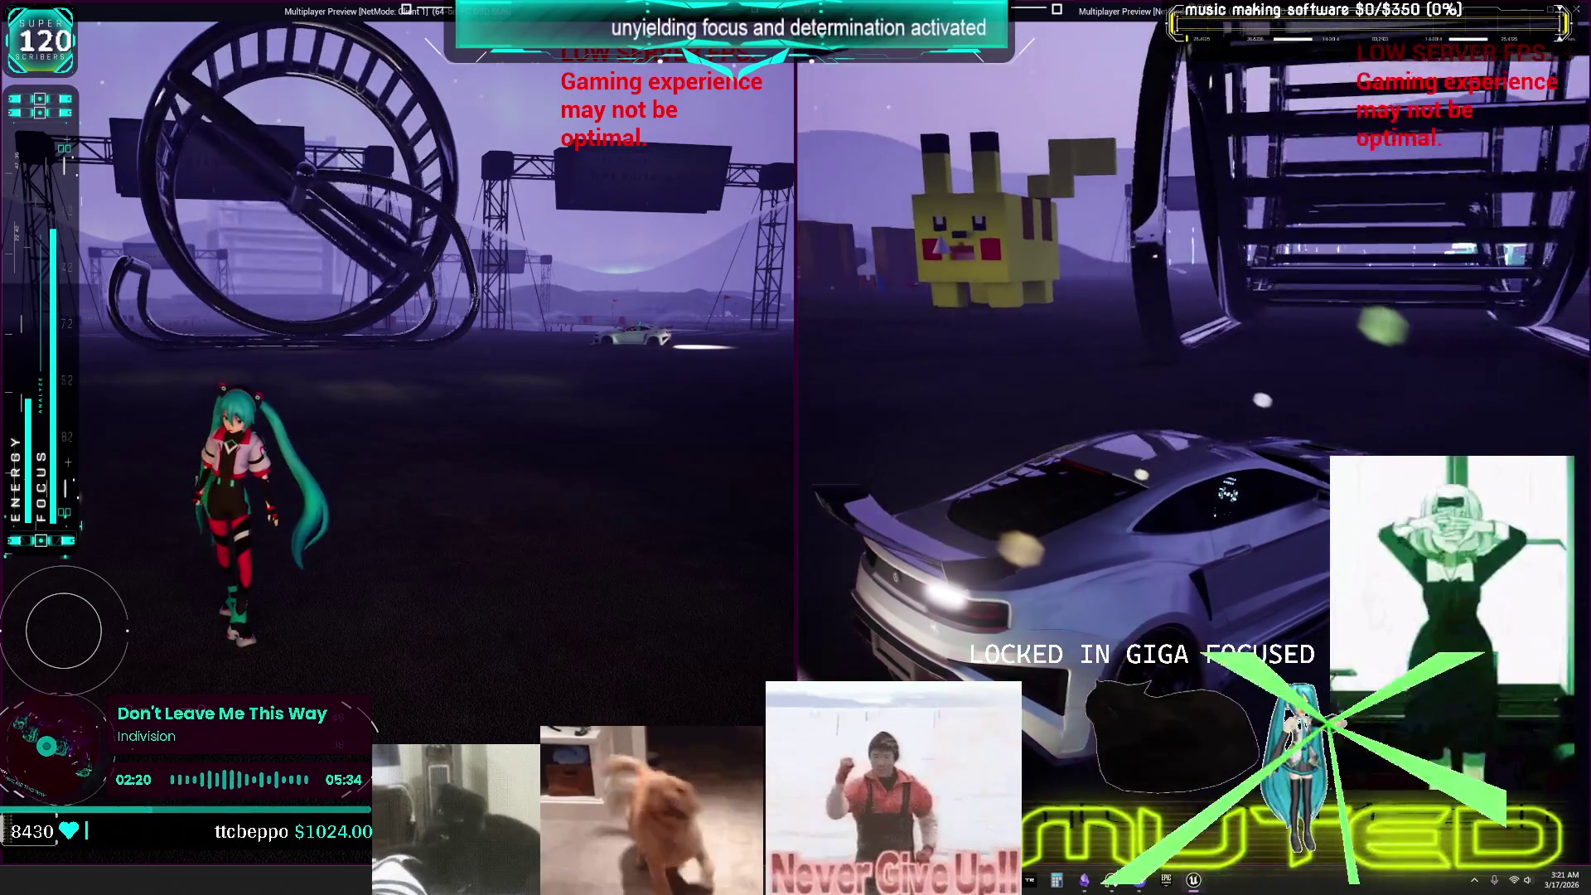
key("a")
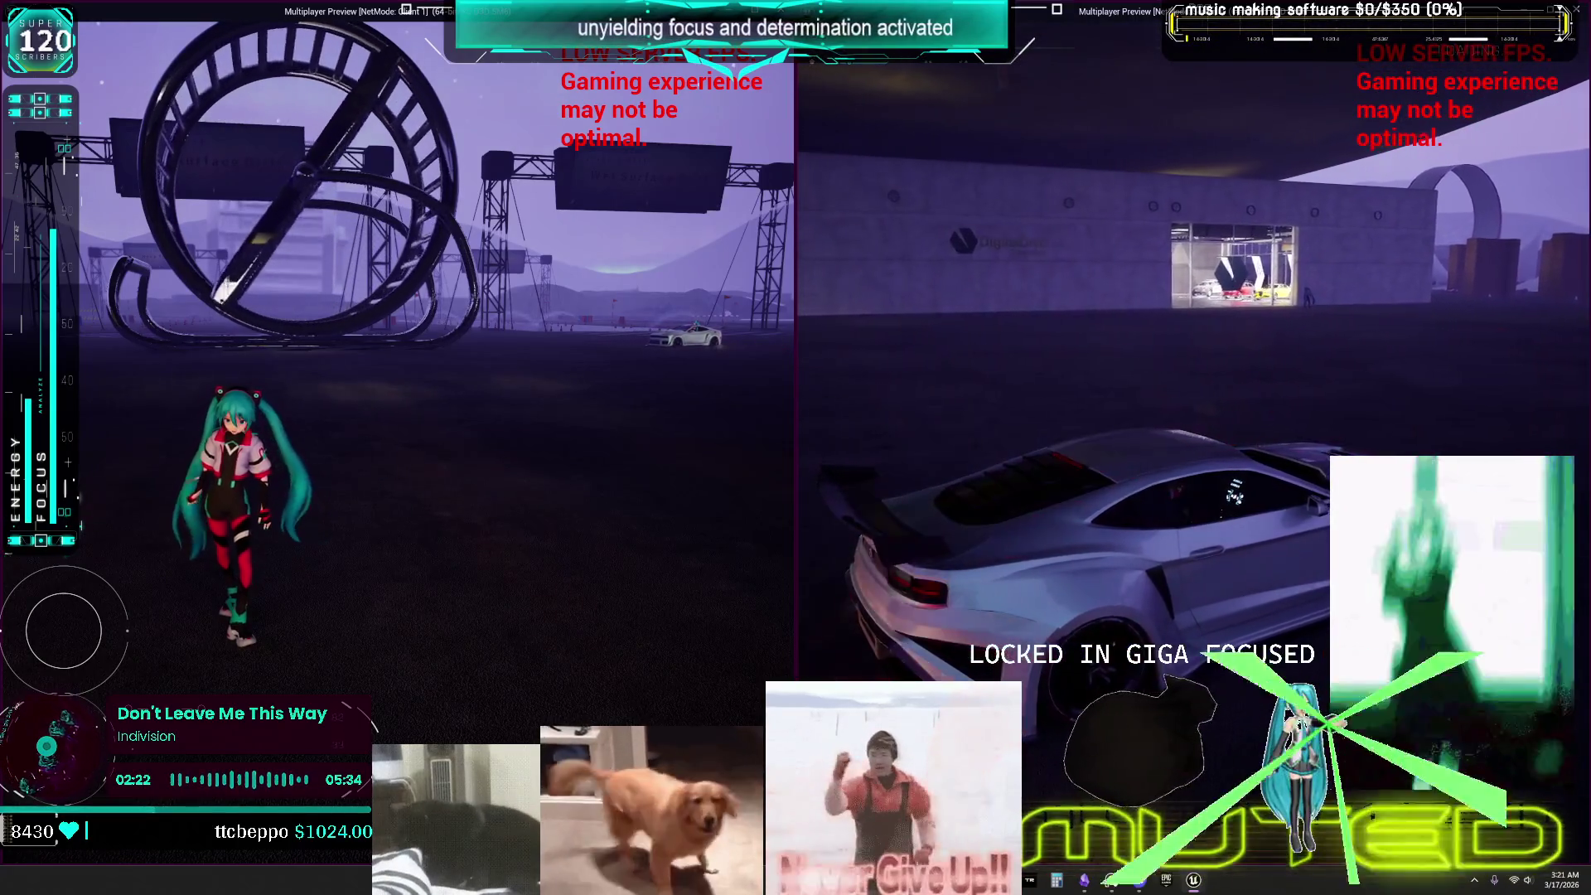
key("a")
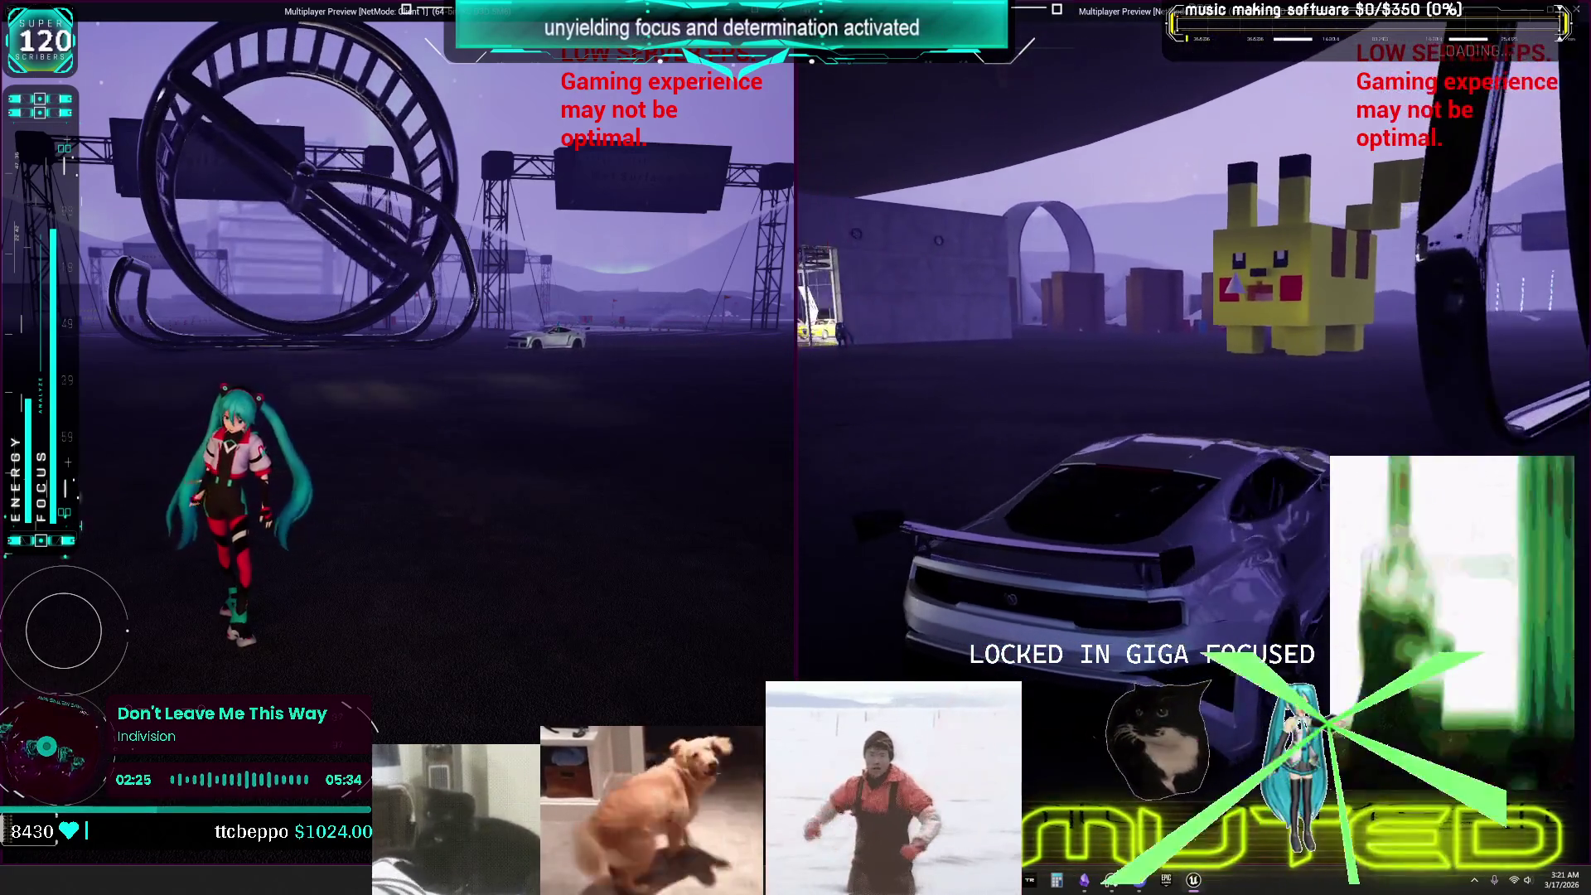
key("a")
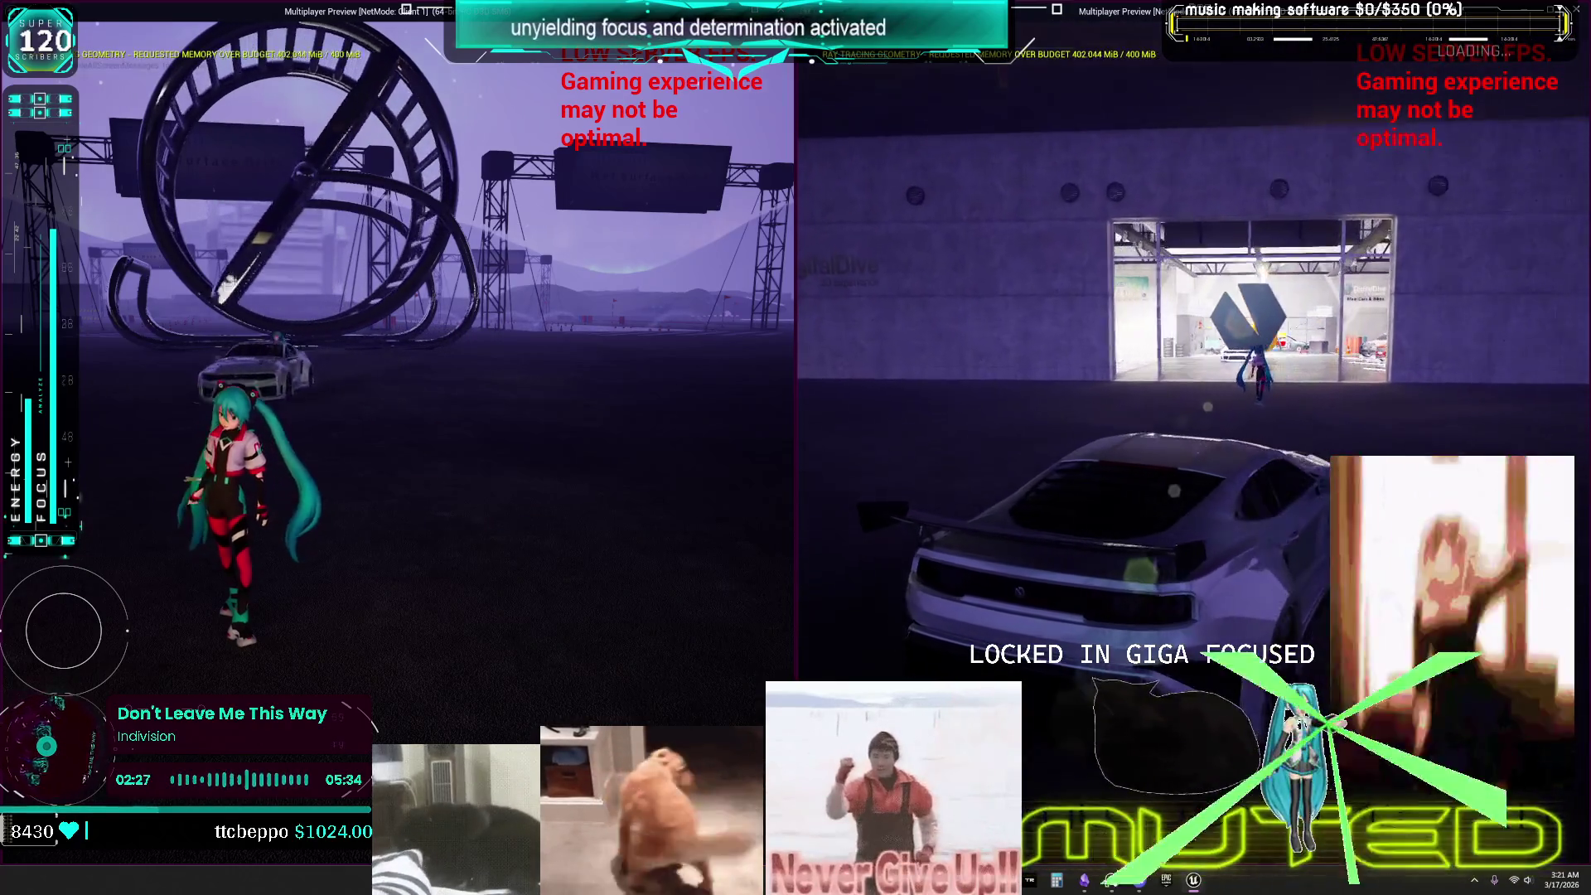
key("w")
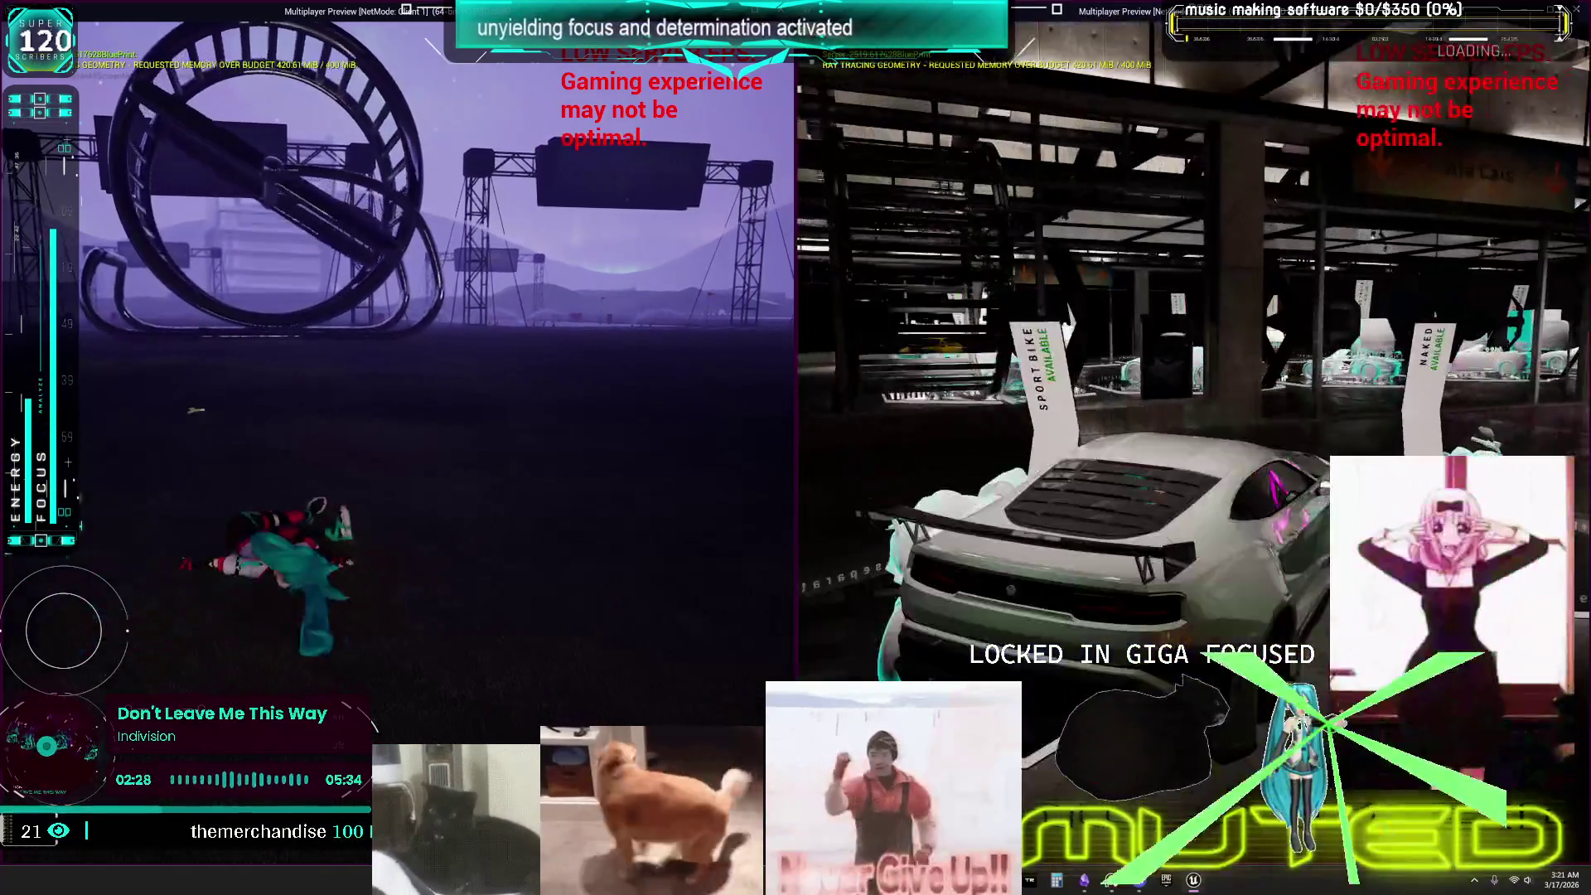
key("w")
key("w")
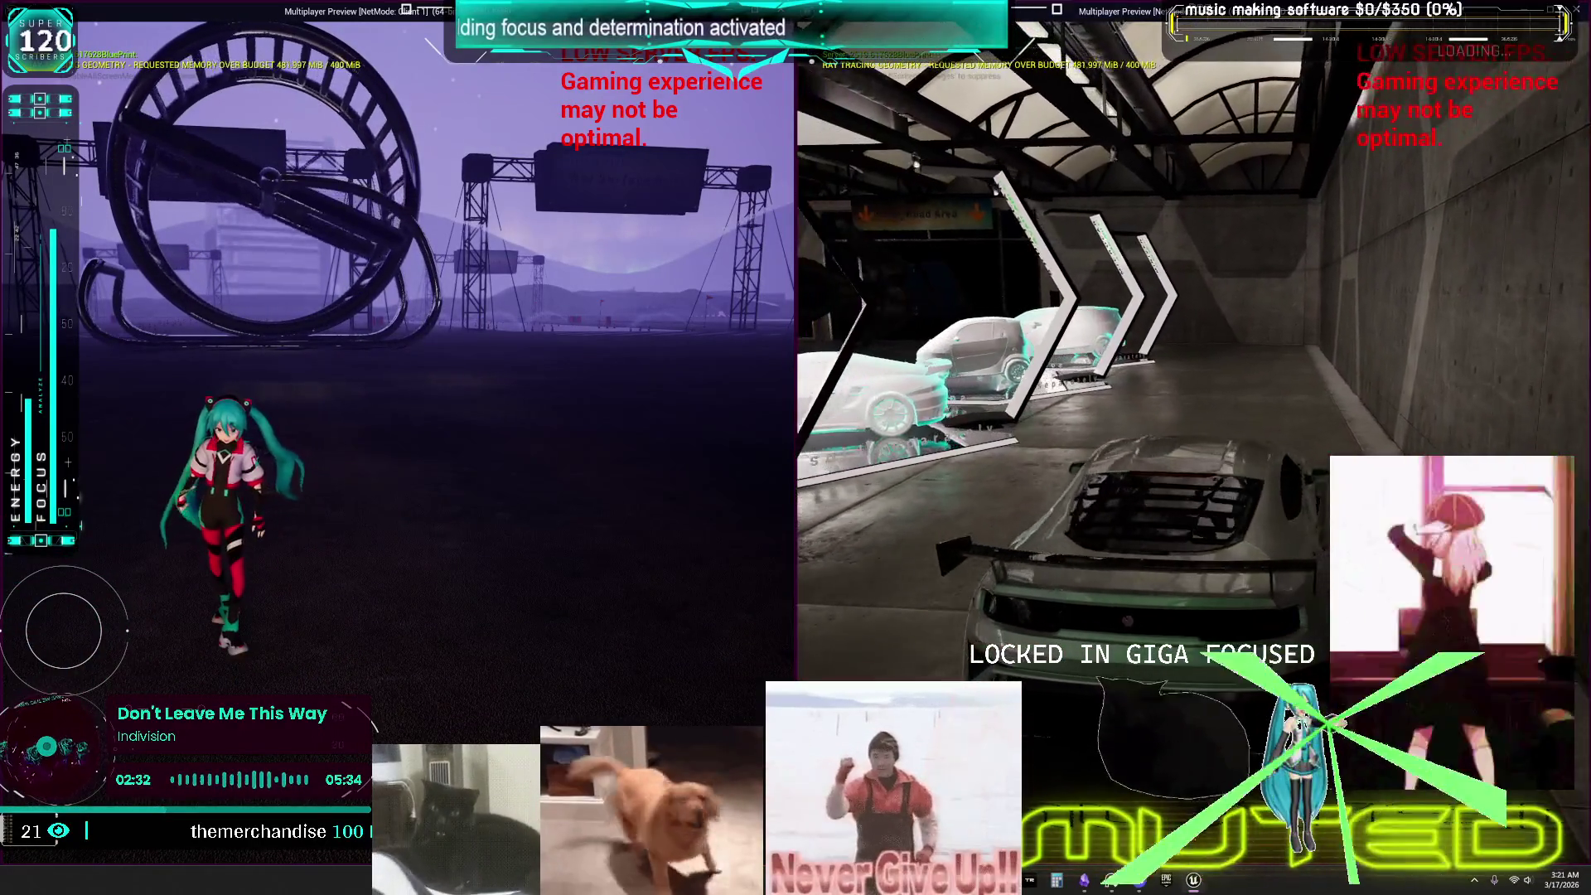
Drive the car past the arch and reverse it away from the concrete and lit walls.
key("w")
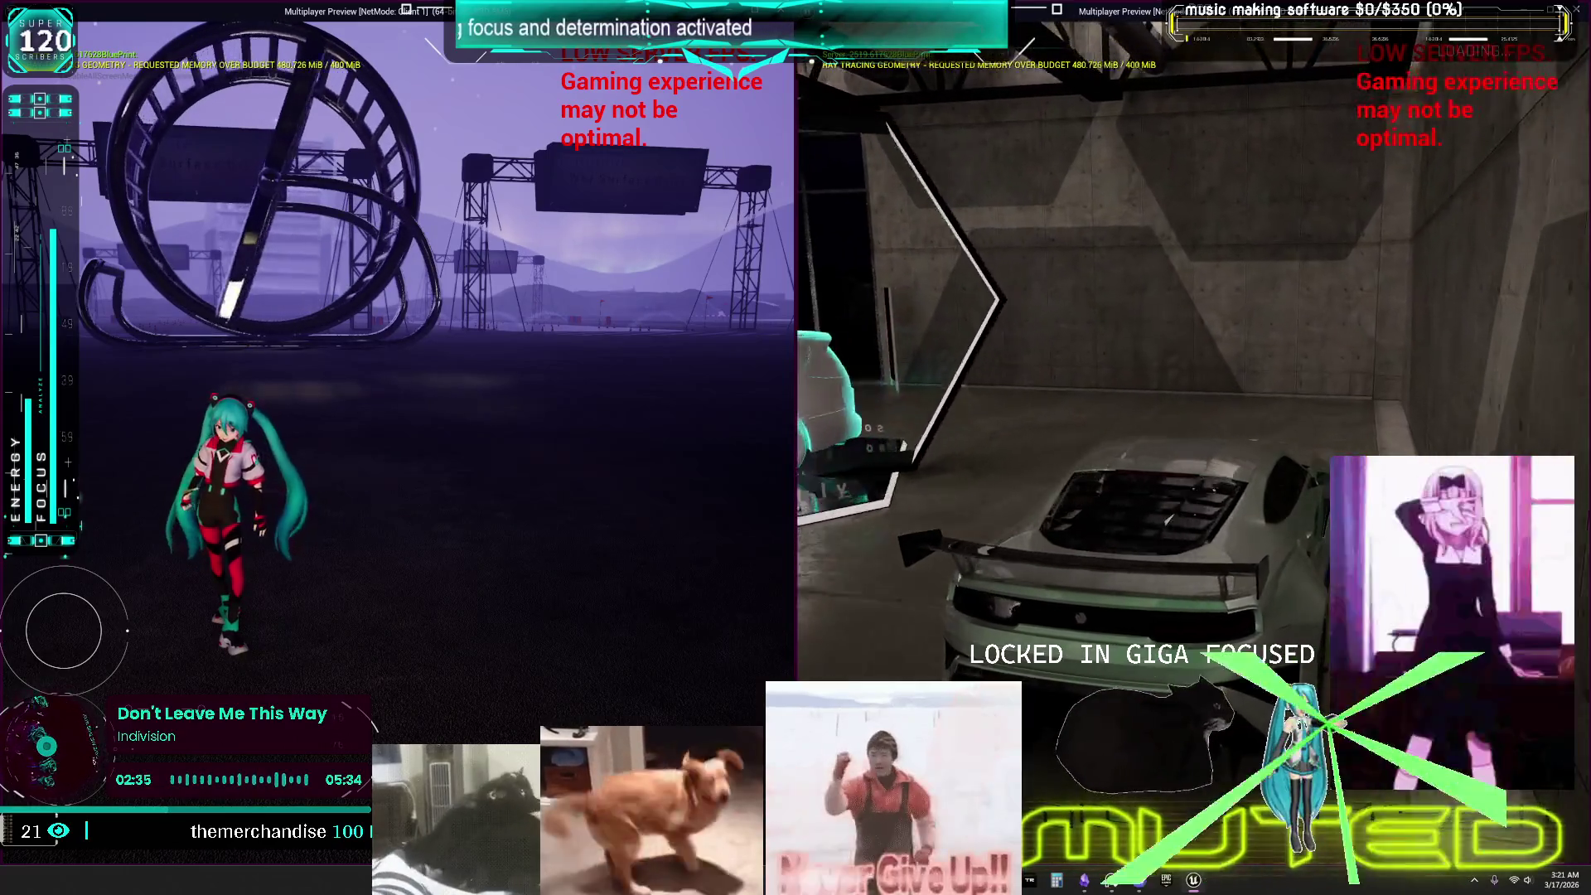
key("s")
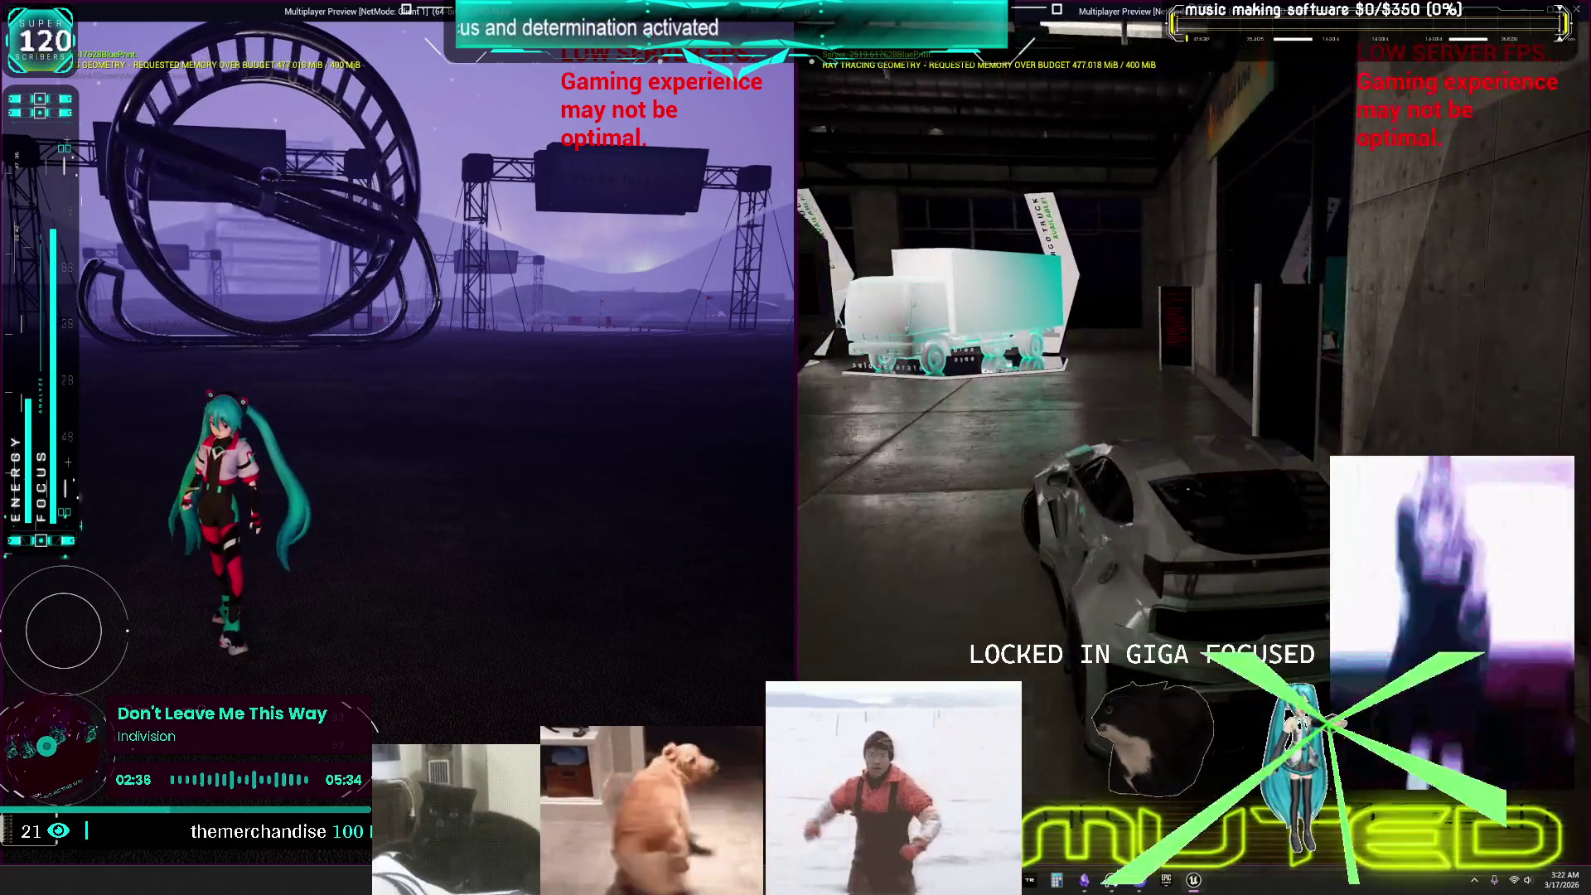
key("s")
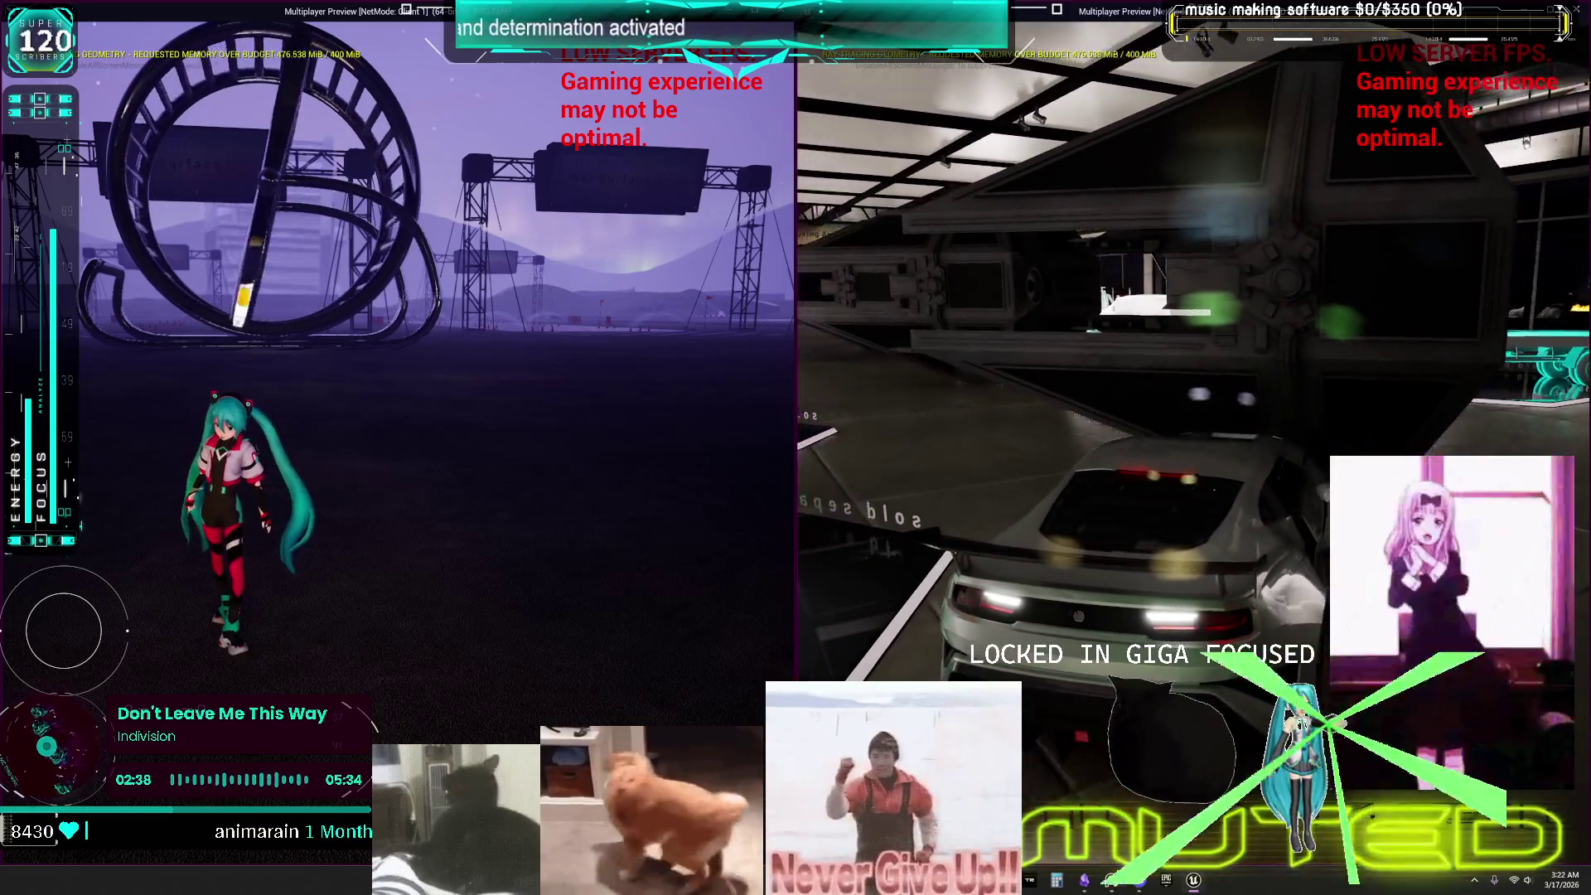
key("s")
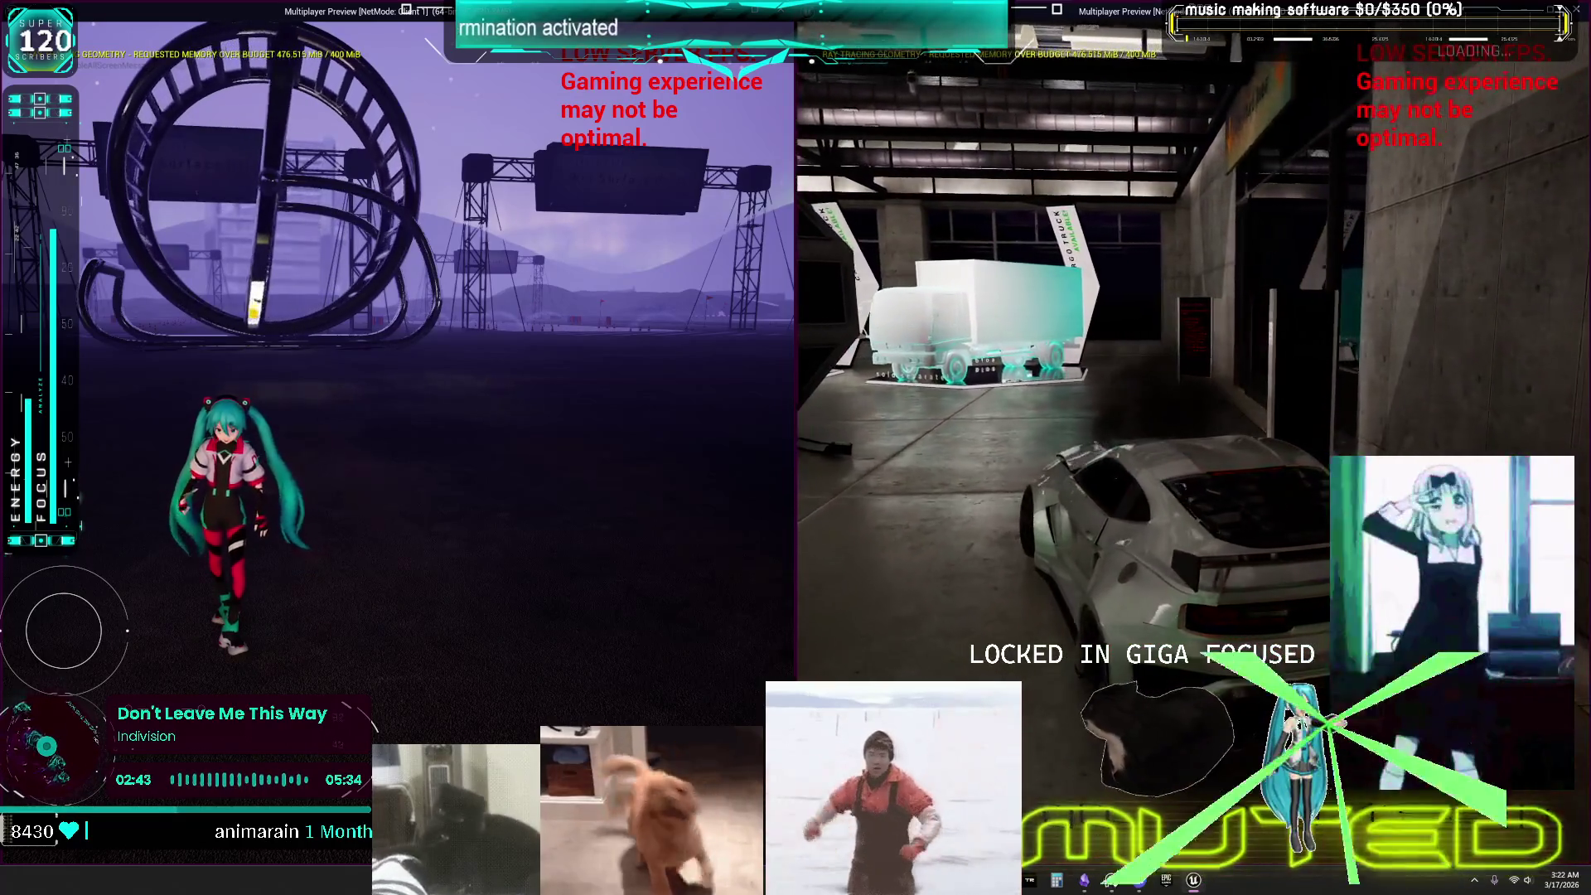
key("s")
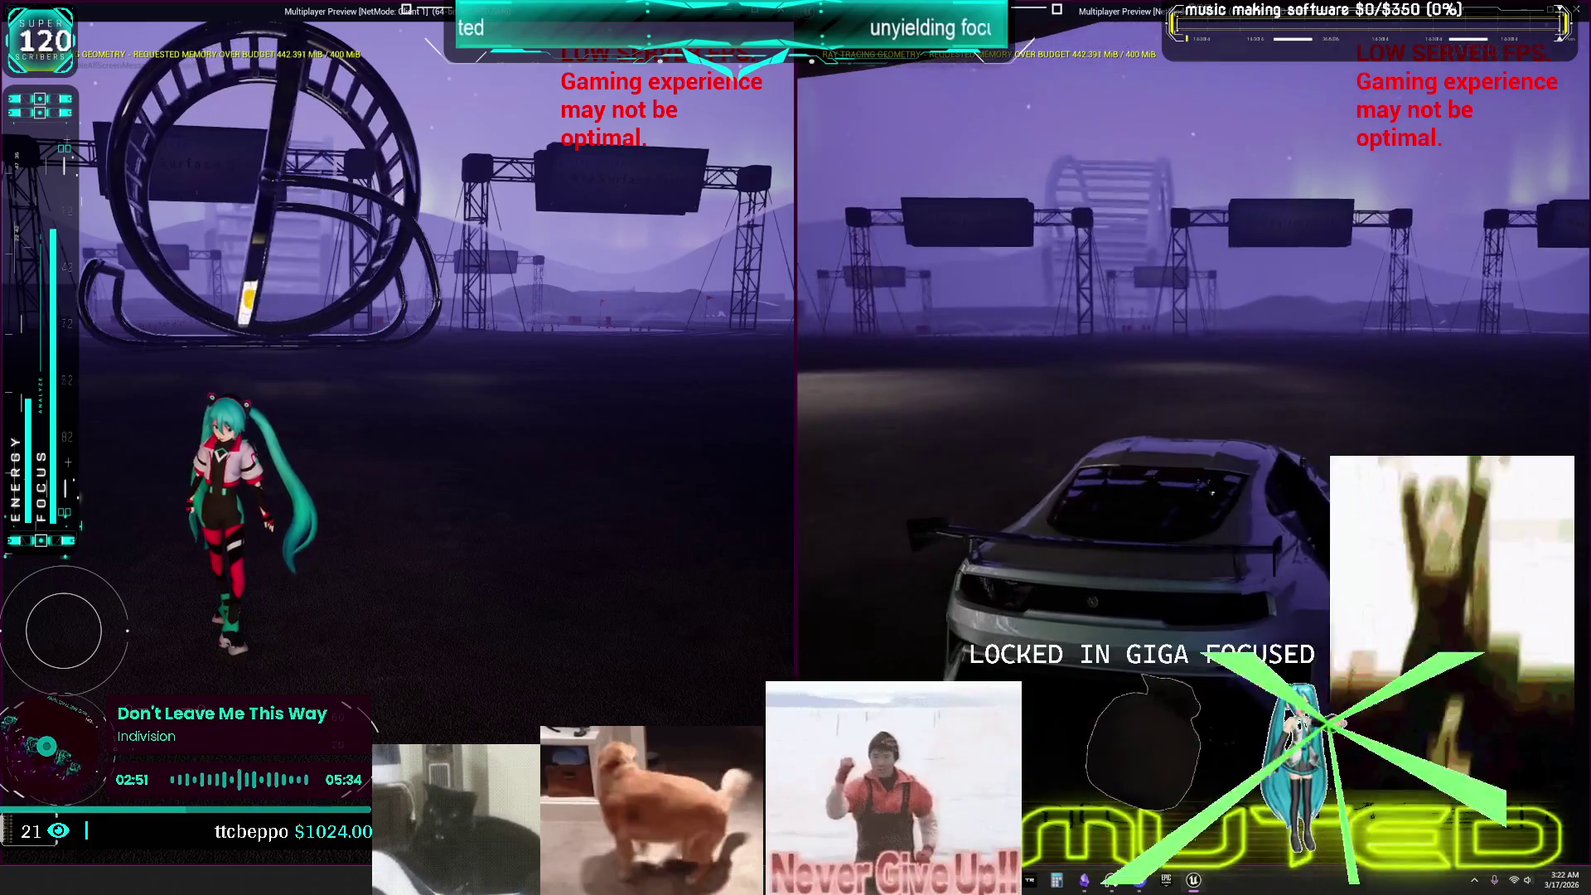
Swing the car around by the hamster-wheel structure and drive it forward into the lit garage.
key("d")
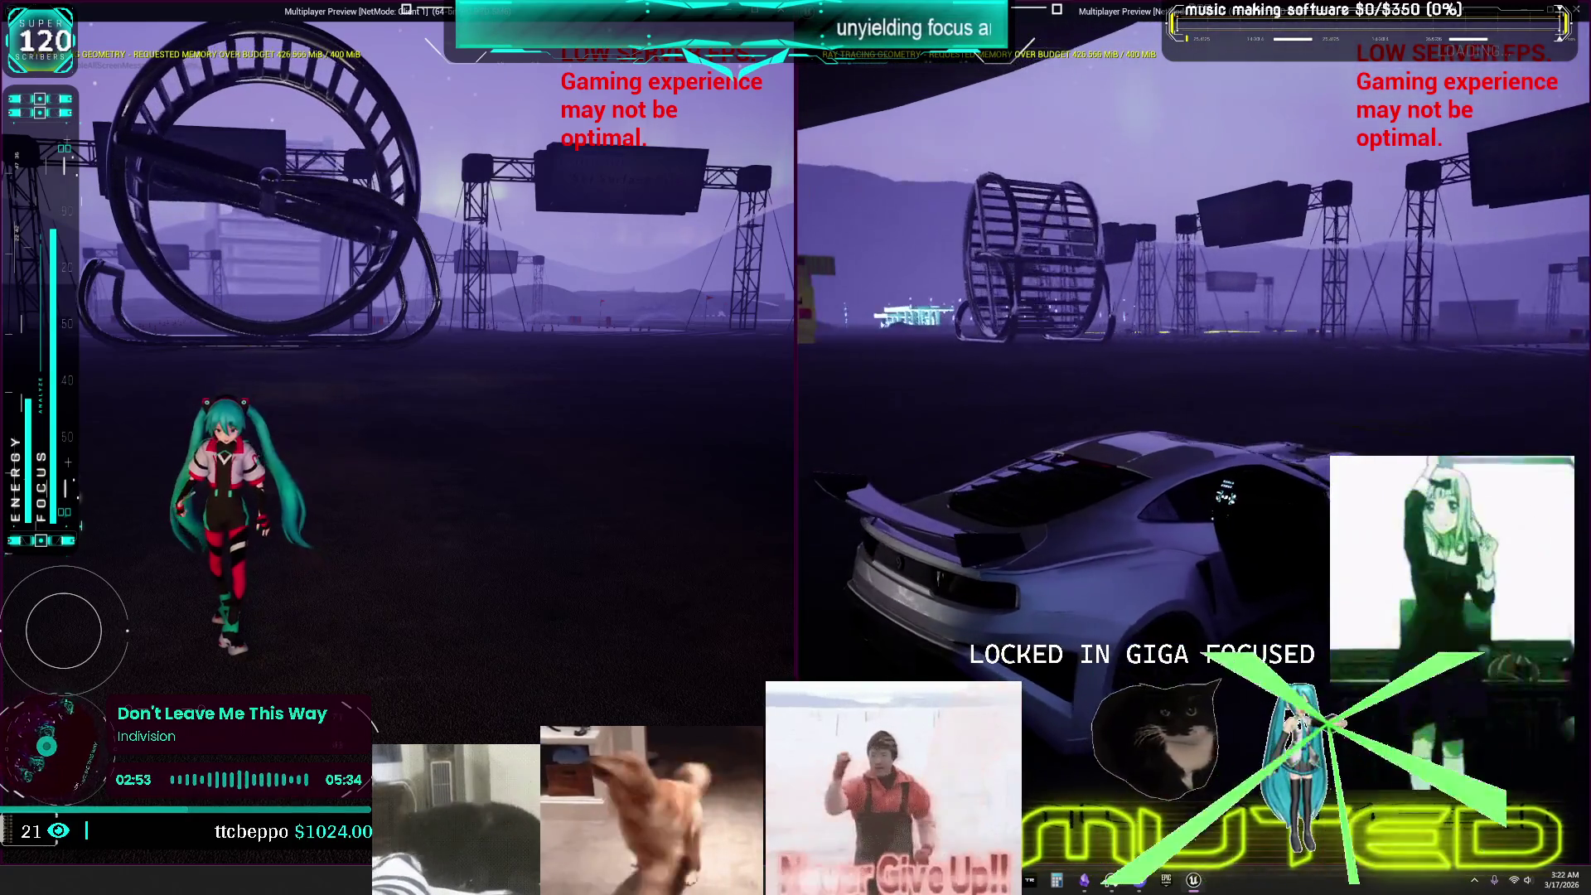
key("a")
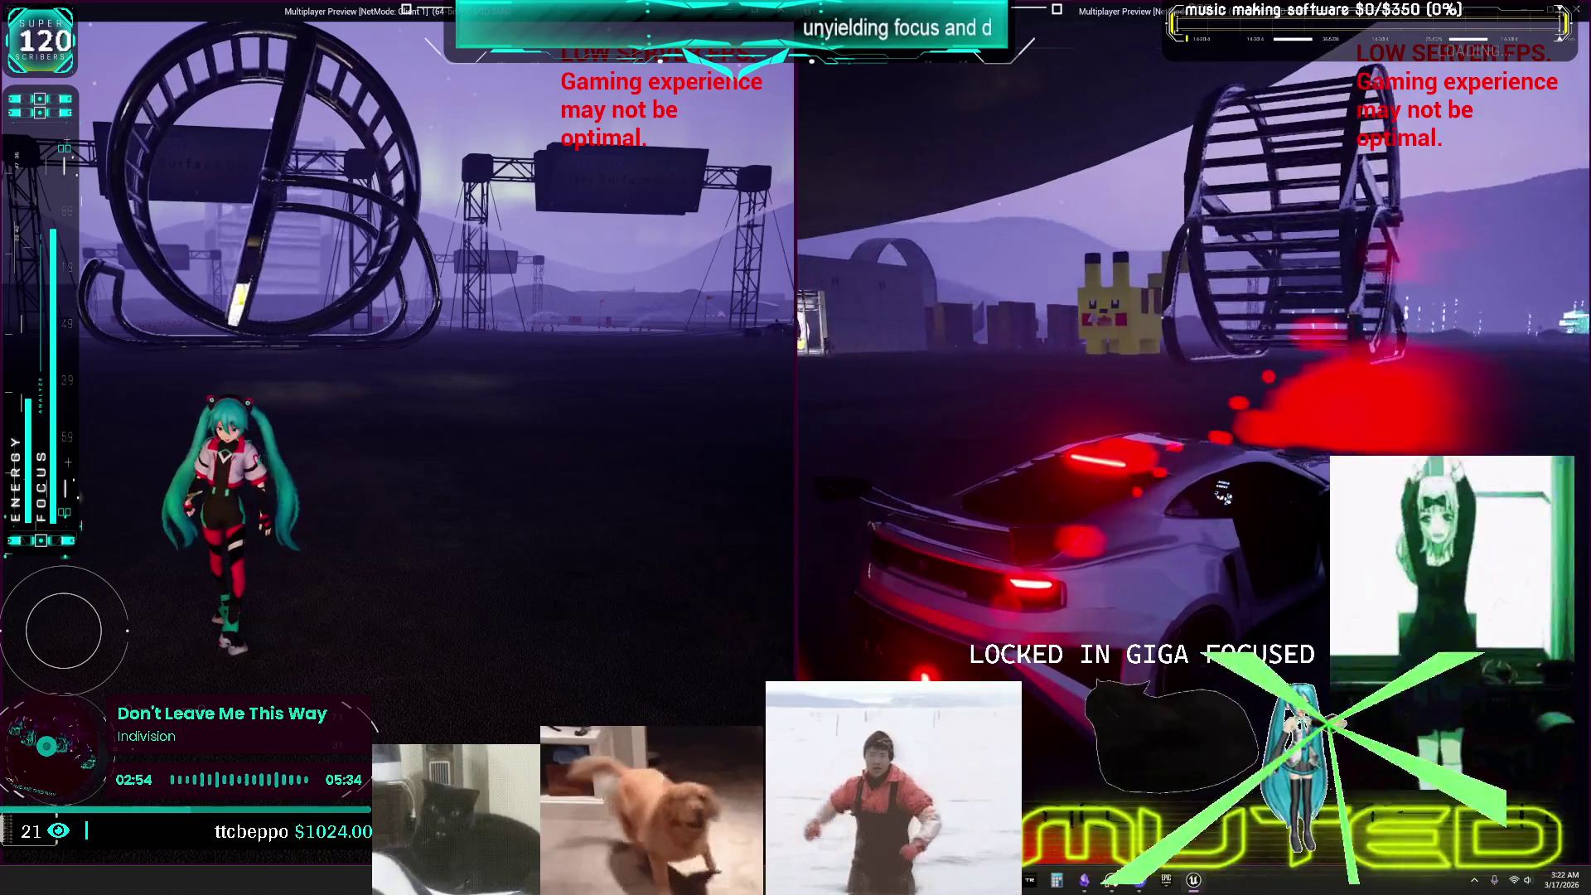
key("w")
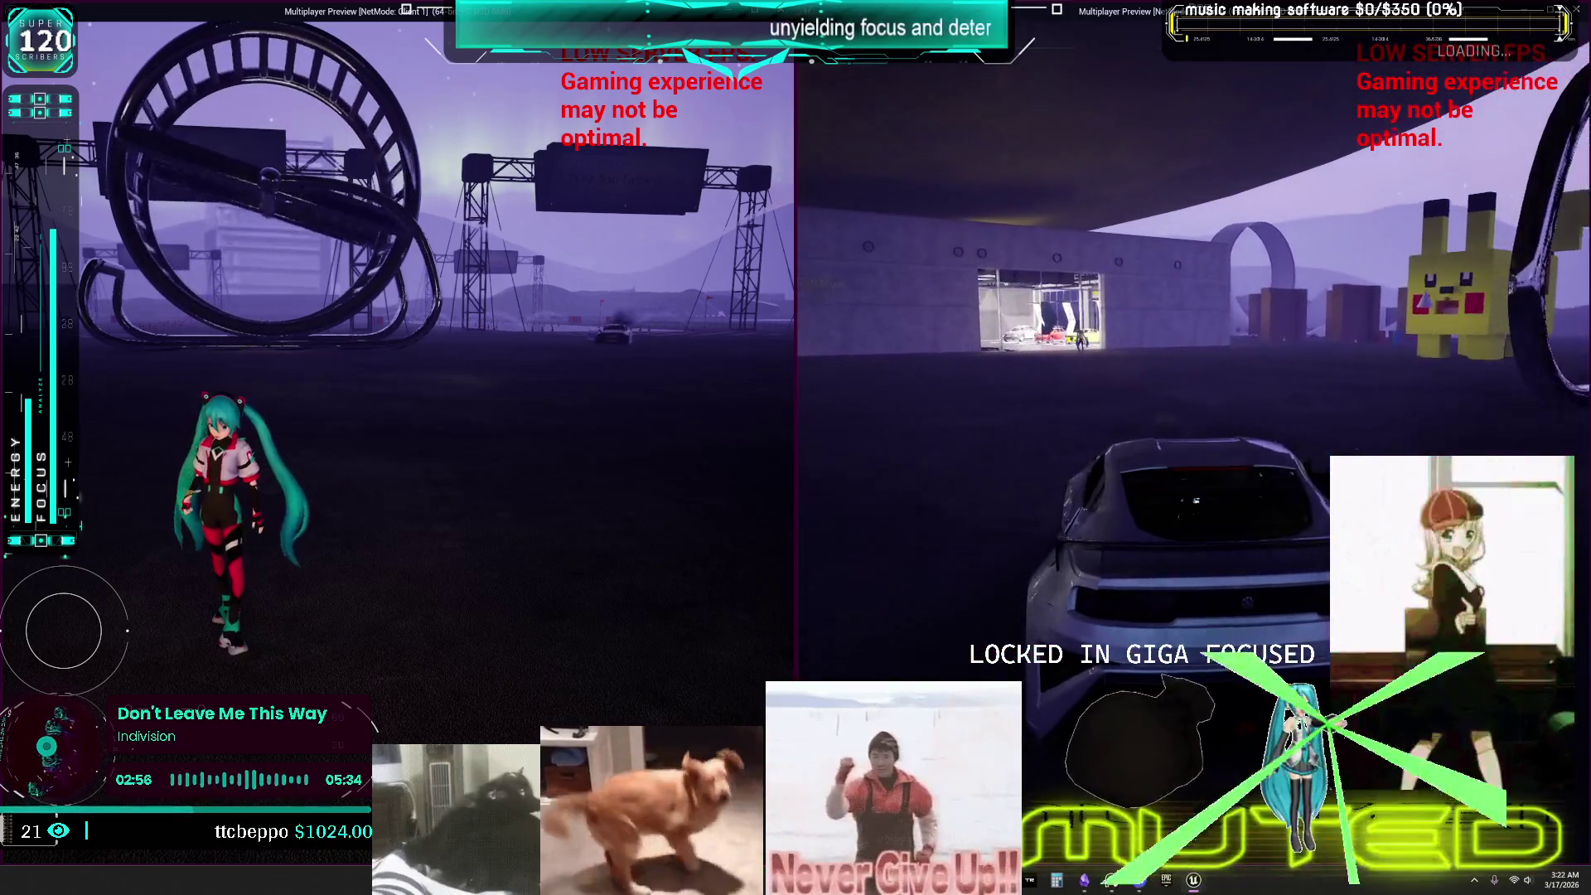
key("w")
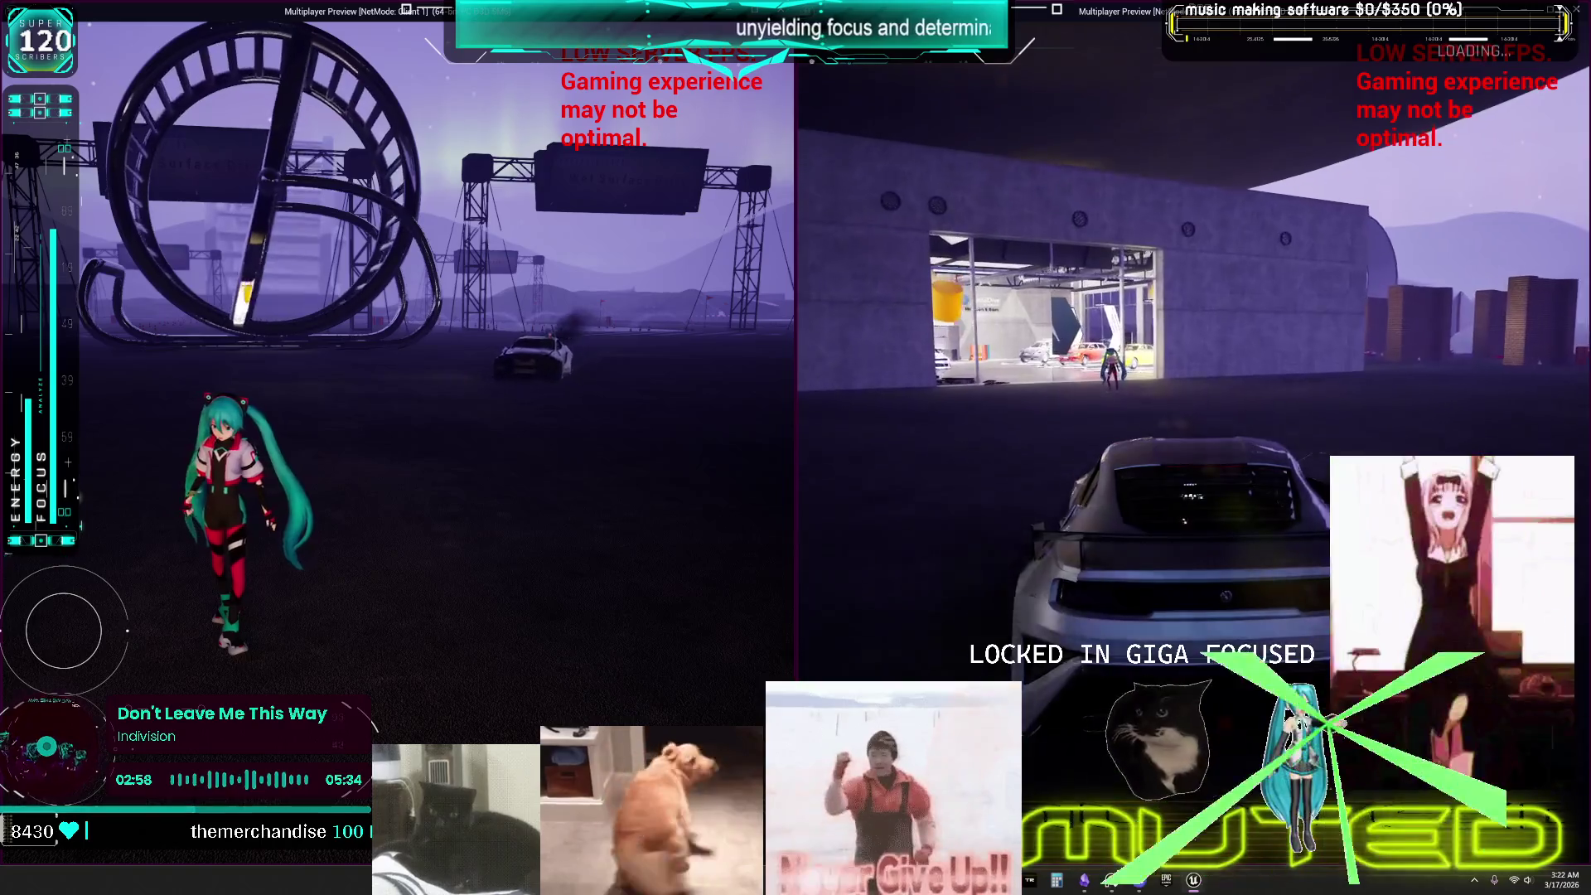
key("w")
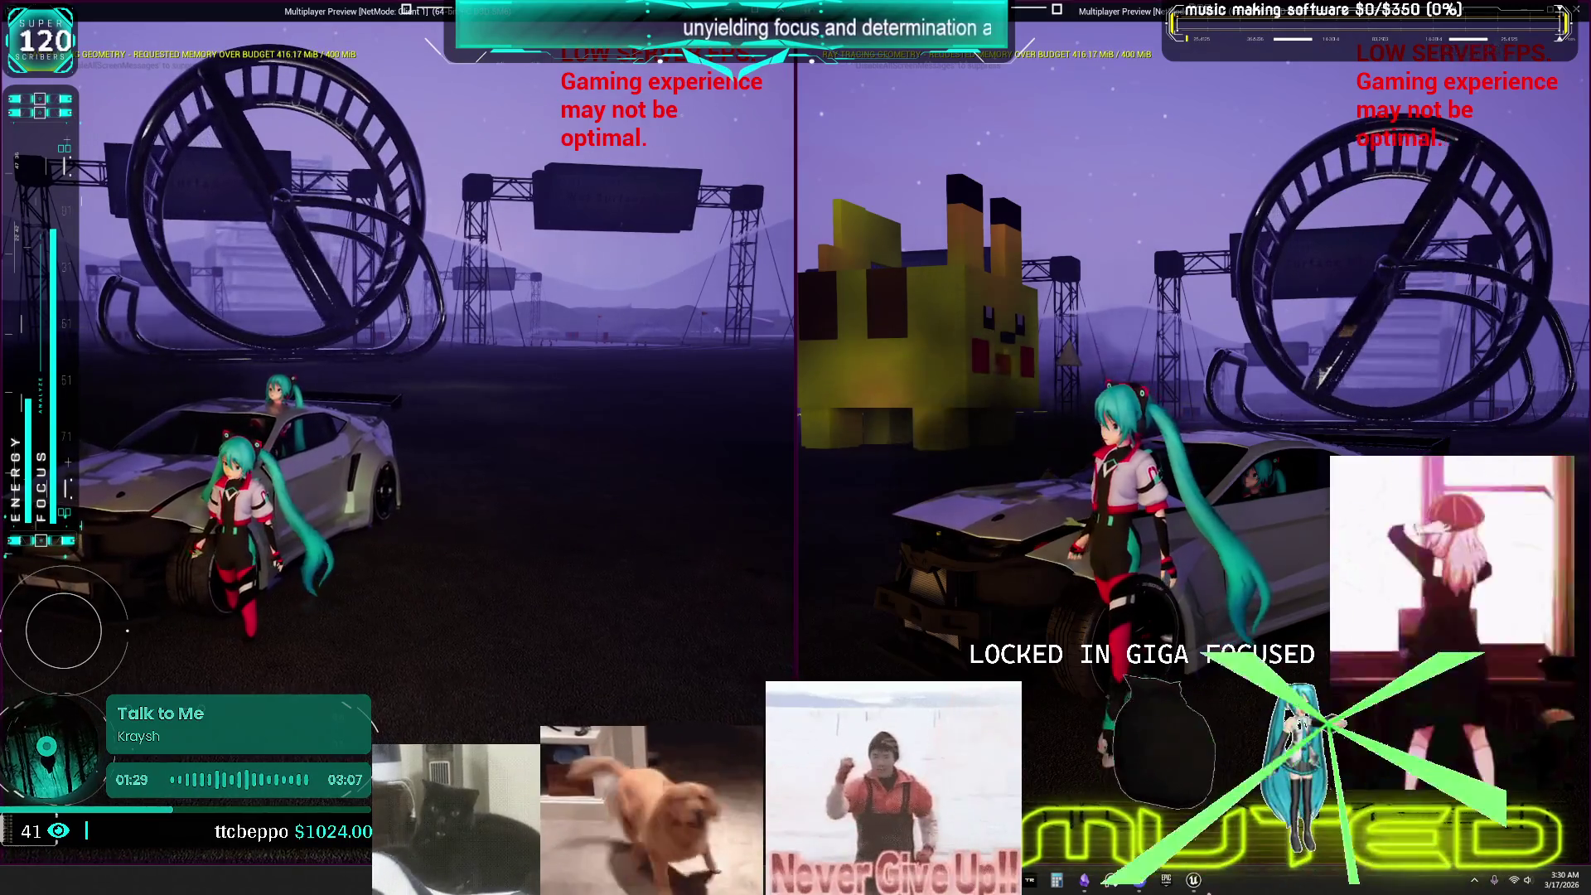
mouse_move(1194, 881)
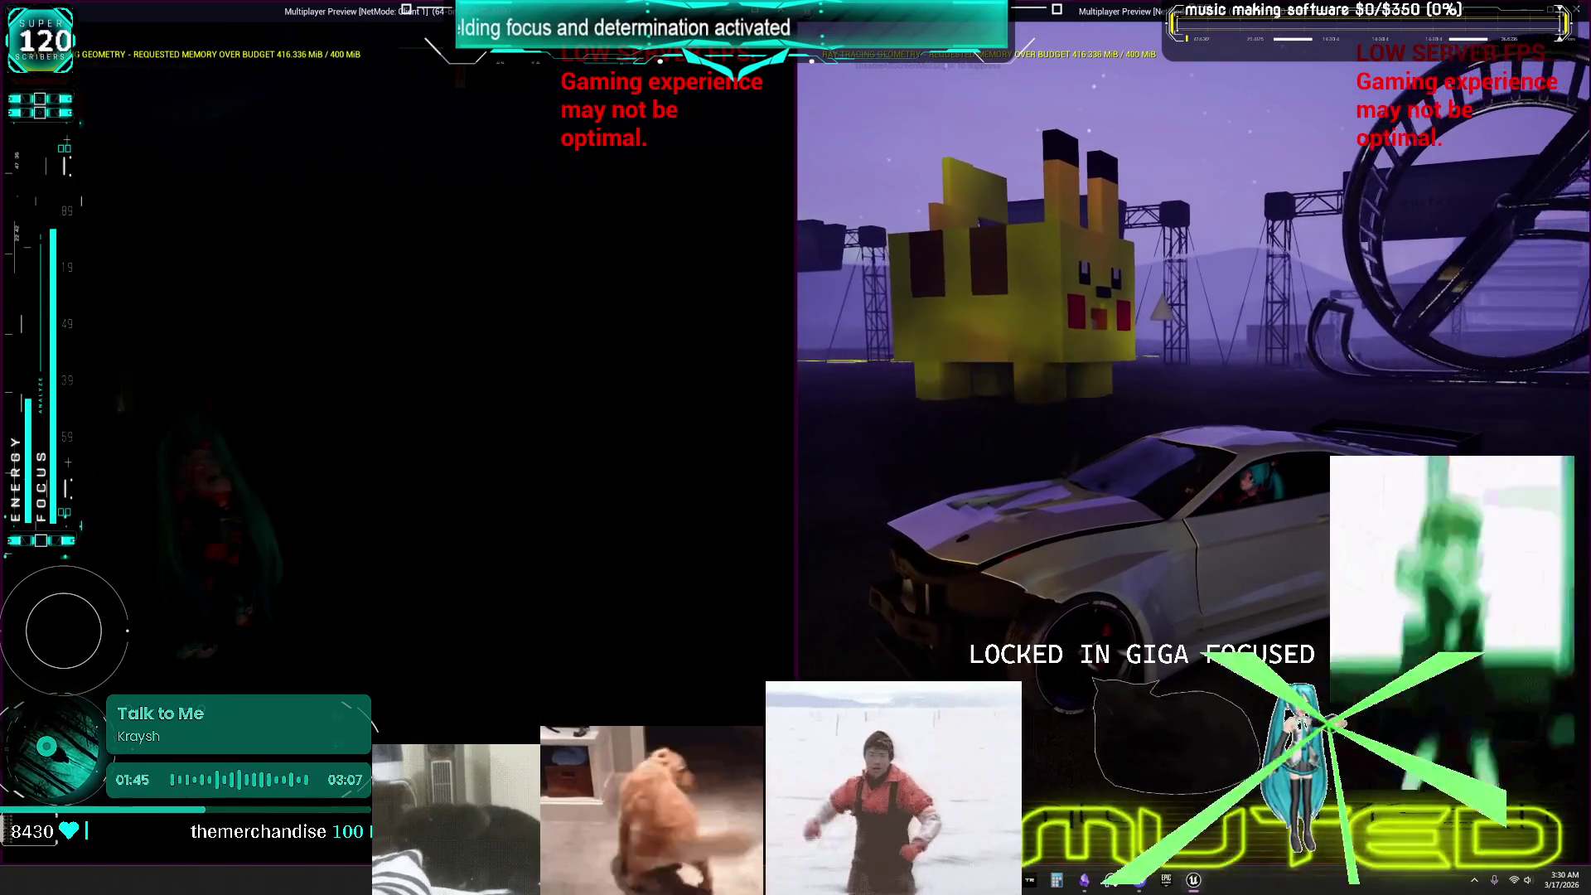
Run the character out of the garage and jump onto the sports car's roof.
key("w")
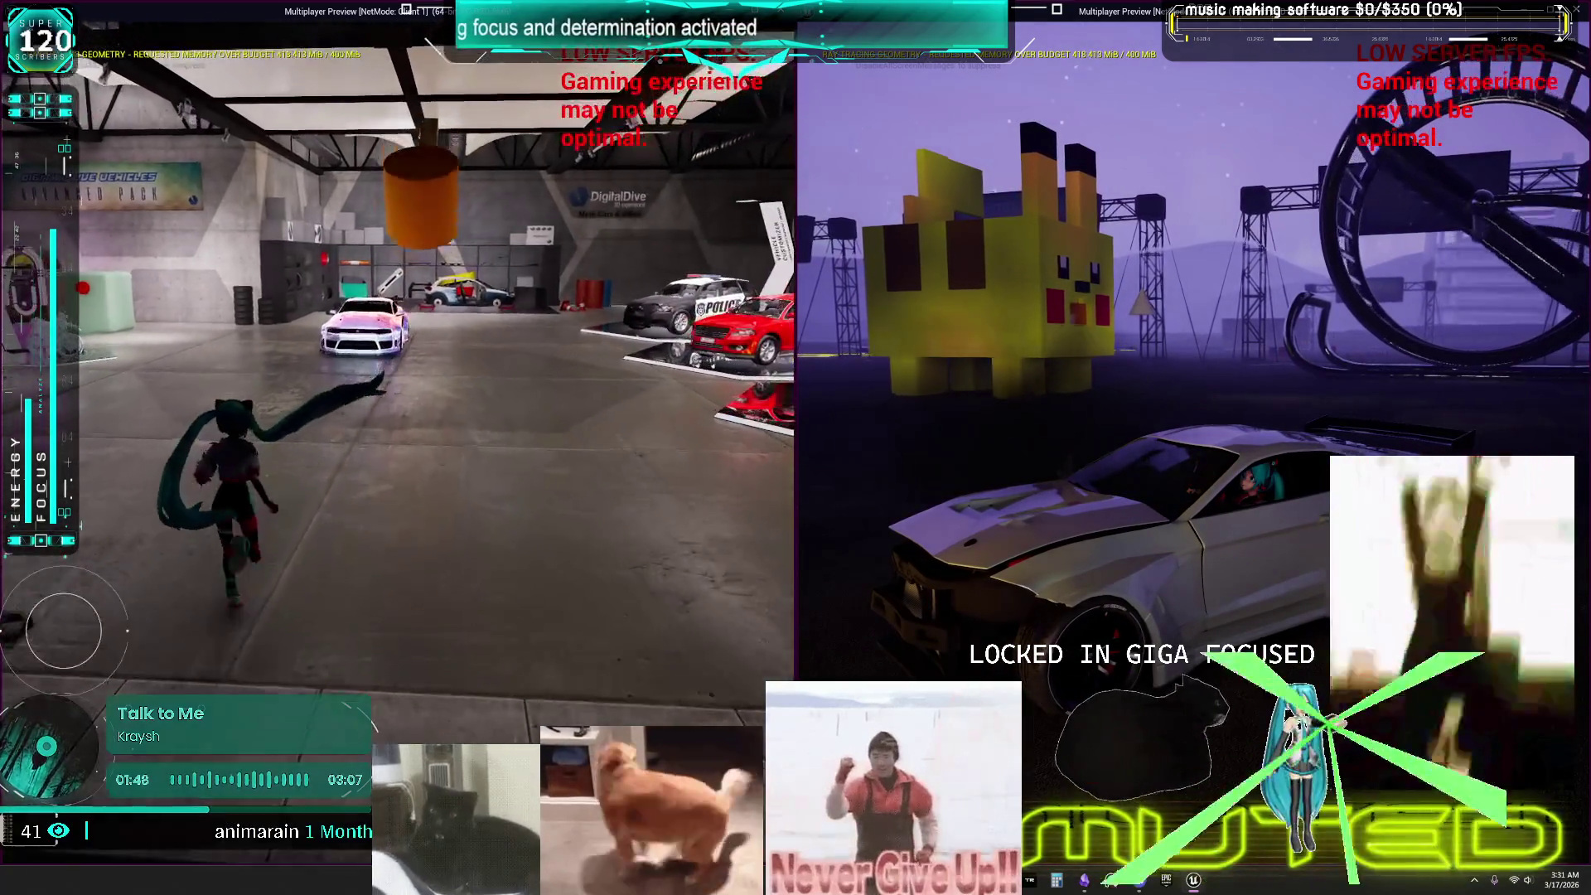
key("w")
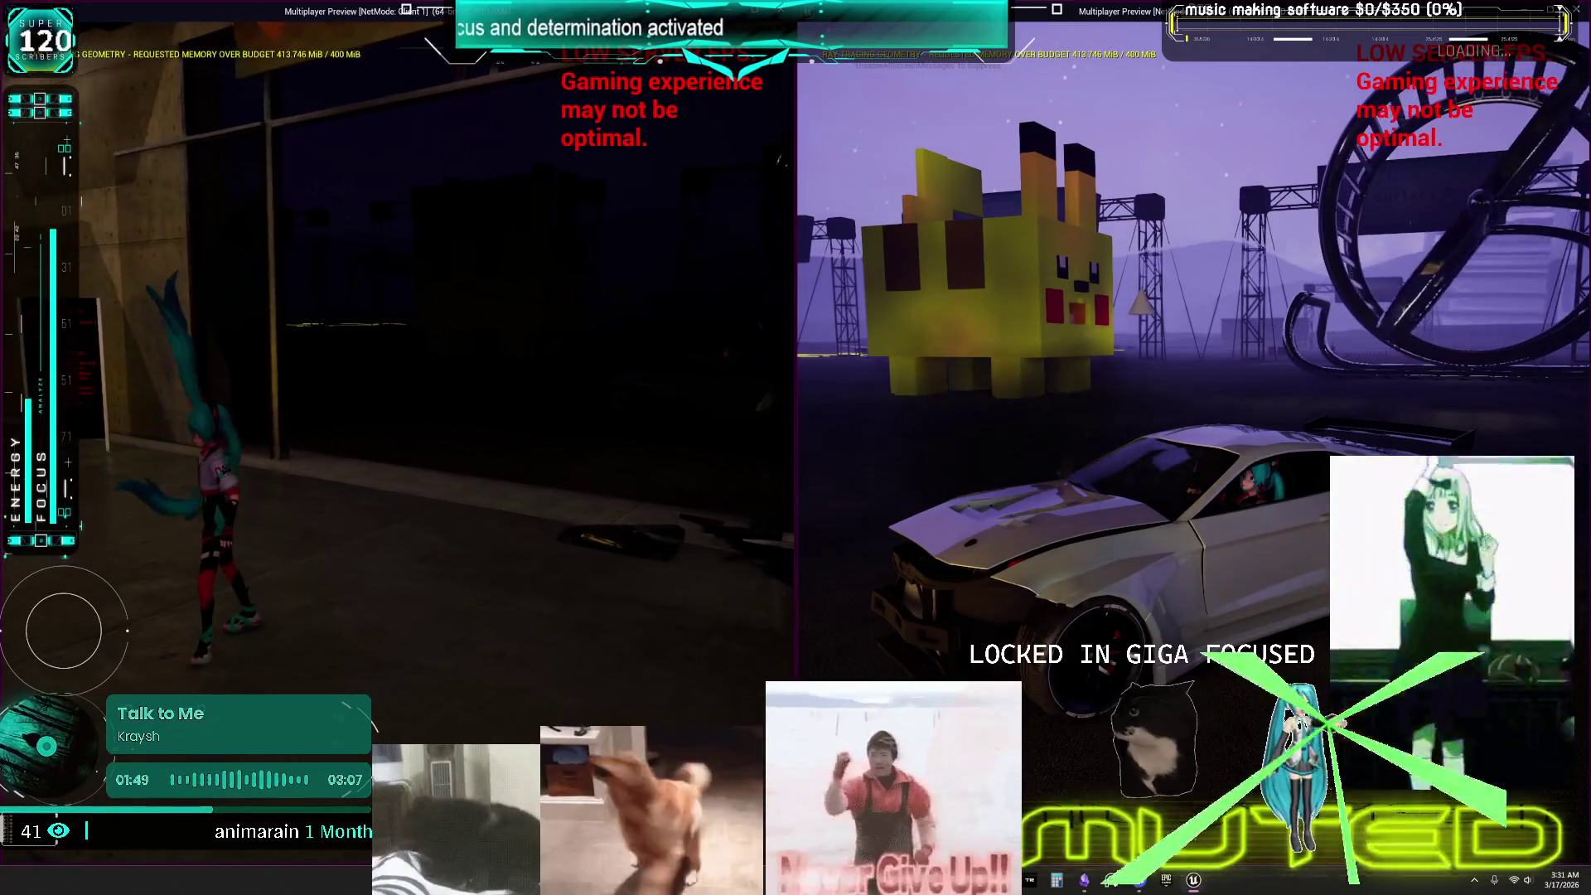
key("w")
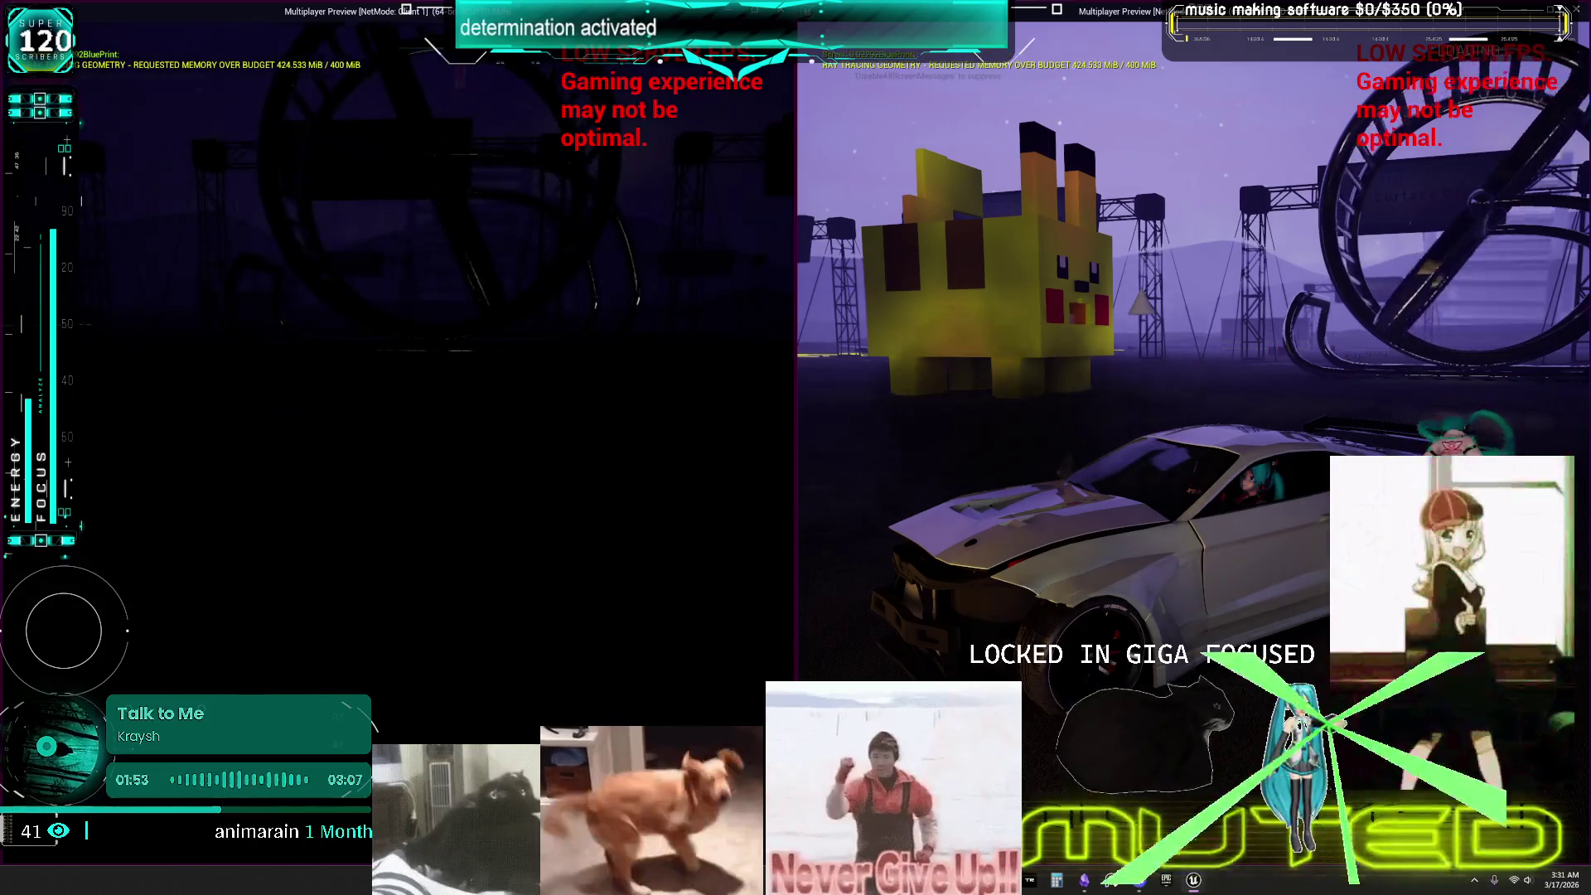
key("space")
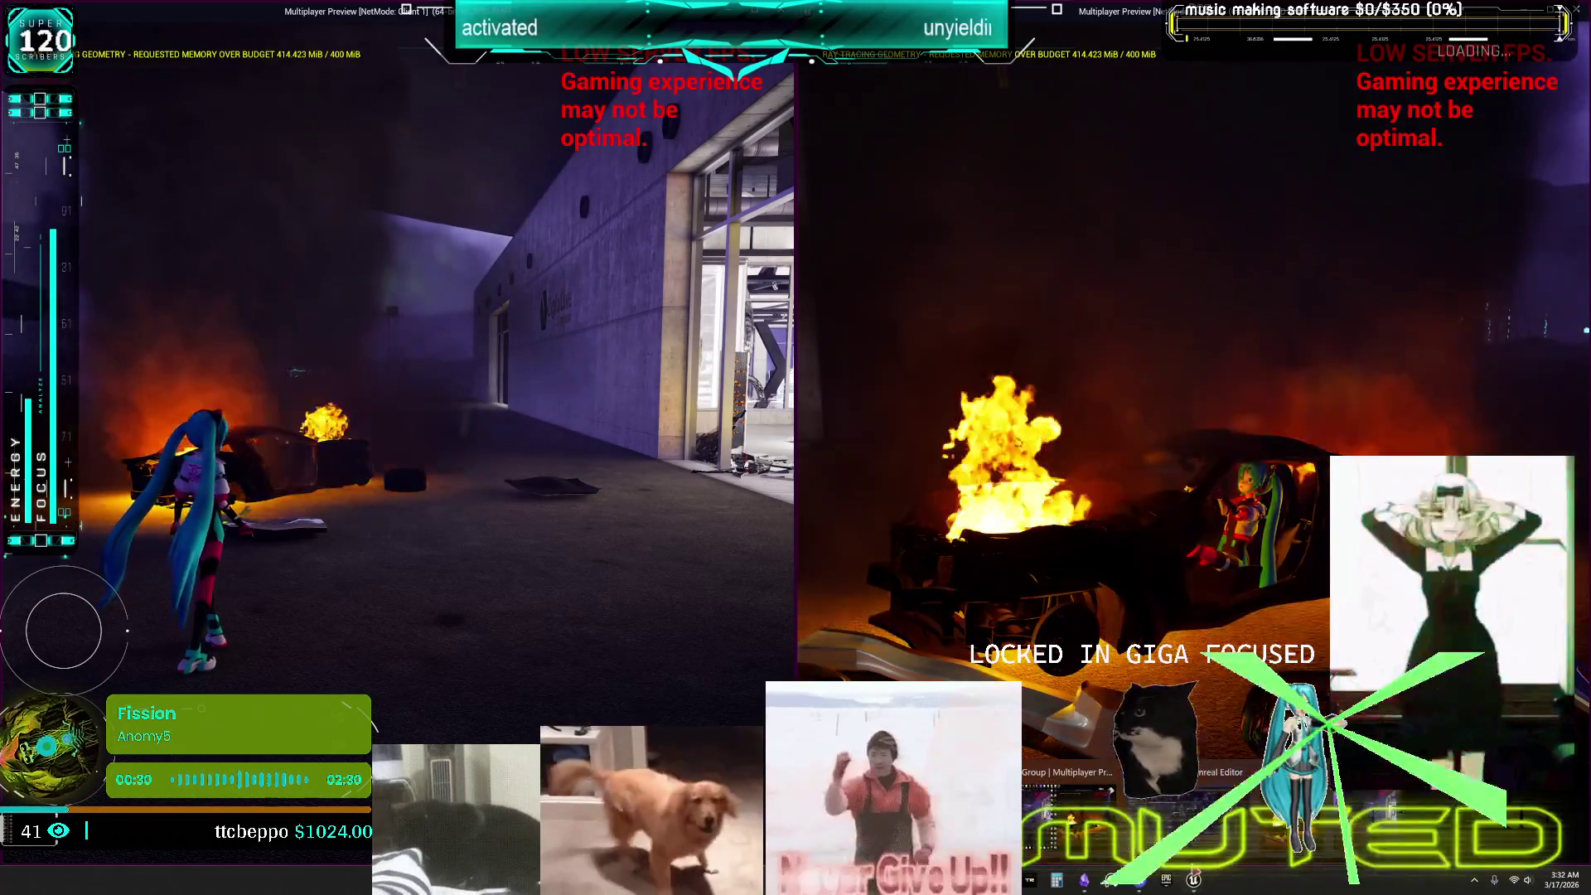
Bring the editor forward and stop the running play session.
left_click(1194, 881)
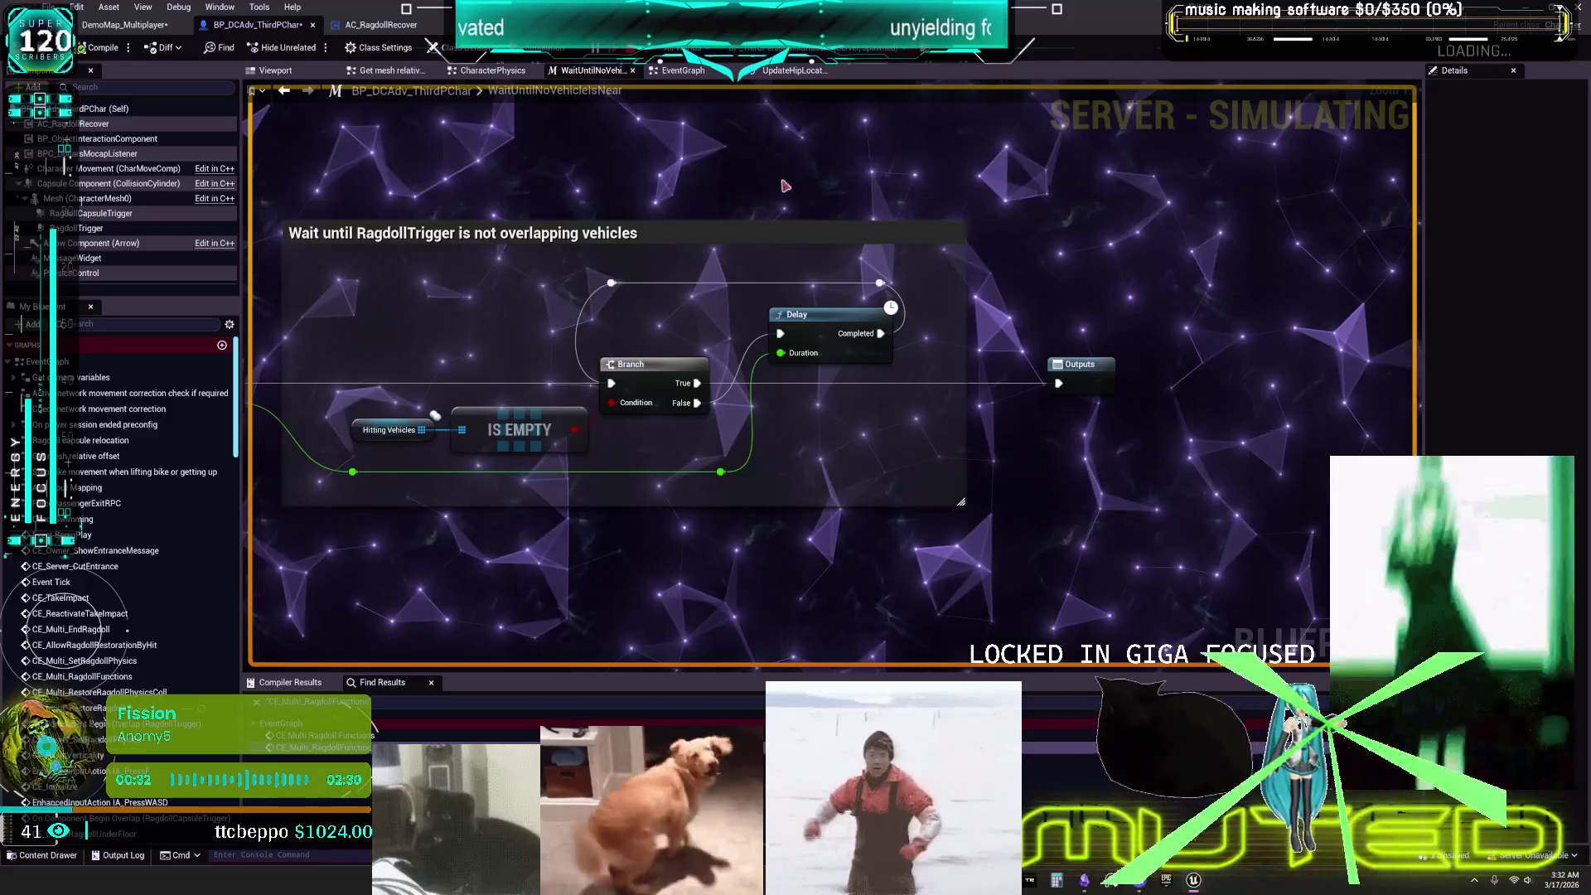
mouse_move(1194, 880)
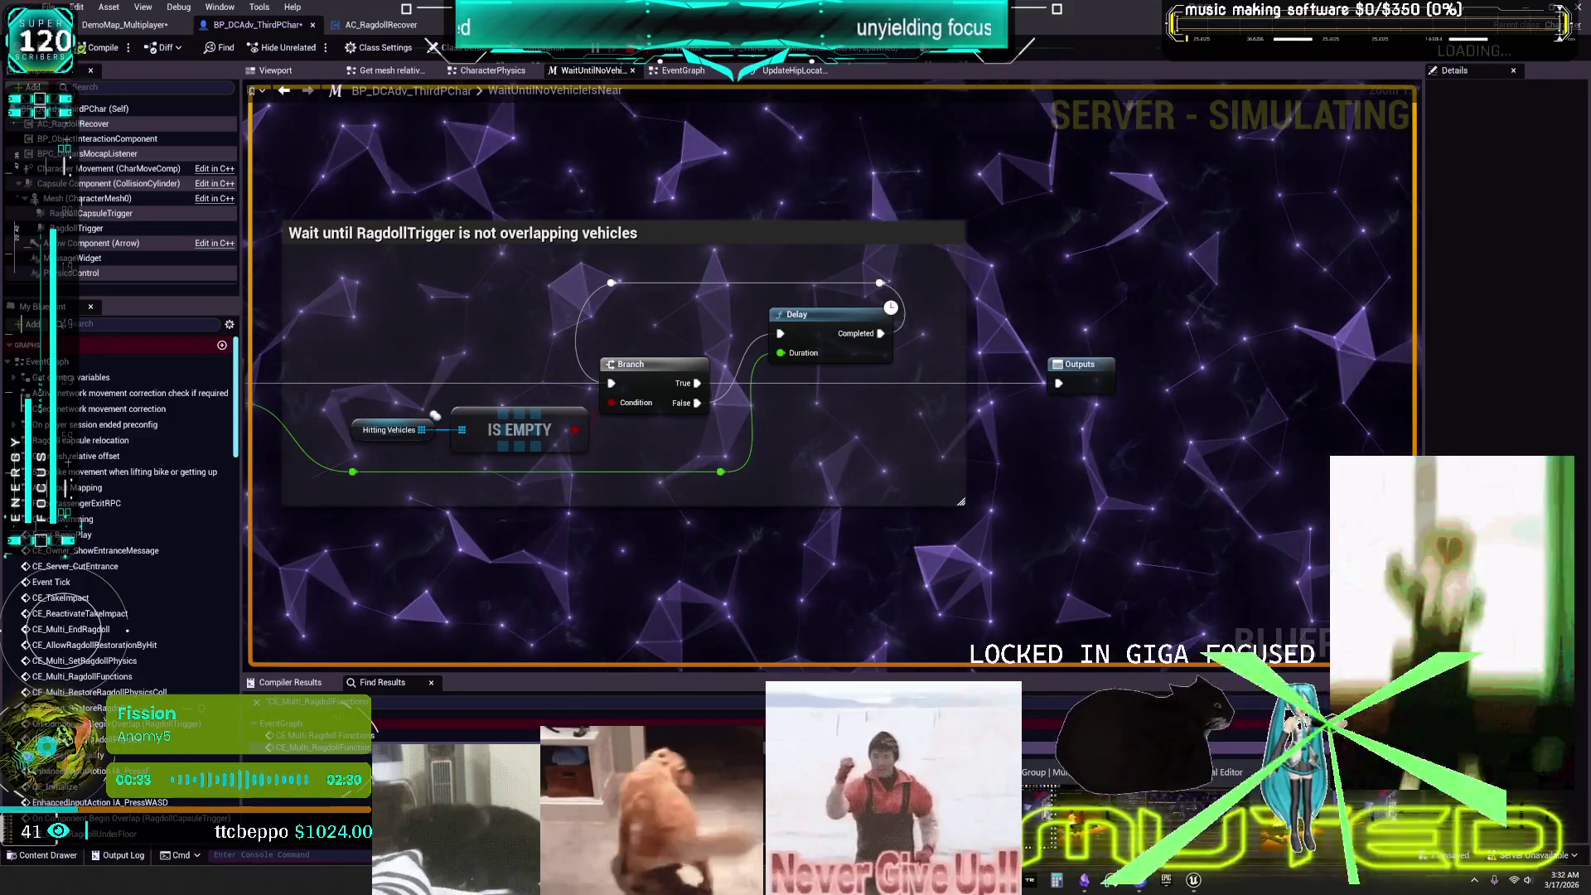
left_click(1243, 772)
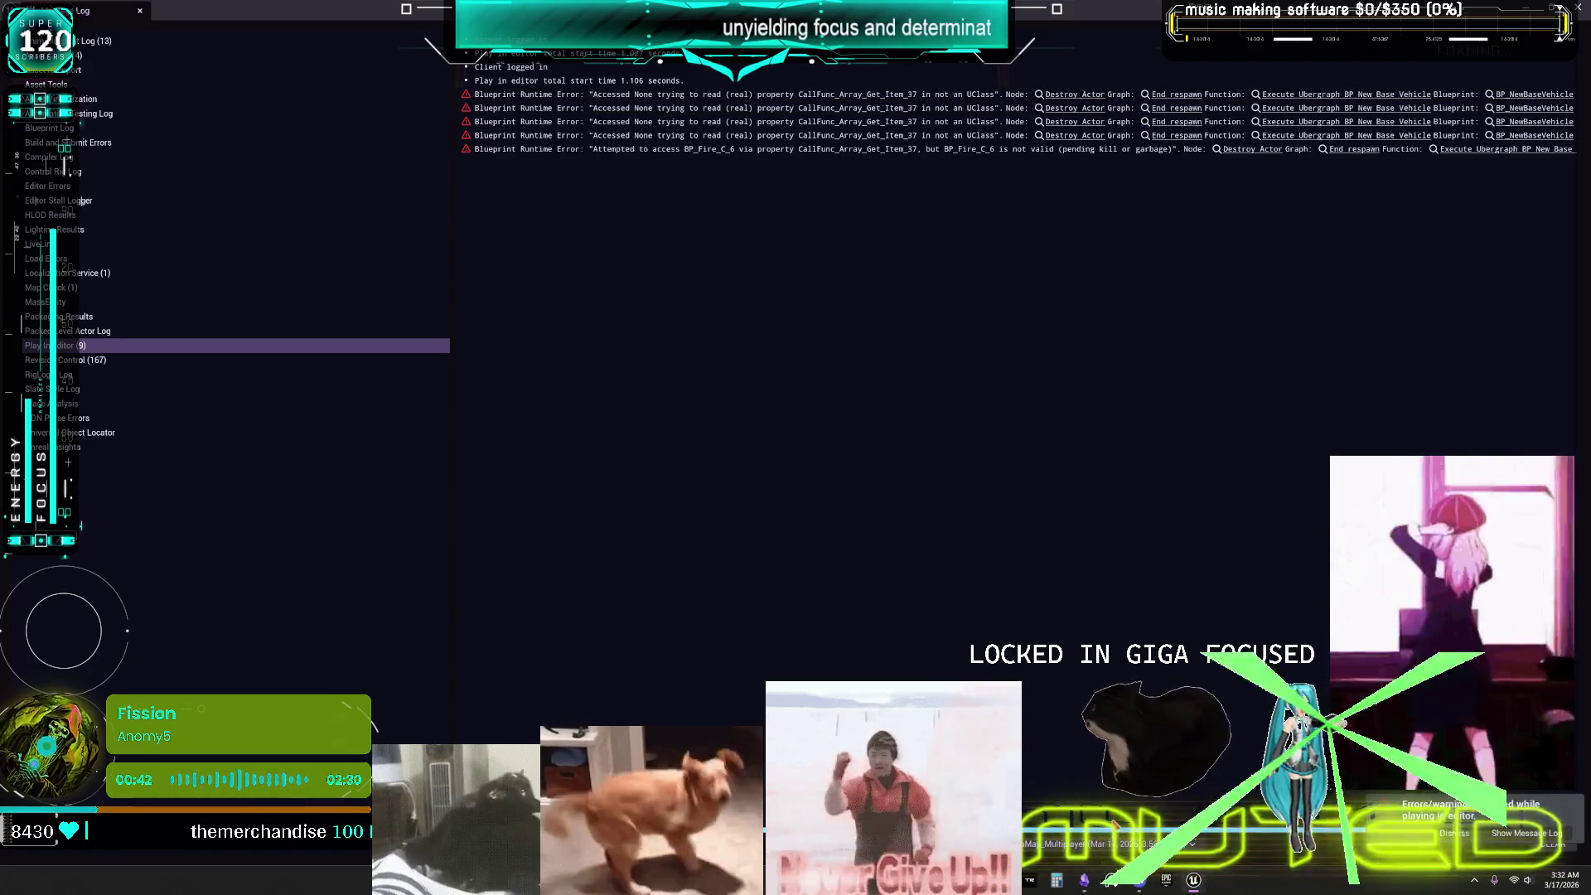
Open BP_NewBaseVehicle's End respawn graph from the first runtime error in the Message Log.
scroll(1020, 120, "right", 3)
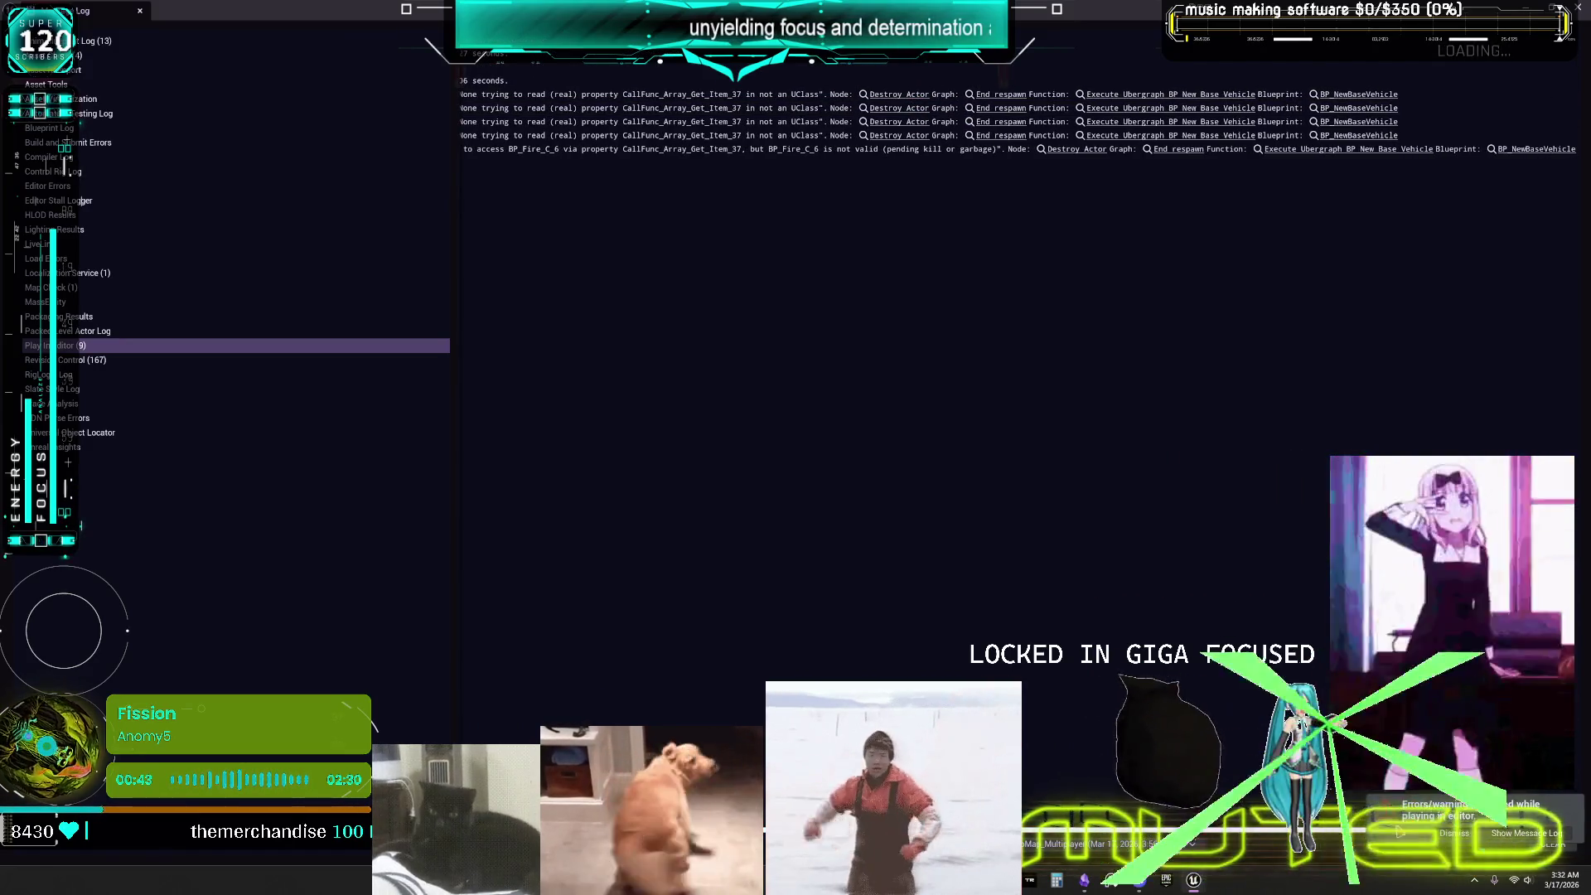
scroll(1019, 120, "left", 3)
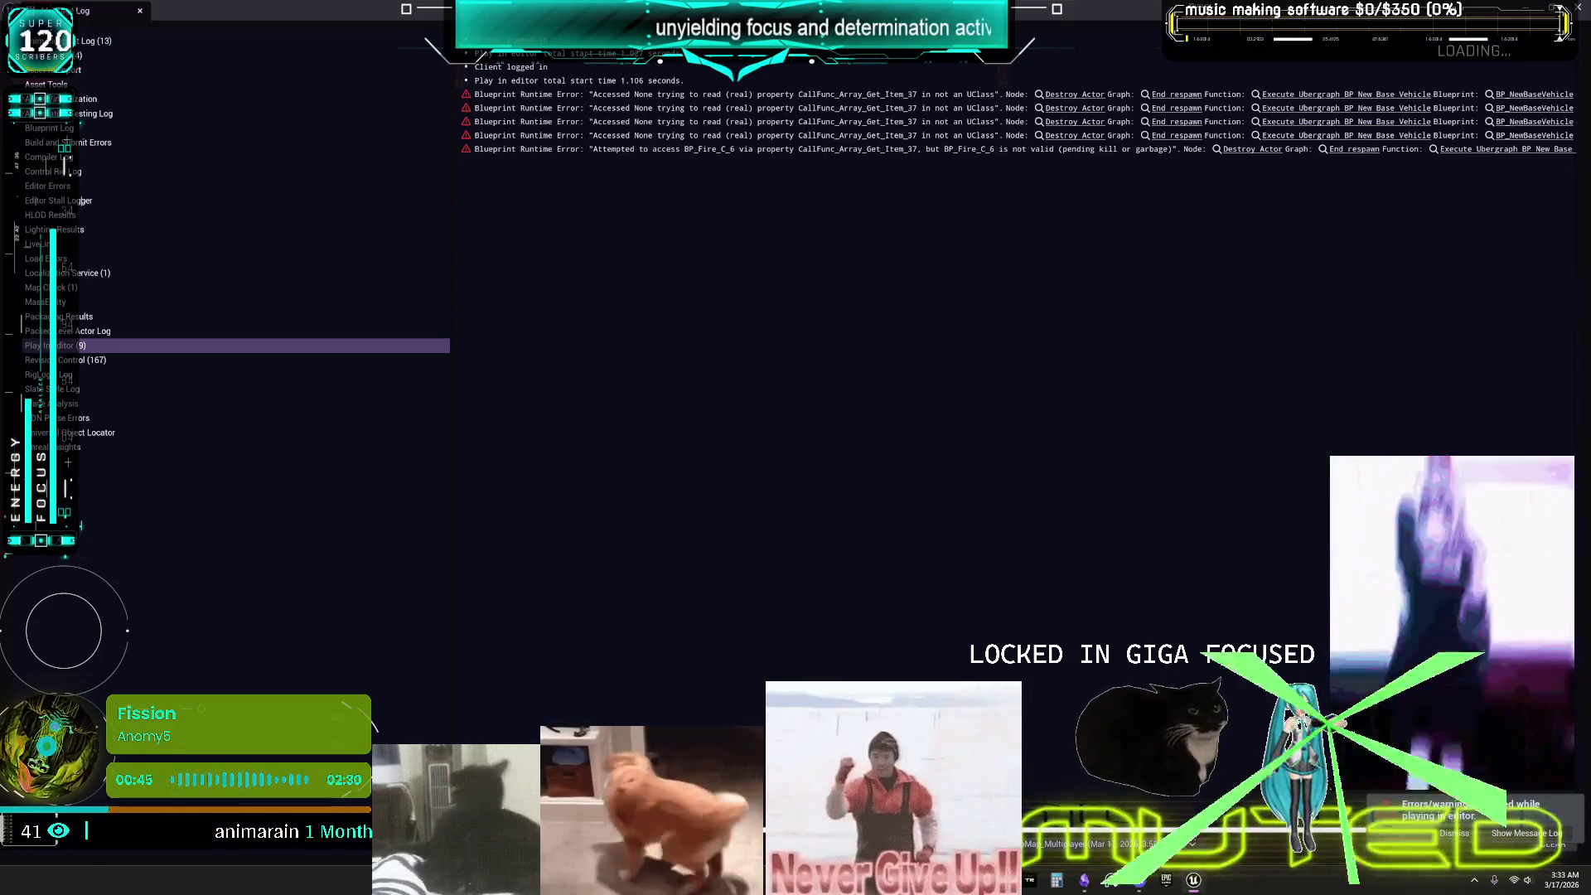
scroll(1018, 99, "right", 3)
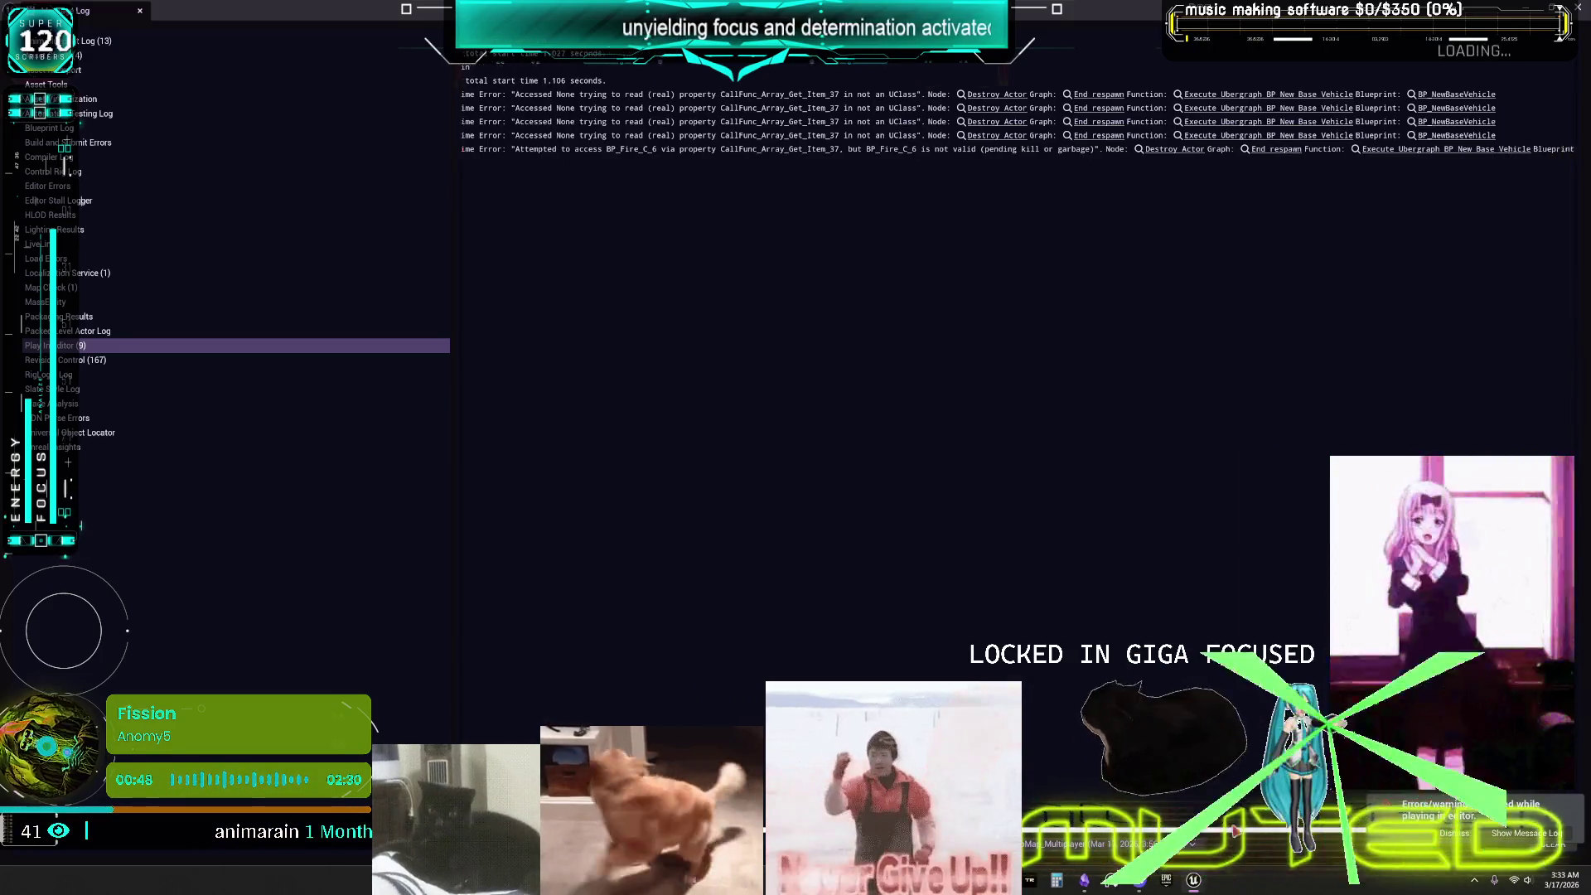
left_click(1015, 94)
left_click(1016, 94)
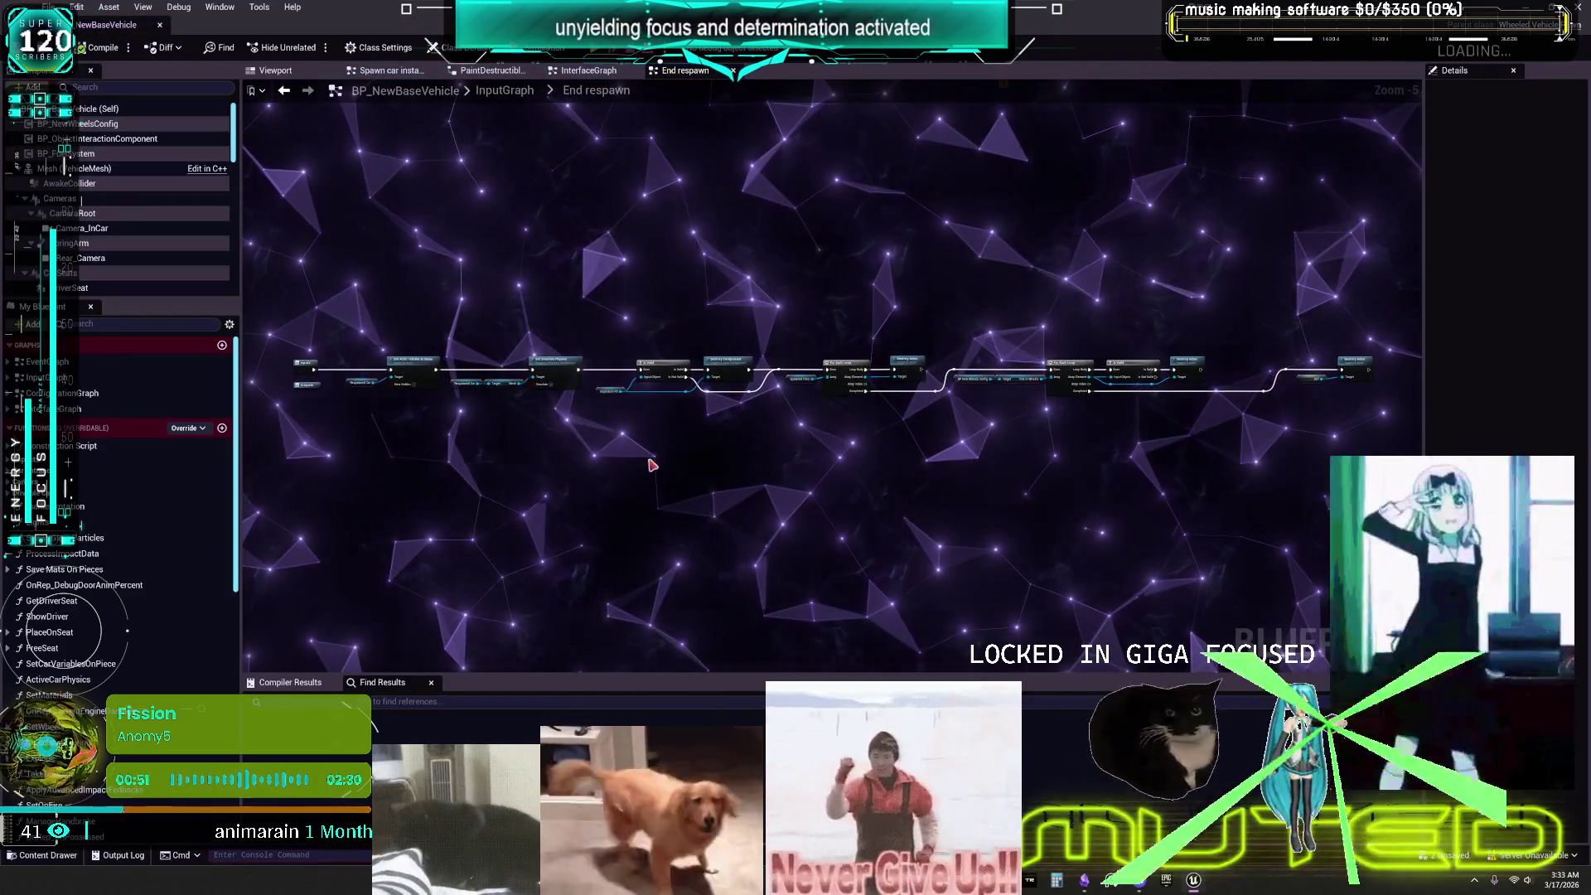
Position the Is Valid node beside Destroy Actor in the Spawned Fires For Each Loop.
scroll(533, 451, "up", 4)
mouse_move(795, 474)
left_mouse_down()
mouse_move(842, 540)
mouse_move(1151, 533)
mouse_move(840, 525)
left_mouse_up()
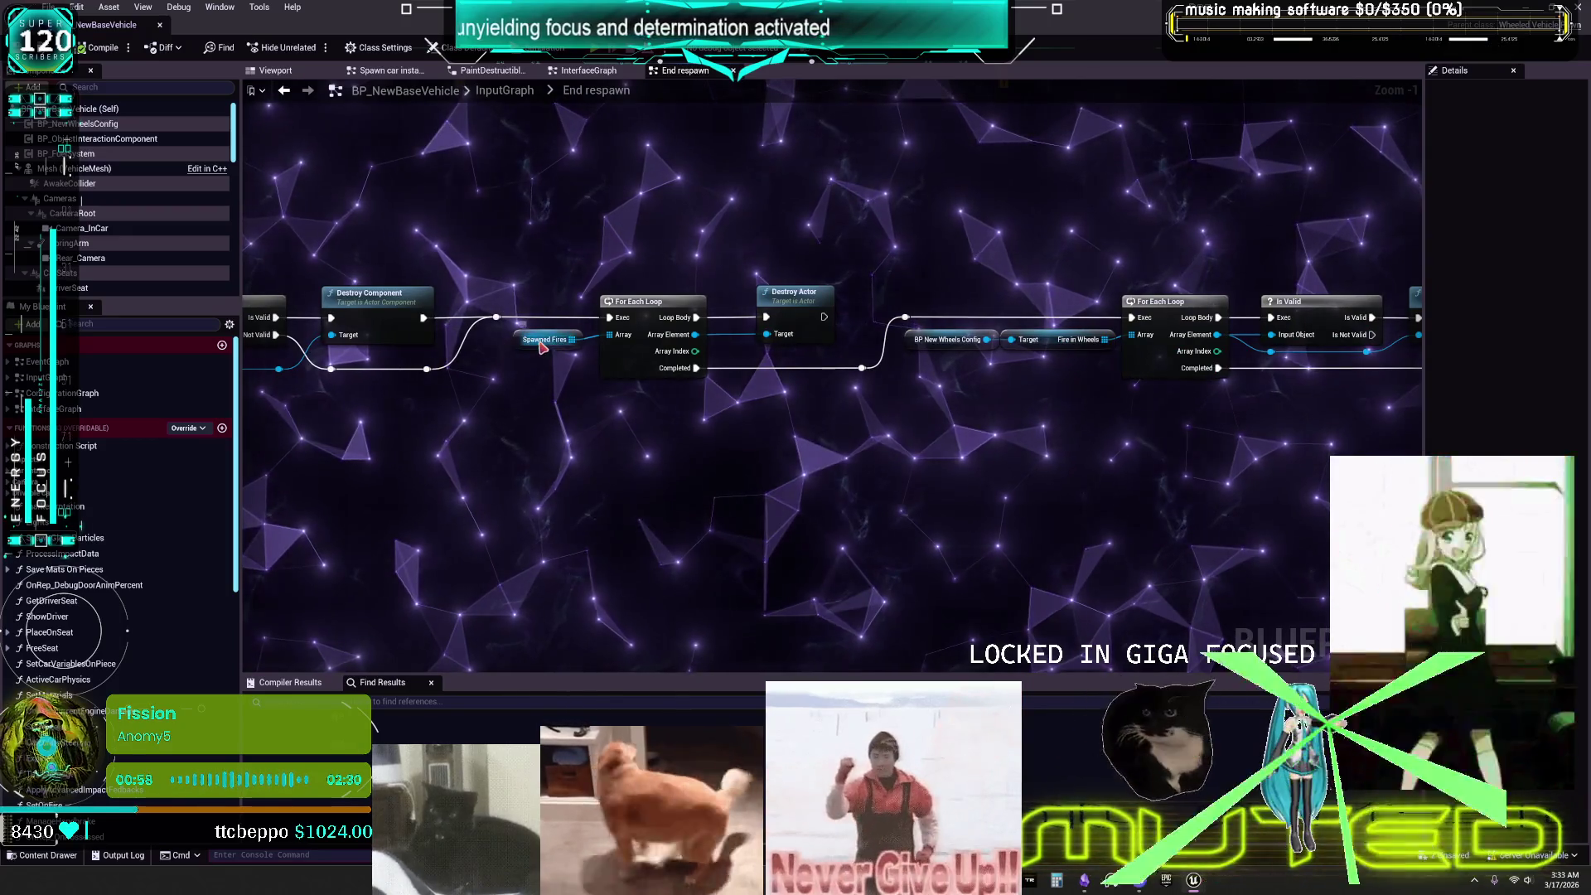
left_click_drag(1173, 494, 765, 500)
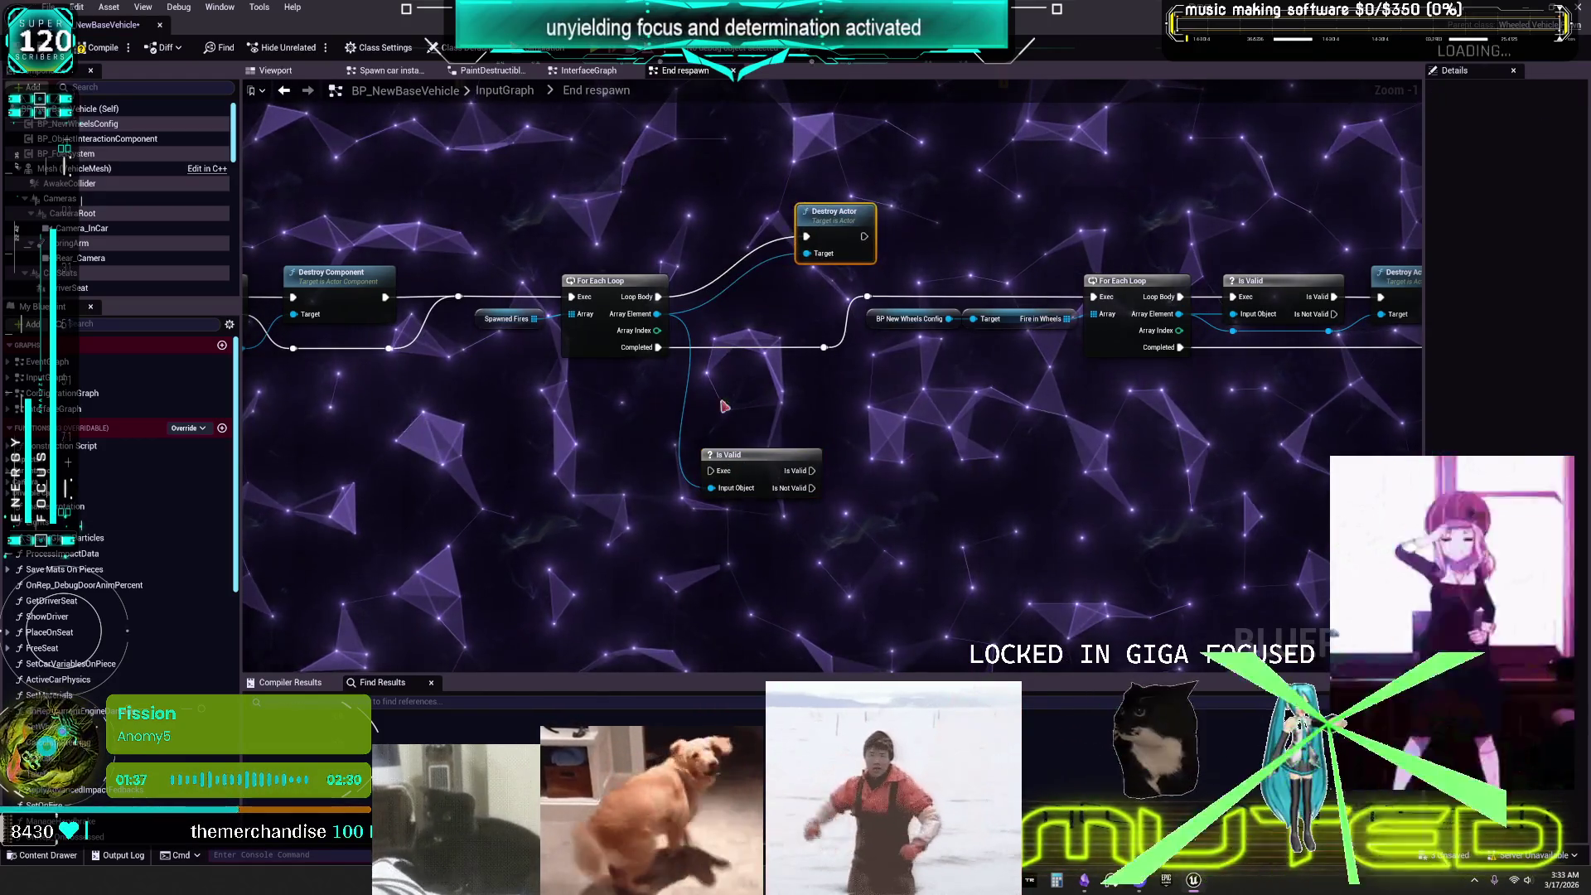
mouse_move(801, 313)
left_mouse_down()
mouse_move(810, 245)
mouse_move(771, 240)
left_mouse_up()
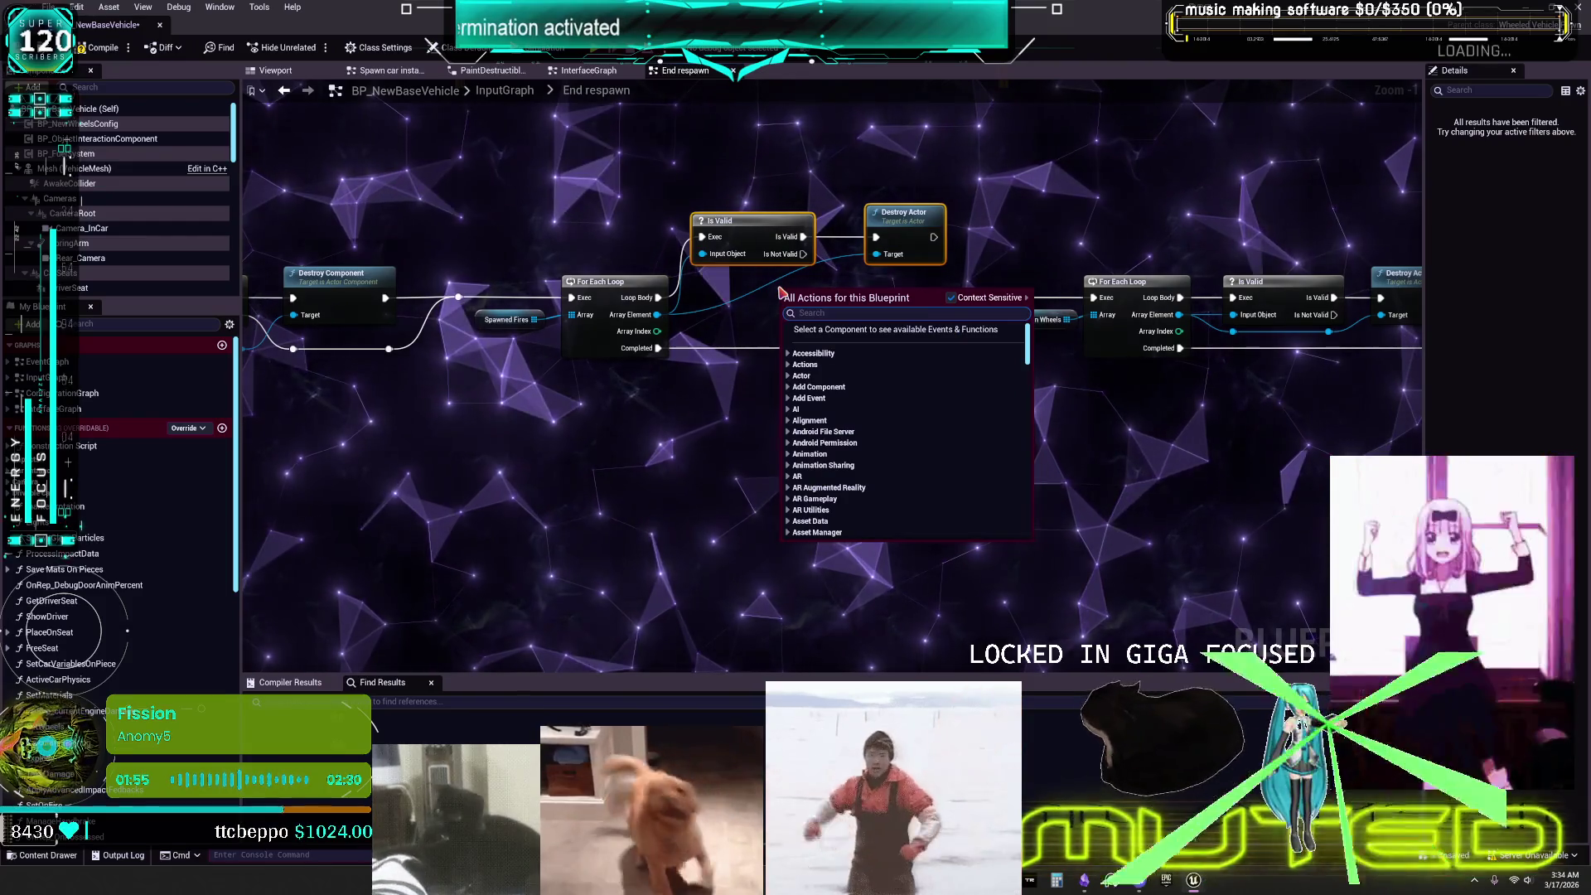
left_click(1206, 278)
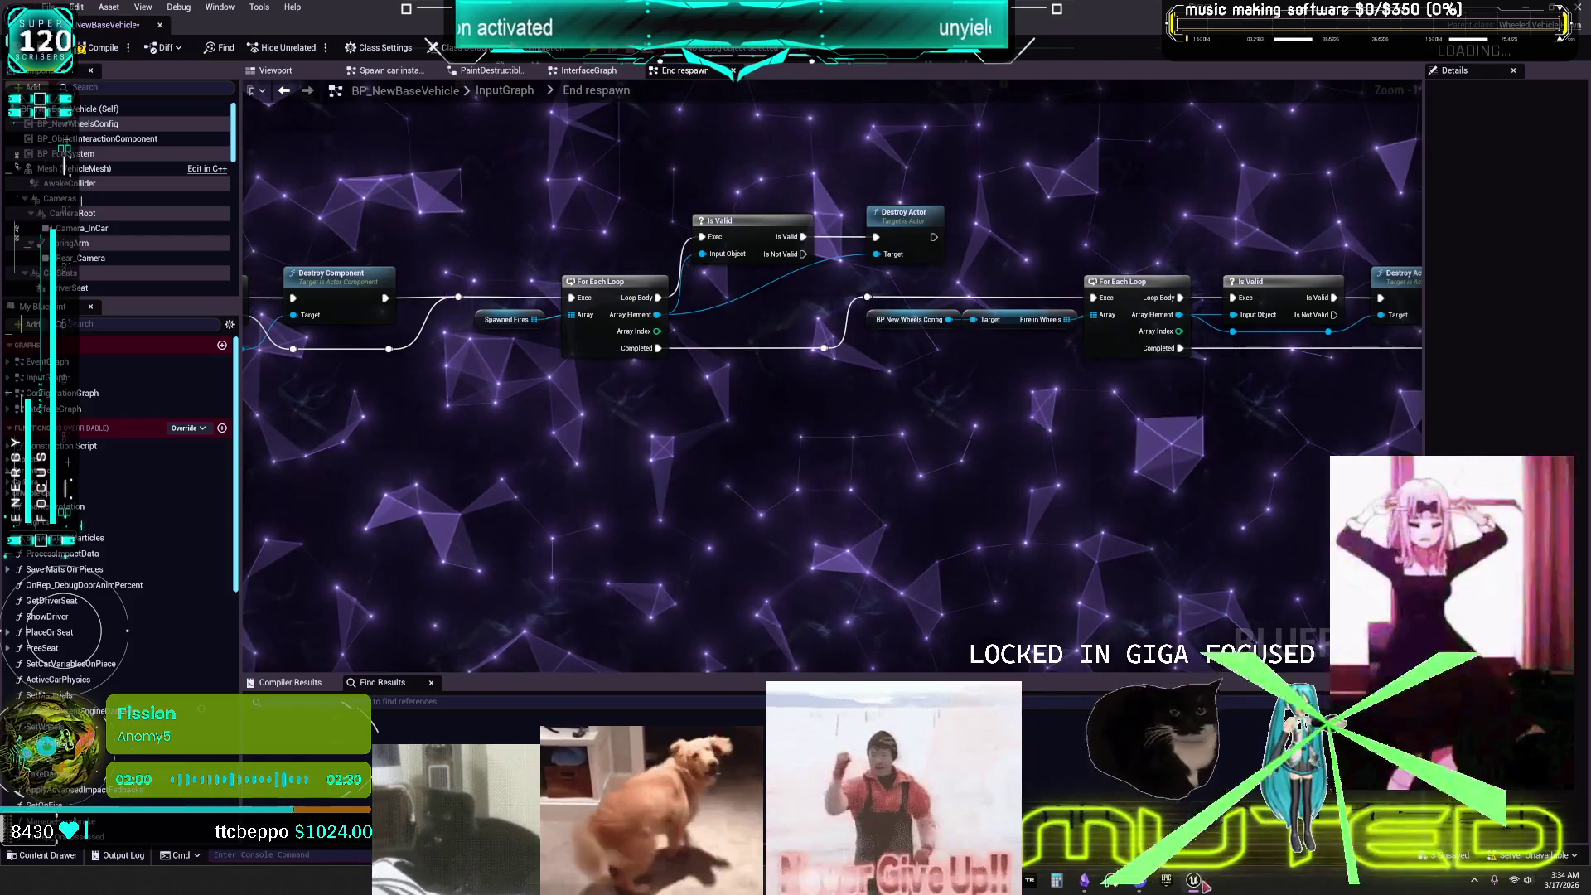
Reopen End respawn at Destroy Actor from the Message Log, then compile and save BP_NewBaseVehicle.
mouse_move(1206, 887)
left_click(1222, 797)
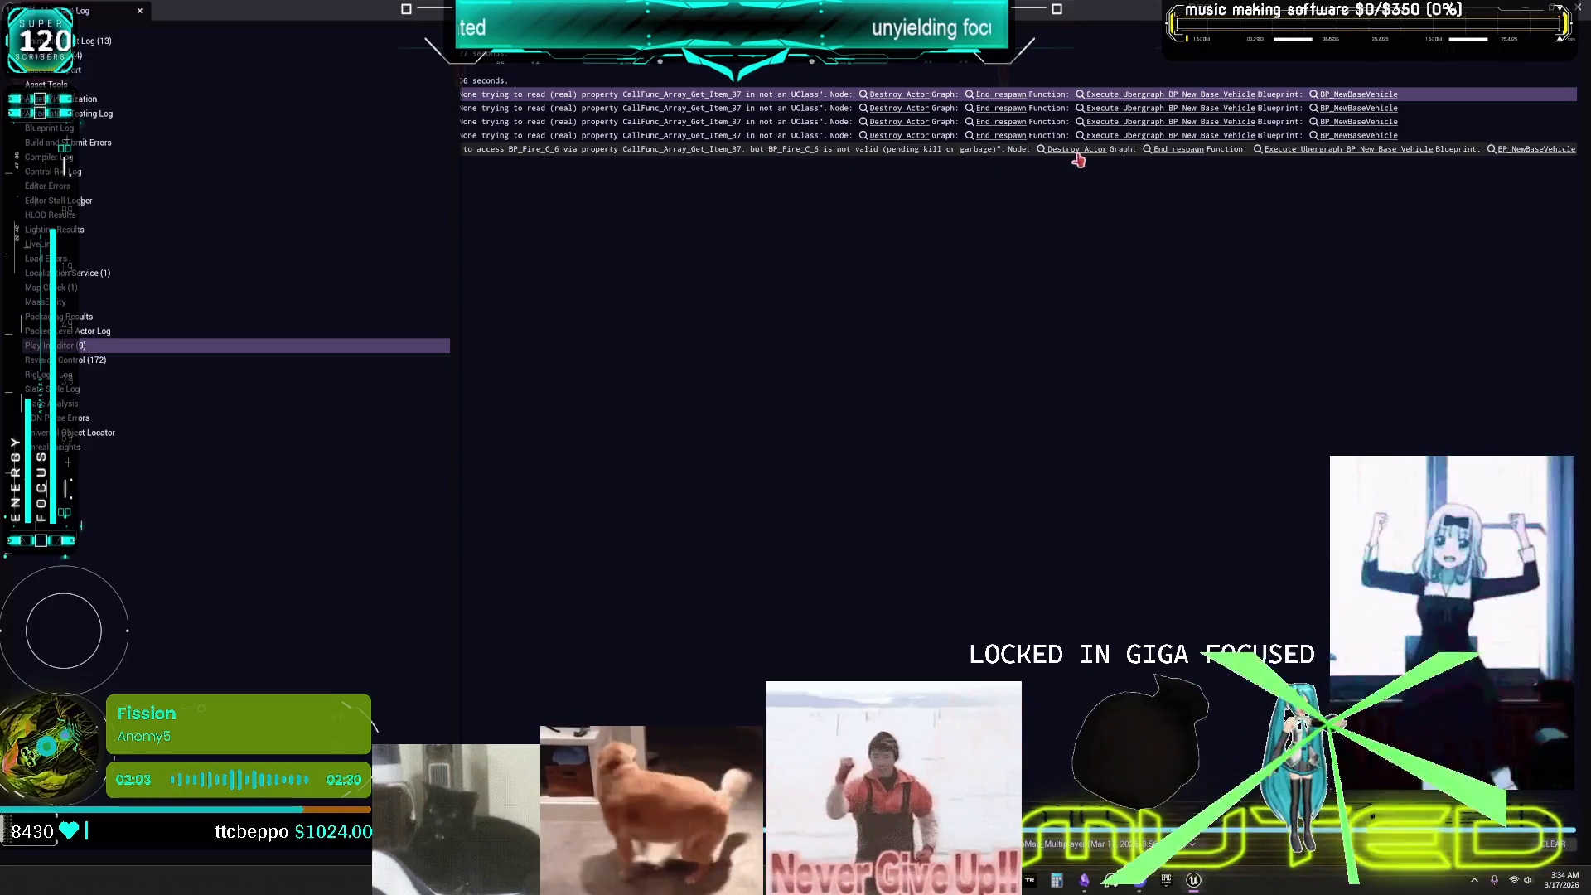
left_click(1176, 152)
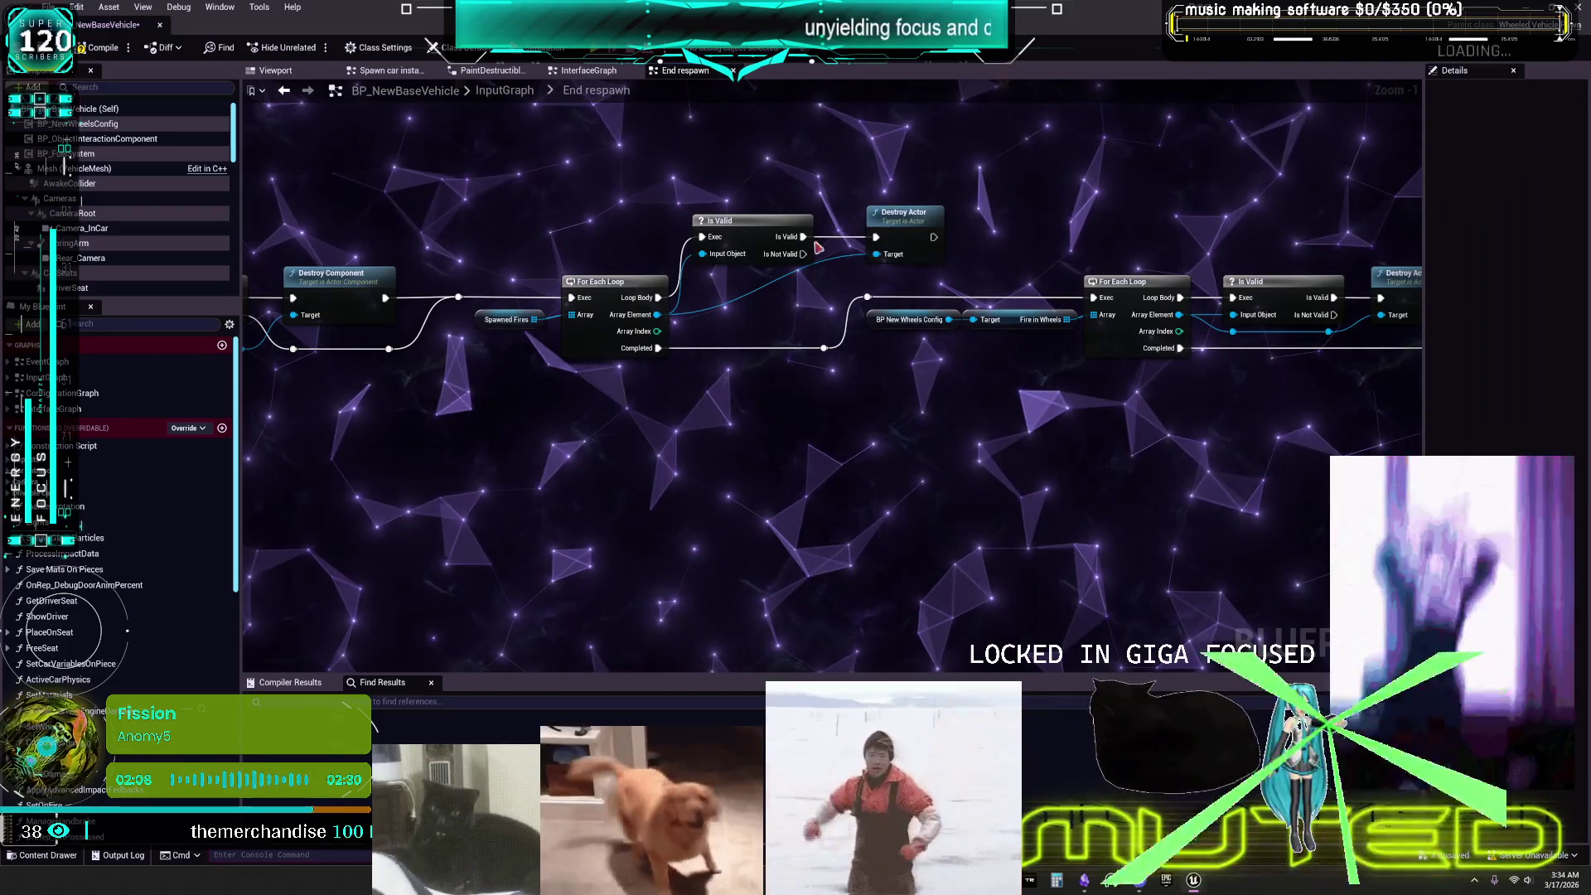
left_click(99, 47)
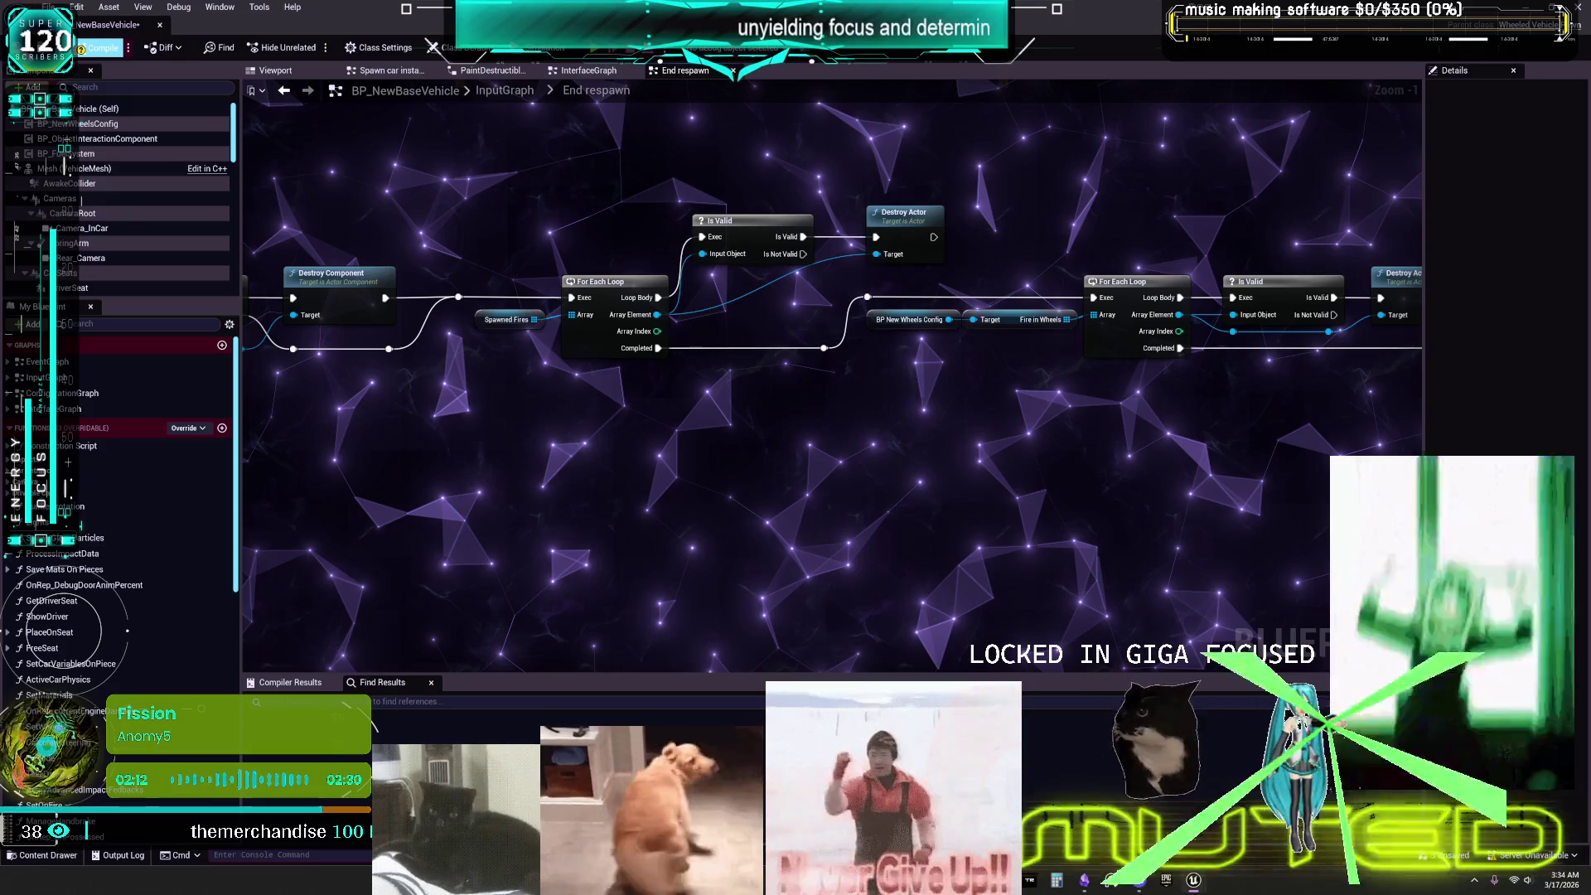
key("ctrl+s")
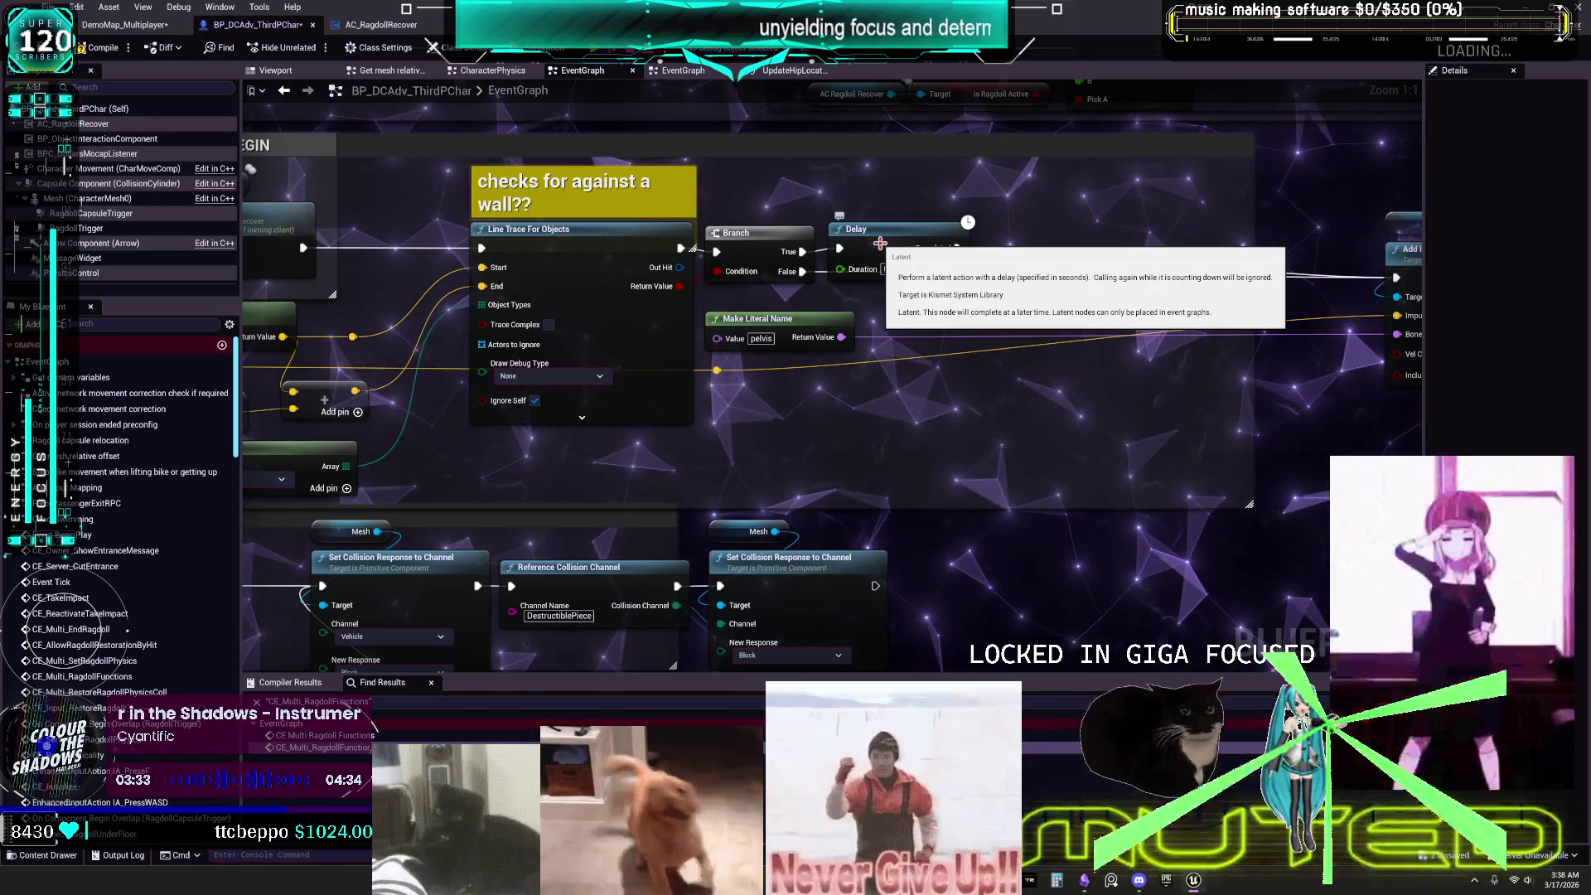
Enable Vel Change on the character's Add Impulse to All Bodies Below node.
left_click_drag(971, 322, 476, 283)
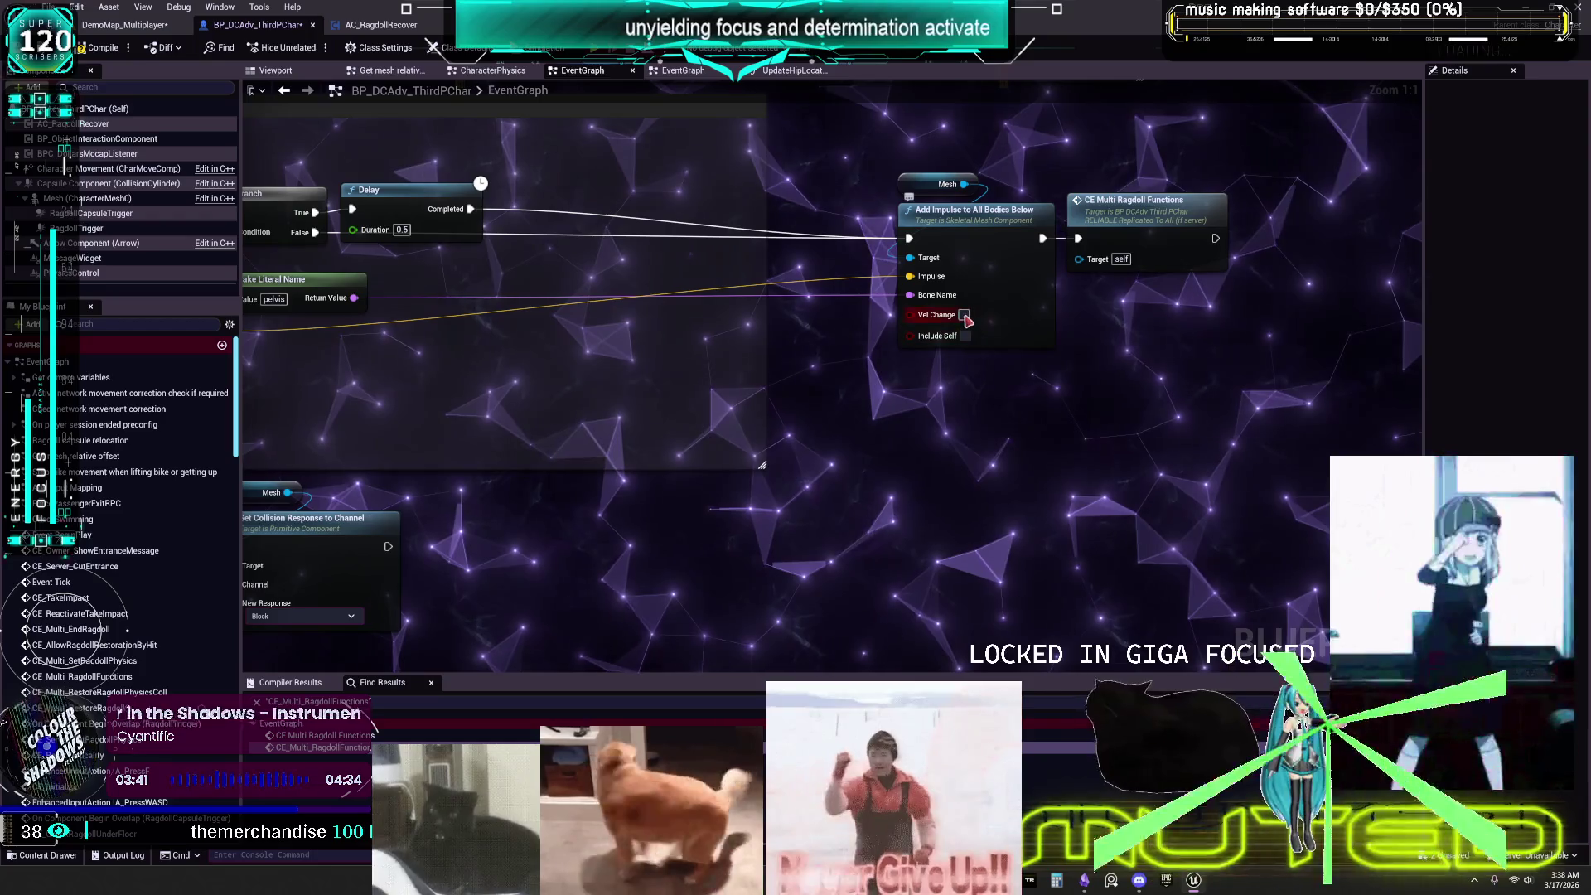
left_click(965, 316)
left_click_drag(632, 418, 909, 429)
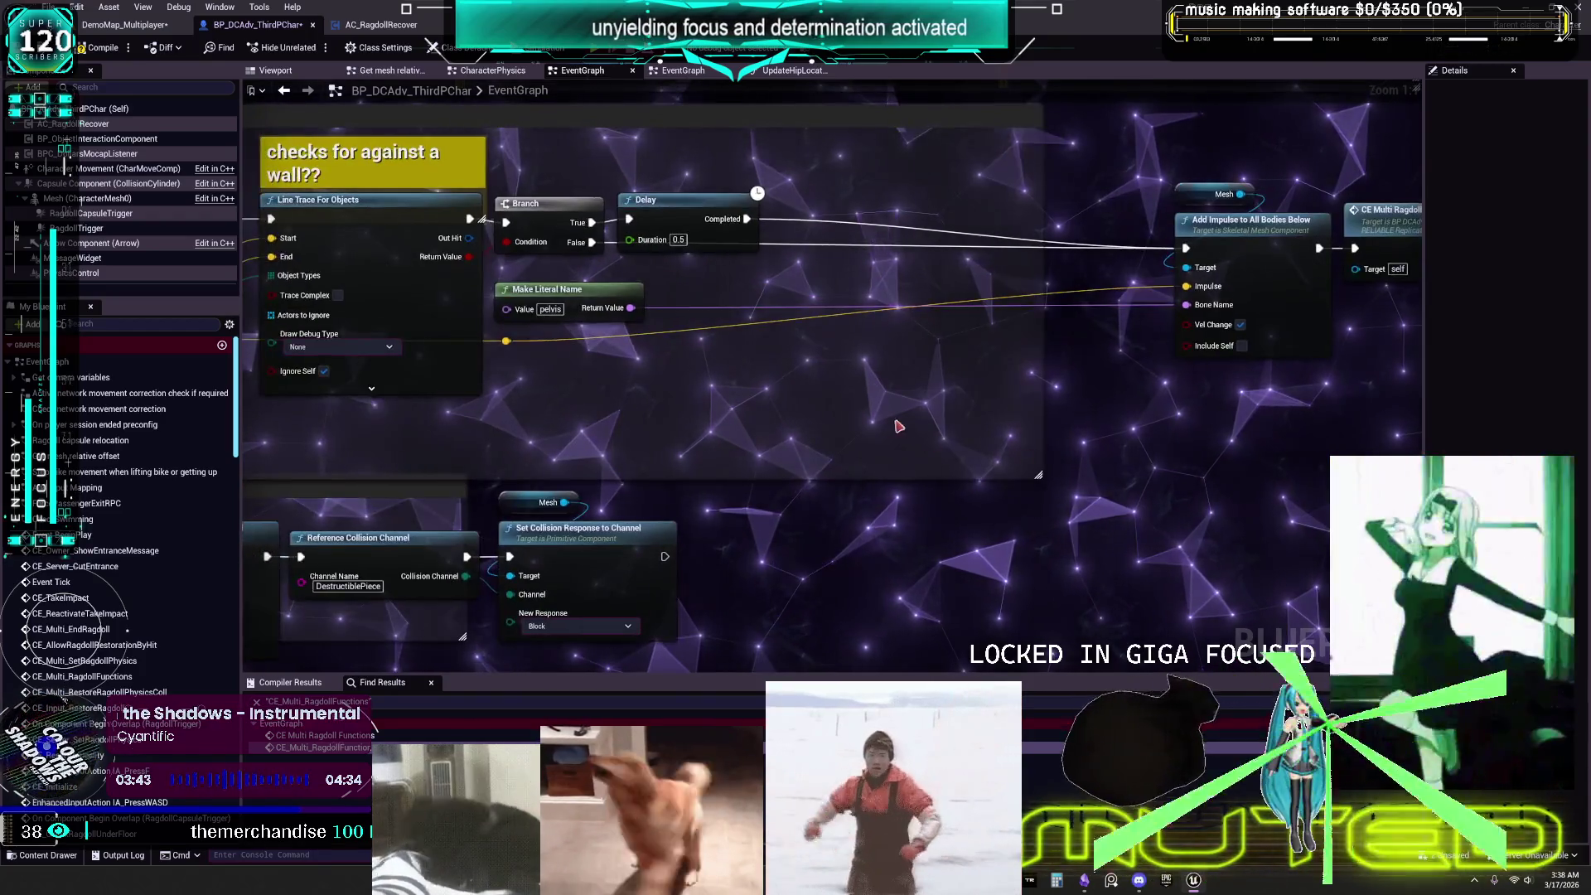
scroll(910, 429, "down", 2)
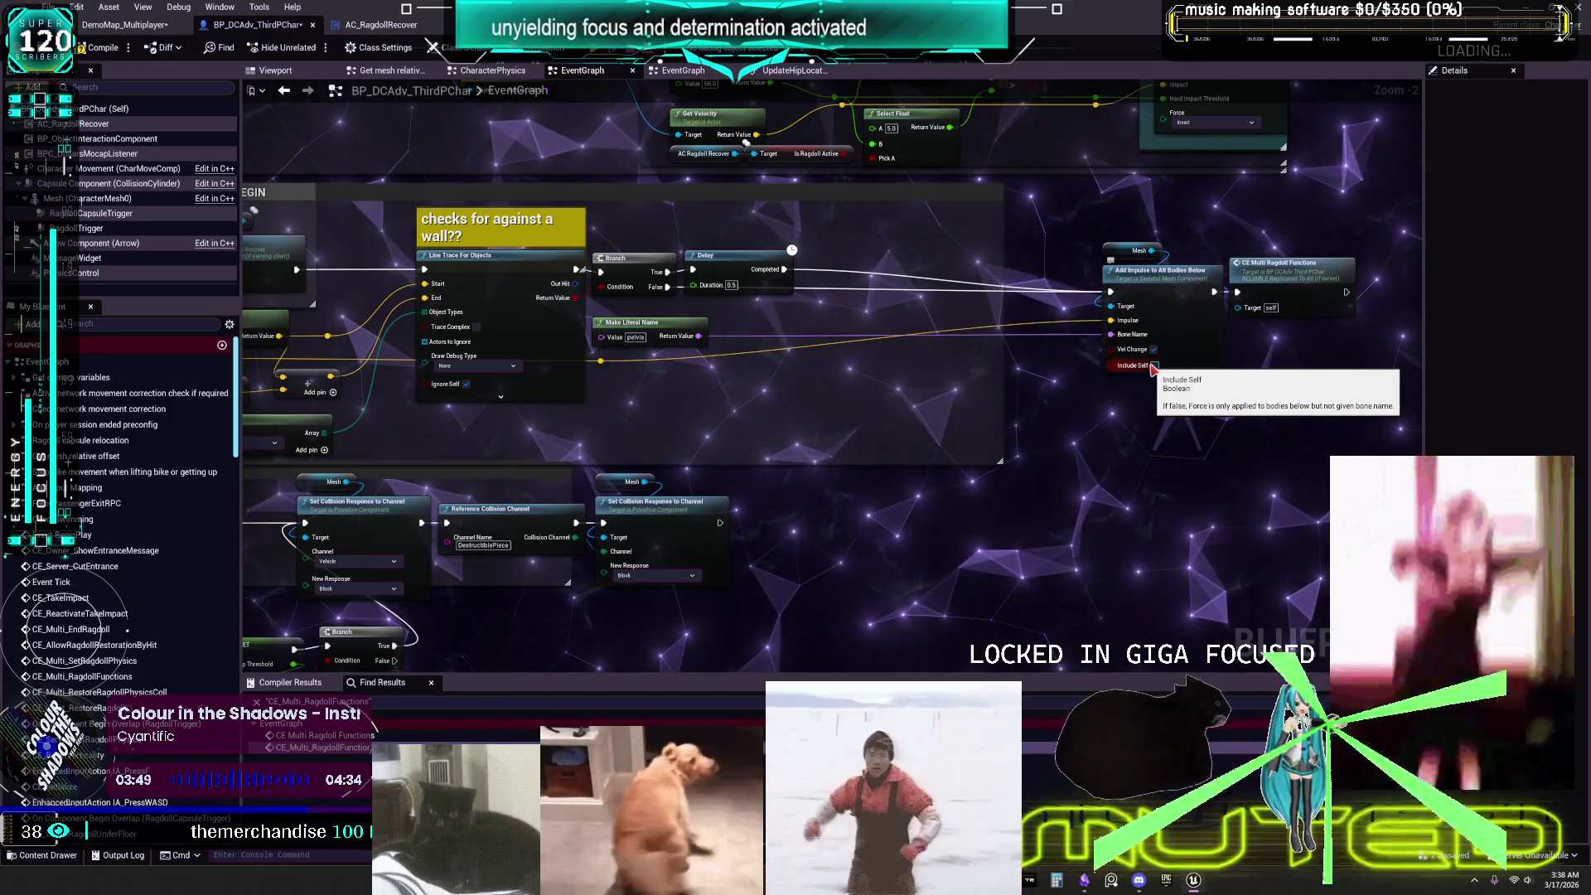
In the RAGDOLL BEGIN graph, add a Multiply node off the vector output via 'mu' search.
mouse_move(885, 387)
left_mouse_down()
mouse_move(817, 390)
mouse_move(771, 433)
mouse_move(829, 416)
left_mouse_up()
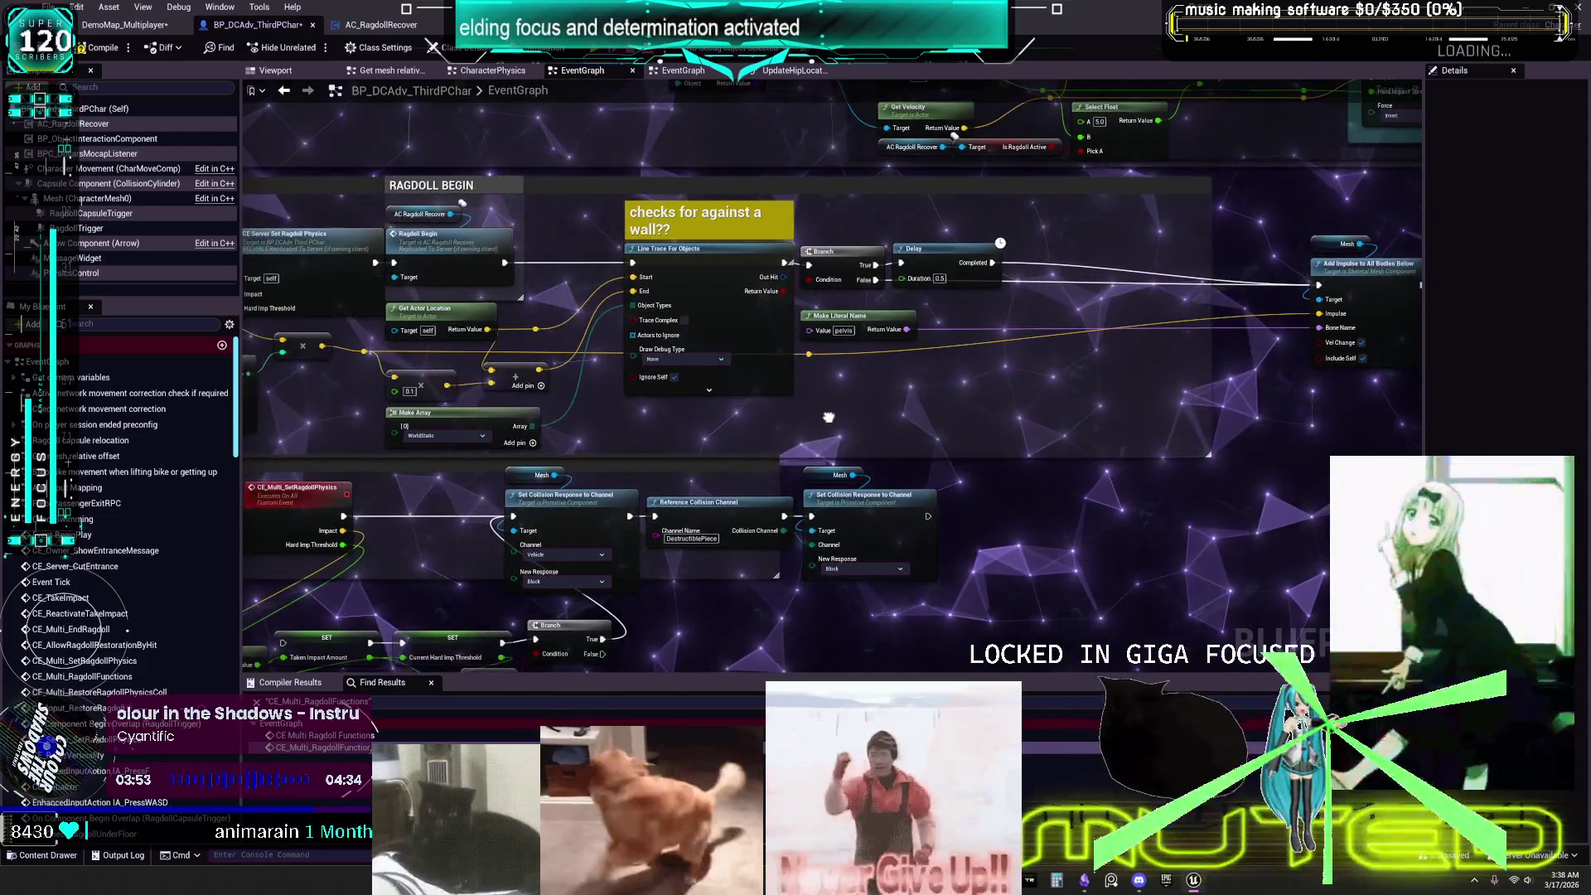
left_click_drag(323, 404, 653, 379)
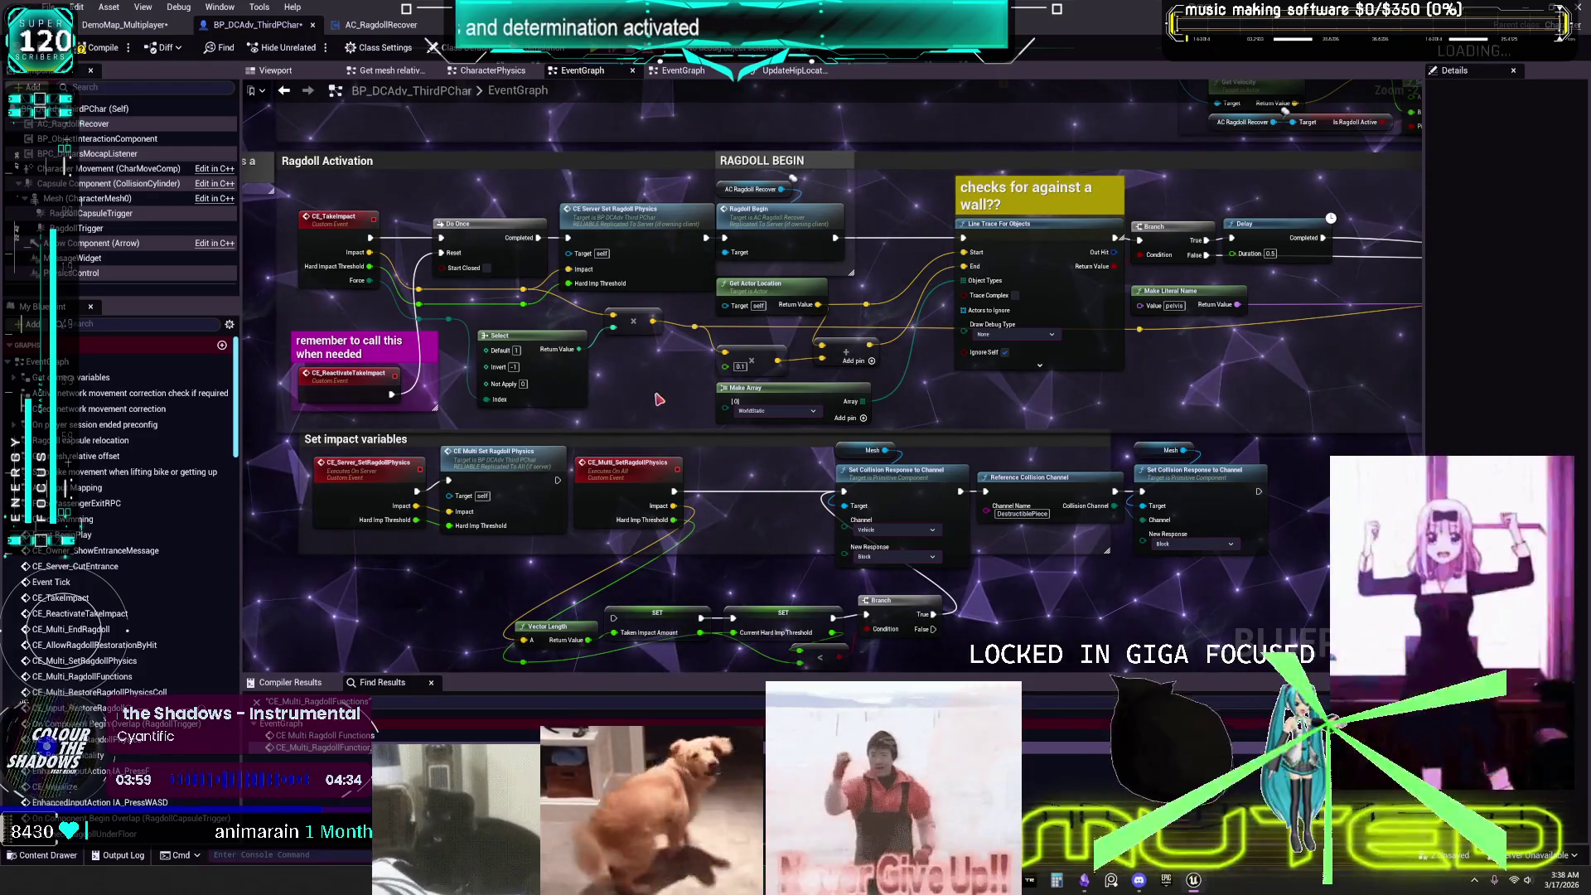
mouse_move(1139, 329)
left_mouse_down()
mouse_move(846, 316)
mouse_move(971, 346)
left_mouse_up()
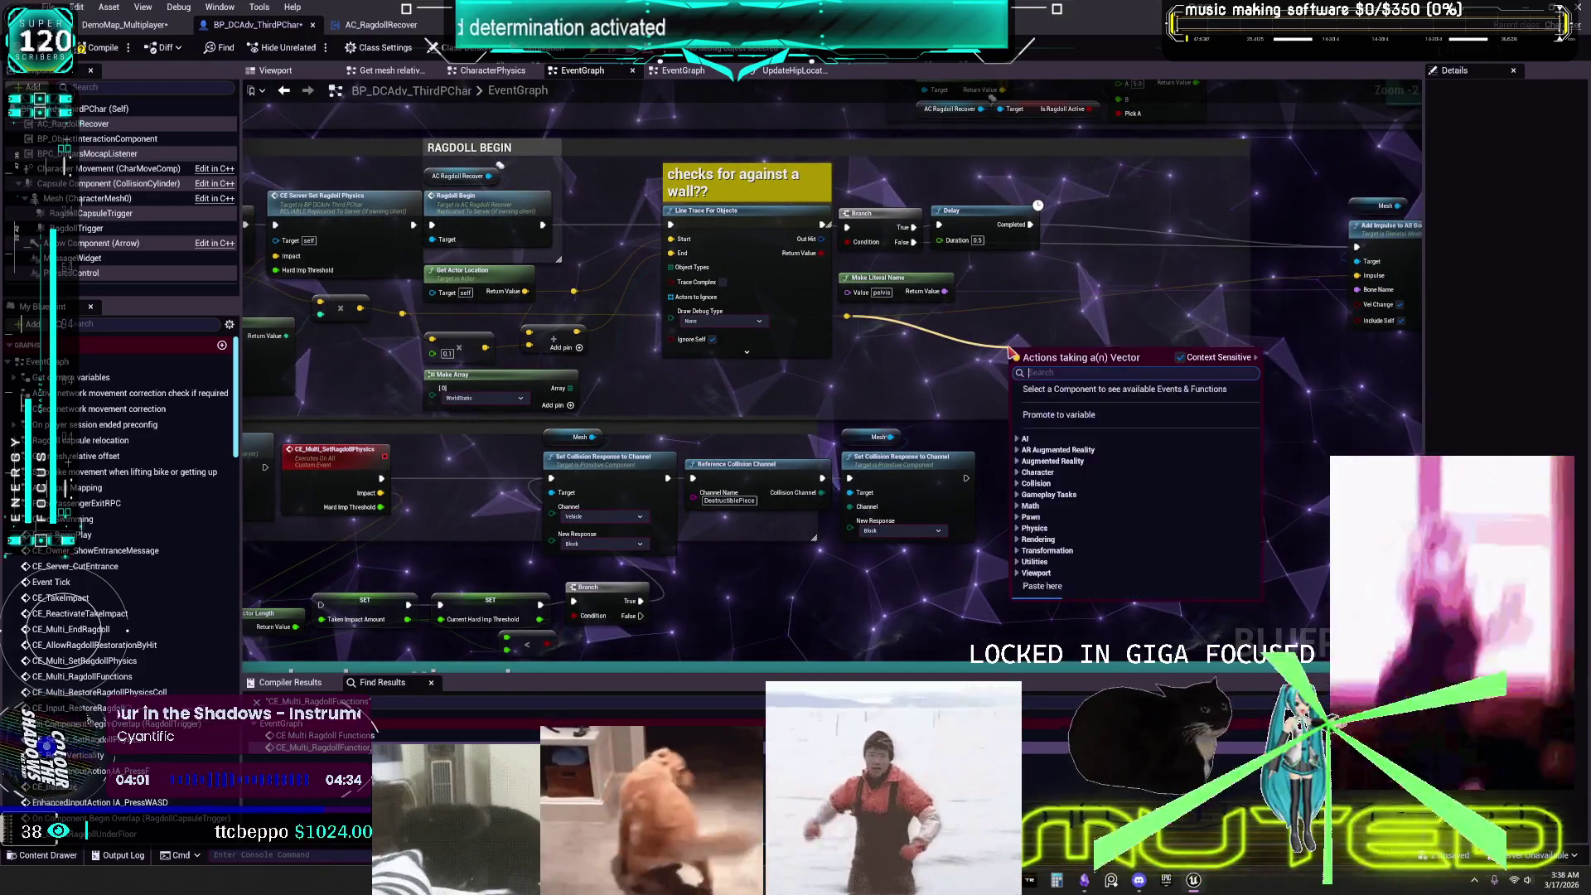
type("mul")
left_click(1077, 440)
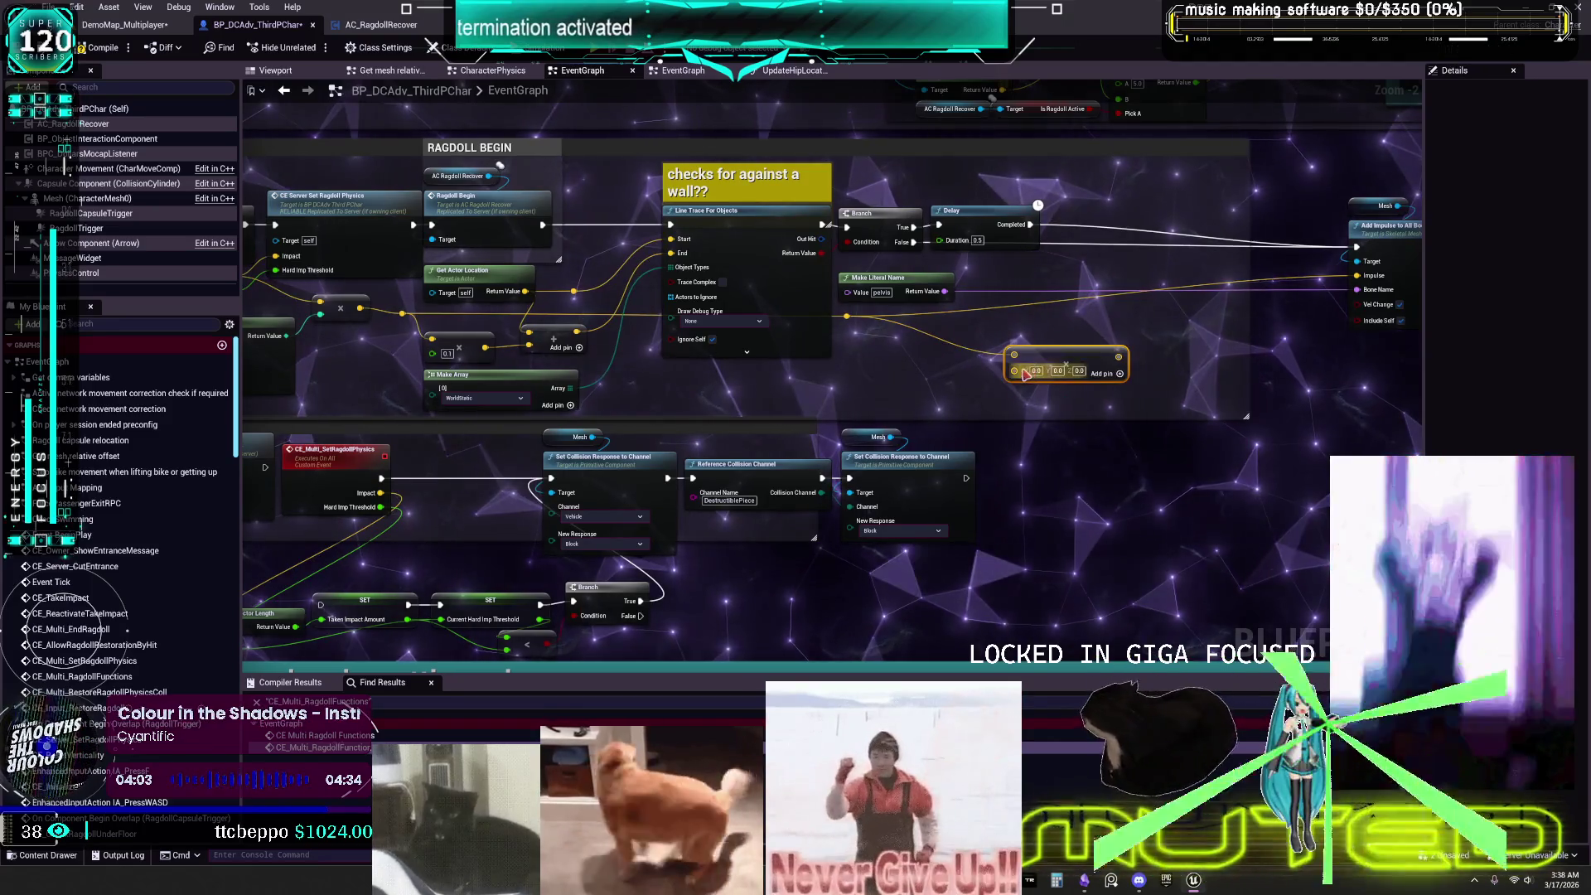
Convert the Multiply node's second pin to a float and set it to 500.0.
left_click(1076, 547)
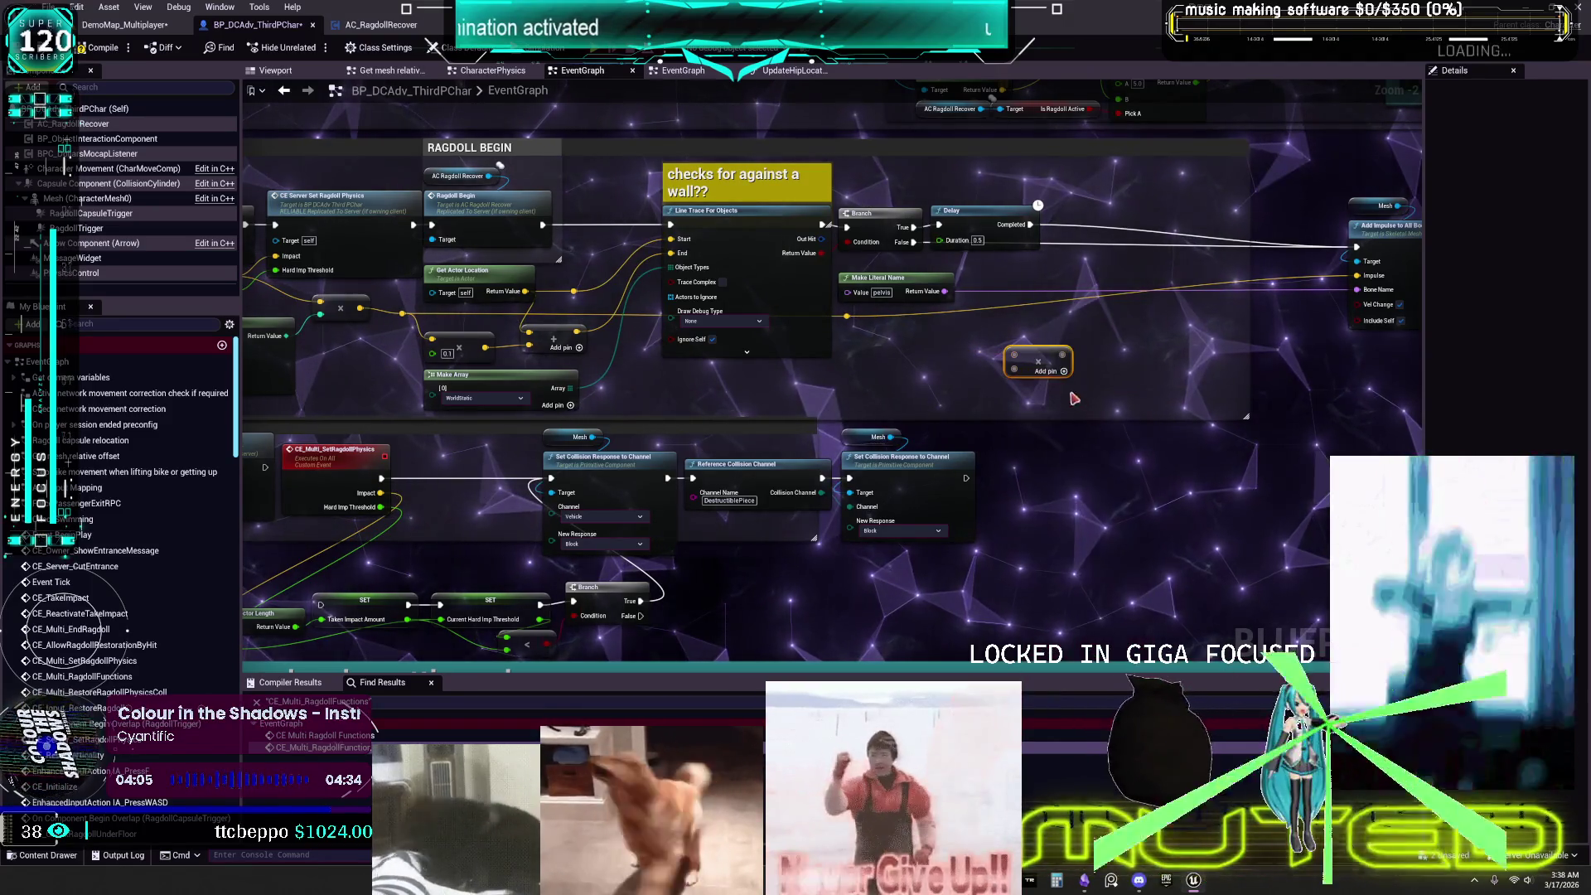
key("ctrl+z")
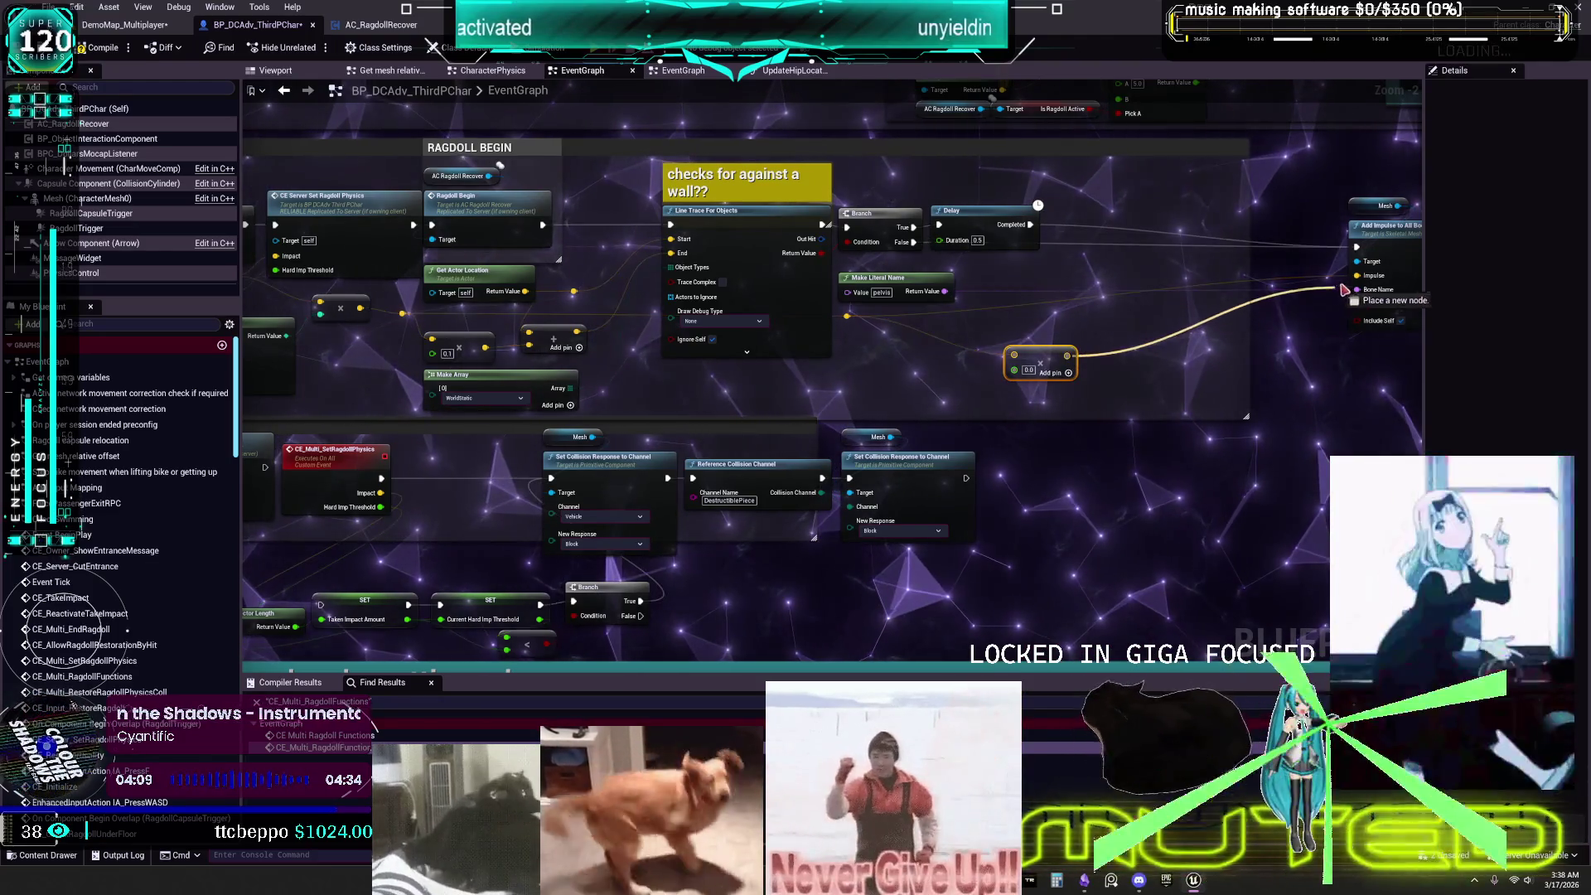
right_click(1027, 374)
left_click(1075, 564)
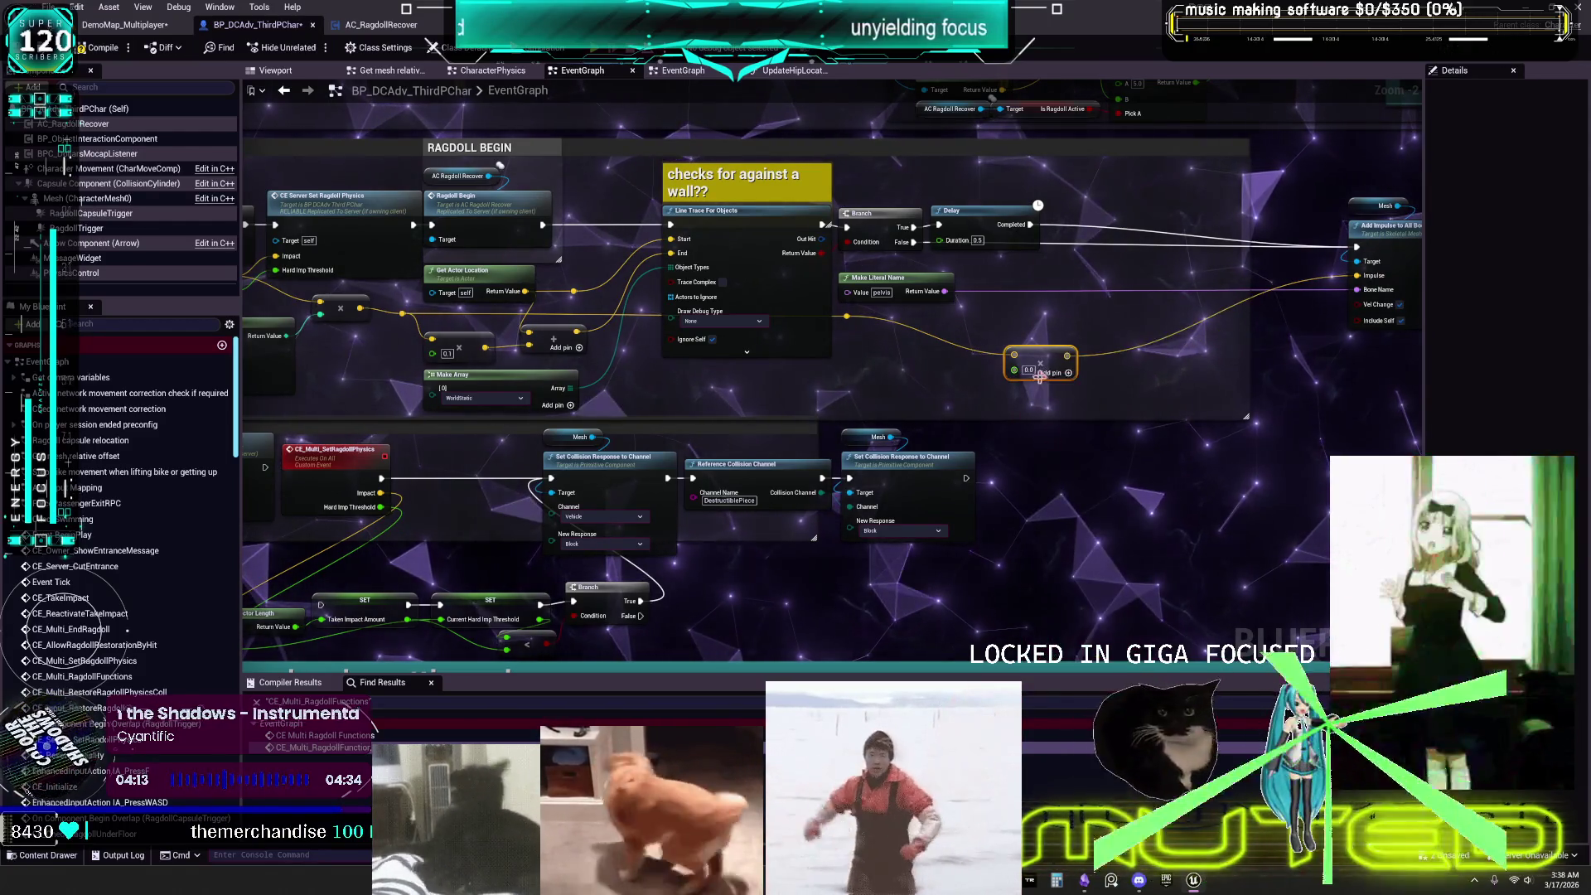
type("500")
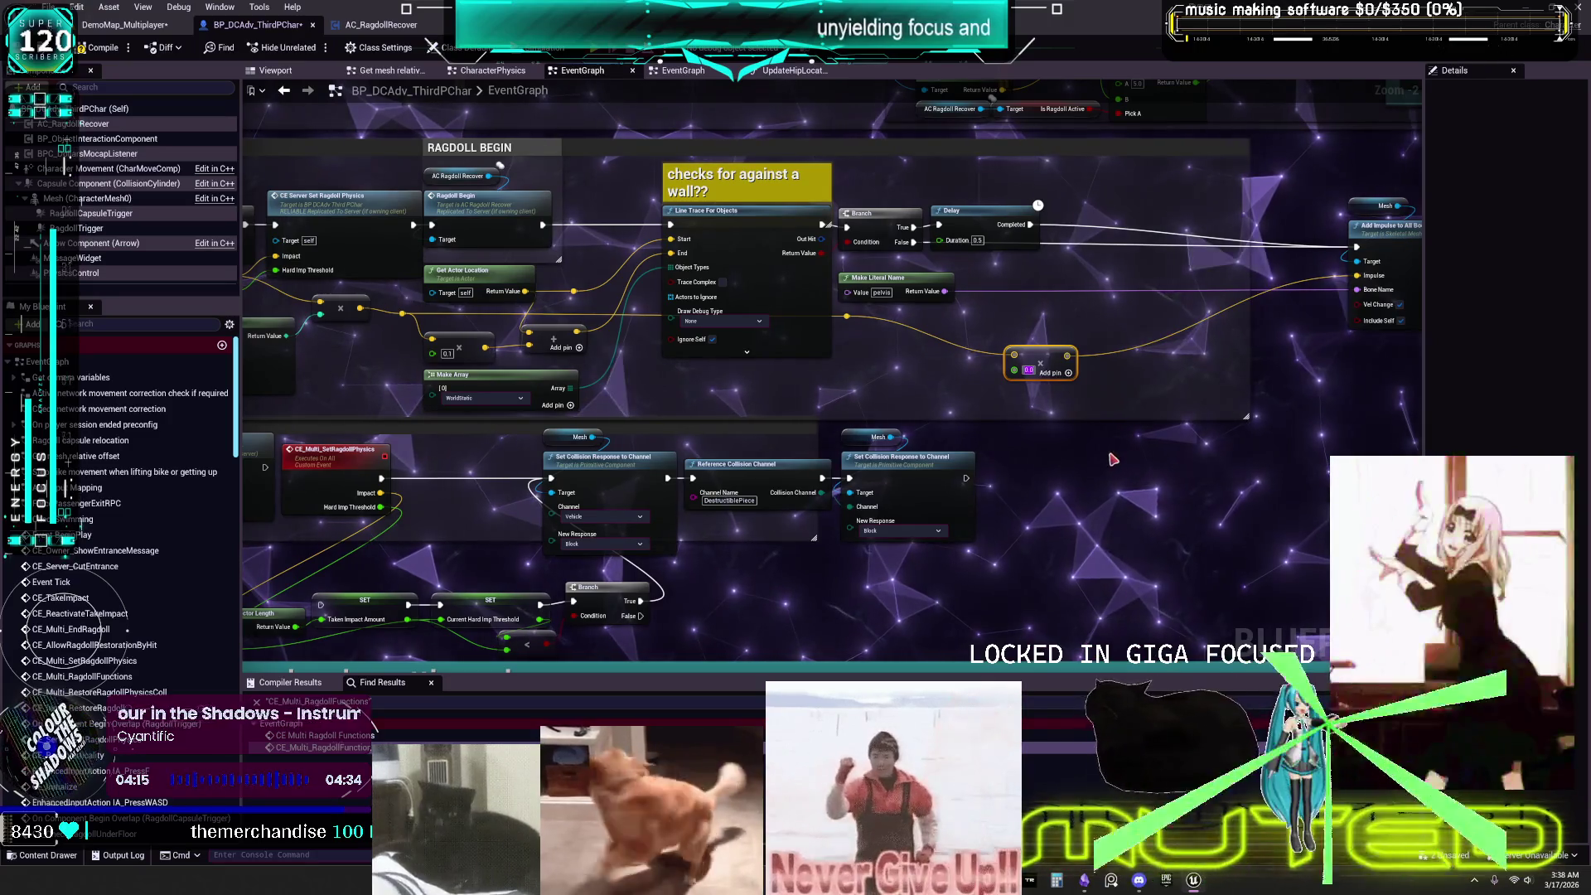
key("Return")
left_click_drag(914, 407, 953, 392)
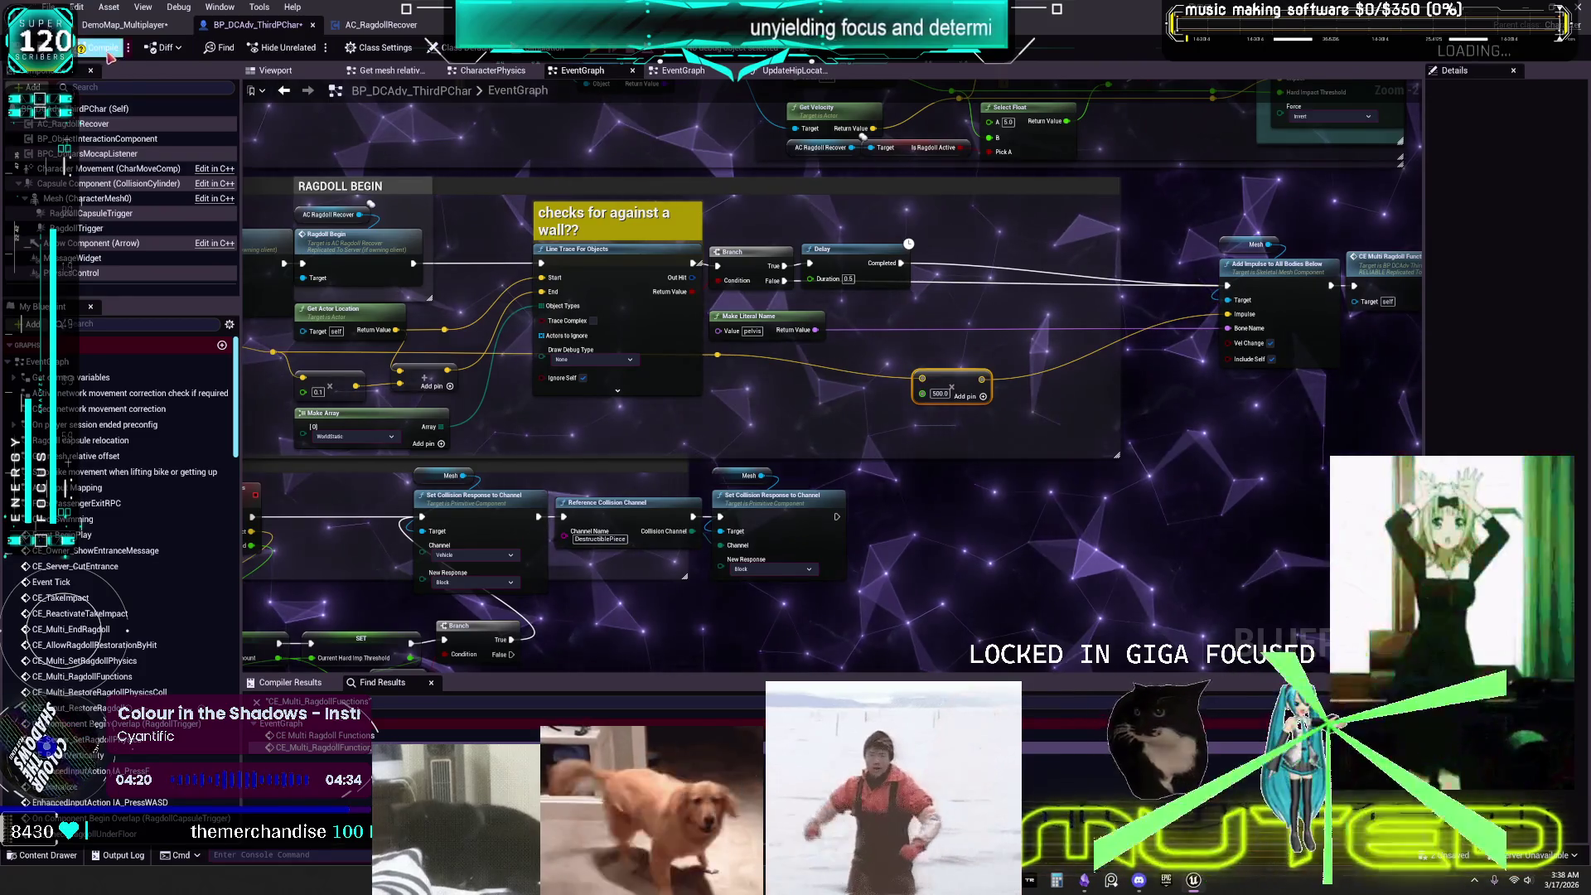
Compile the character blueprint and run, then stop, a two-client test of the 500.0 impulse.
left_click(103, 47)
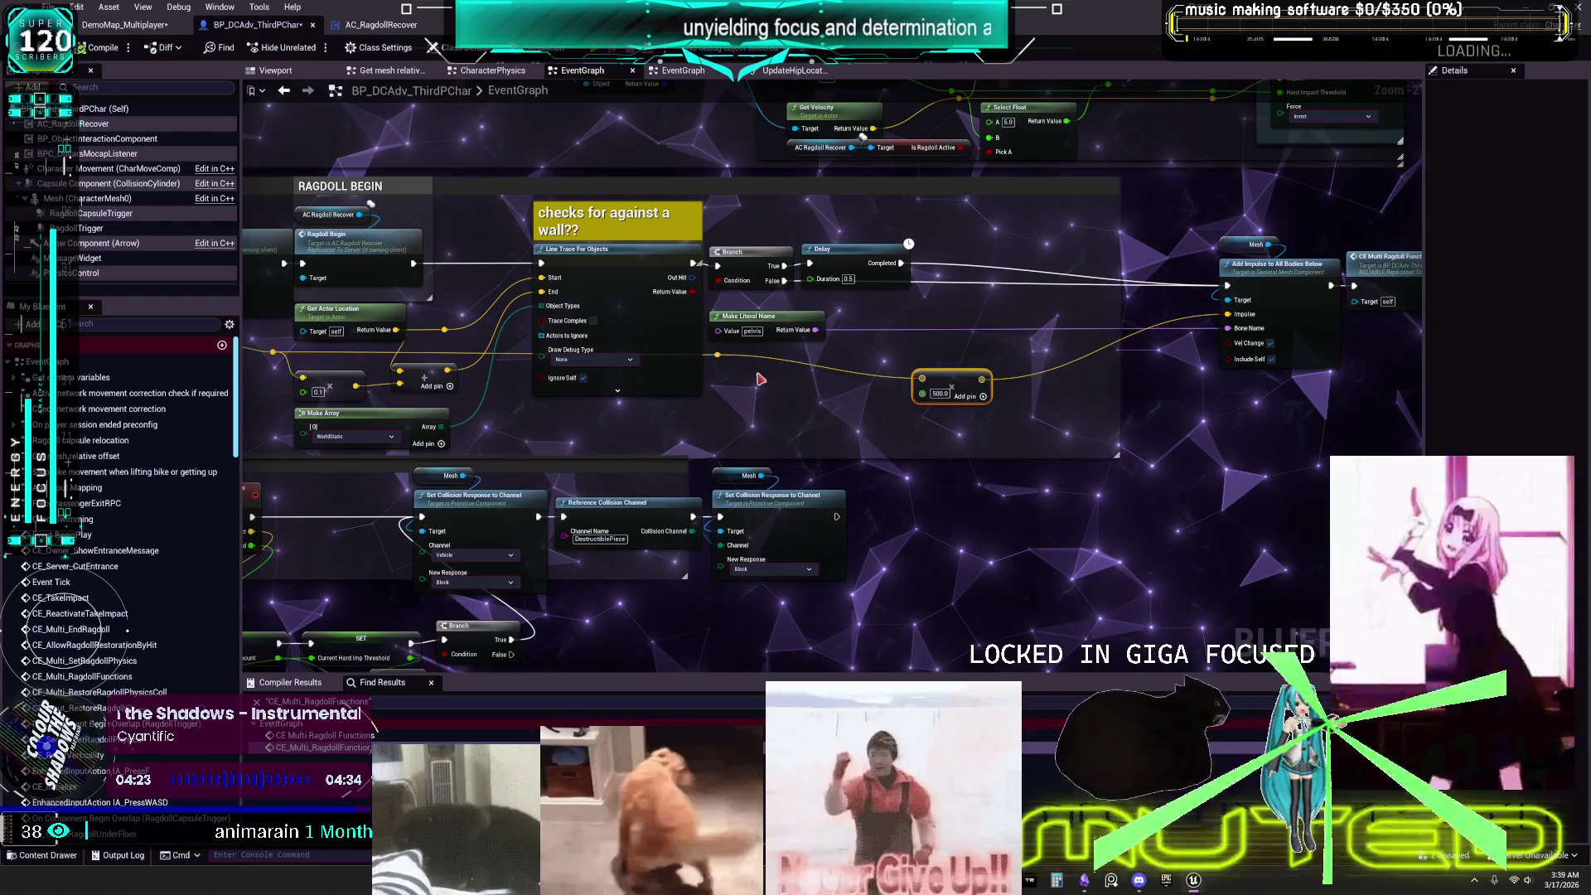
key("alt+p")
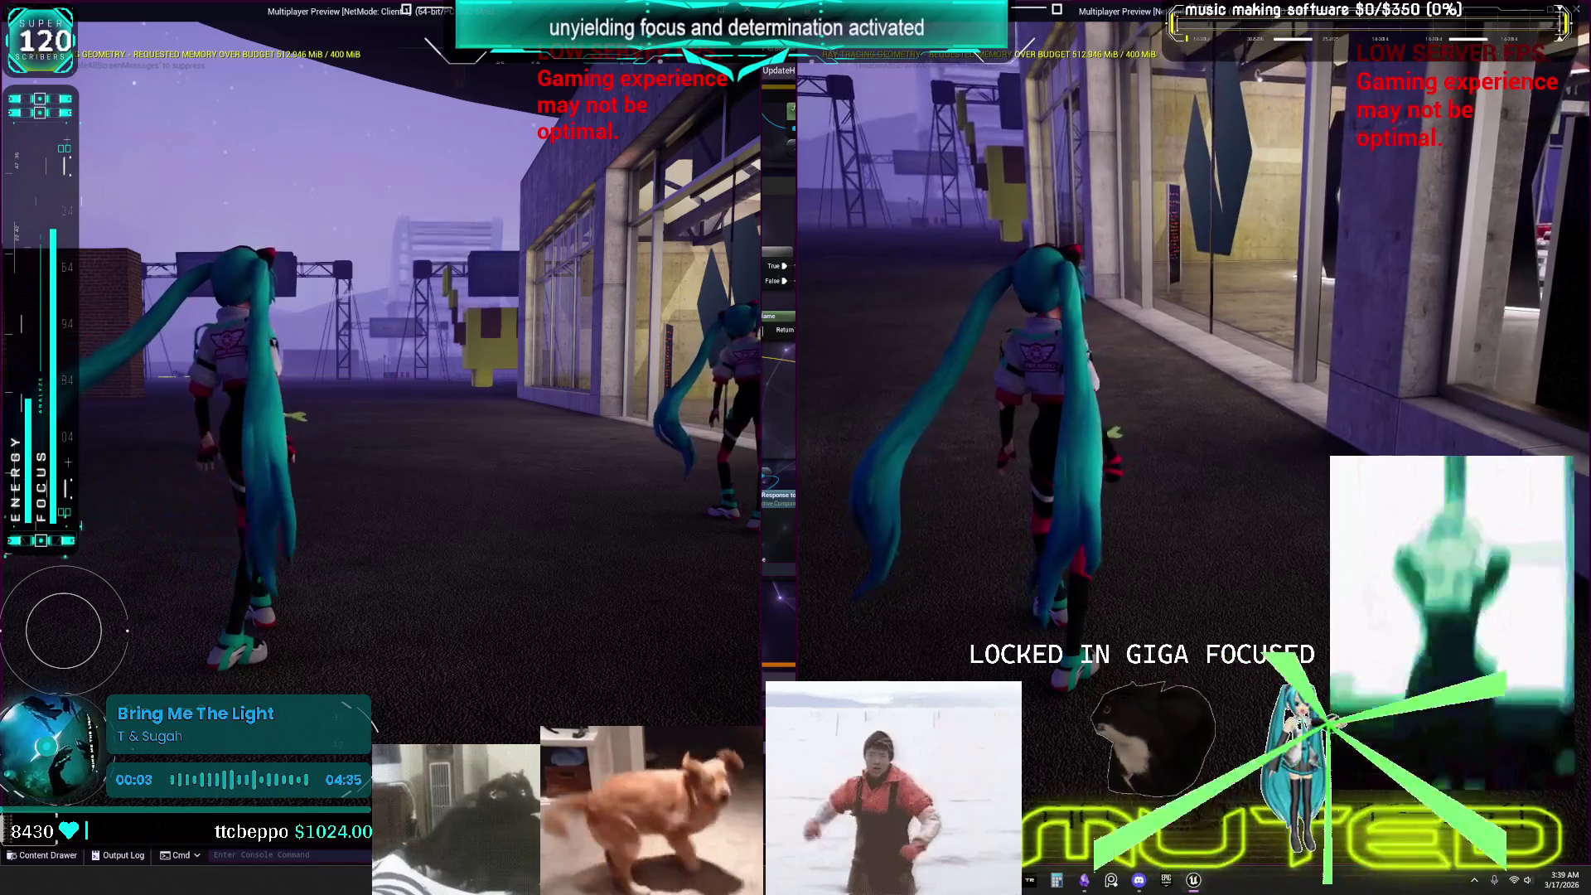
key("Escape")
left_click(220, 6)
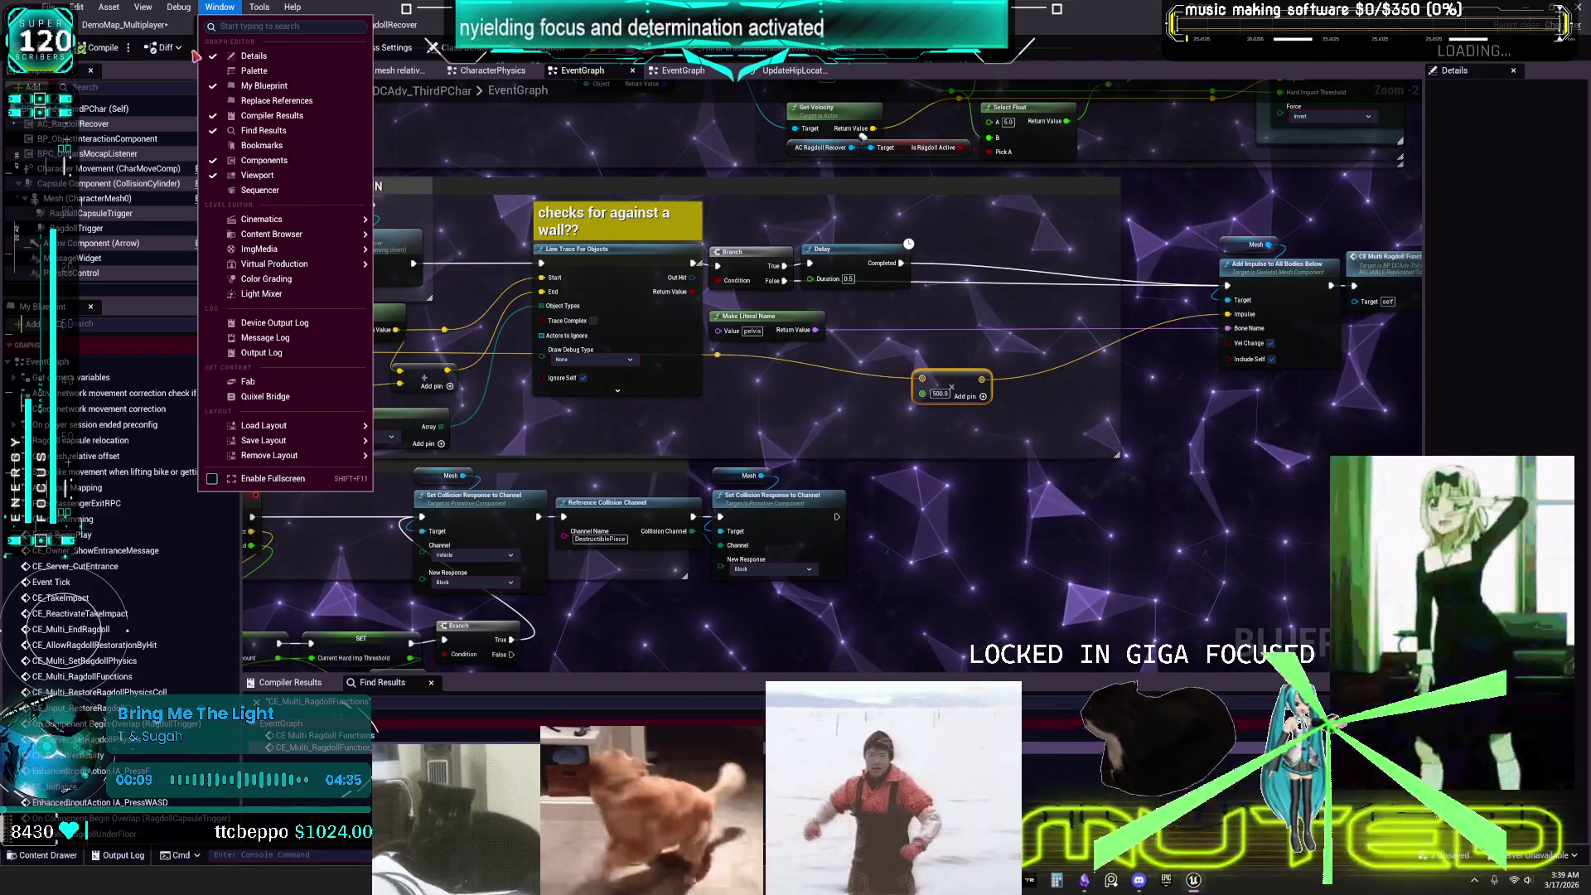
Open Viewport 1 as a floating window of the garage test area and select the small actor there.
left_click(1194, 881)
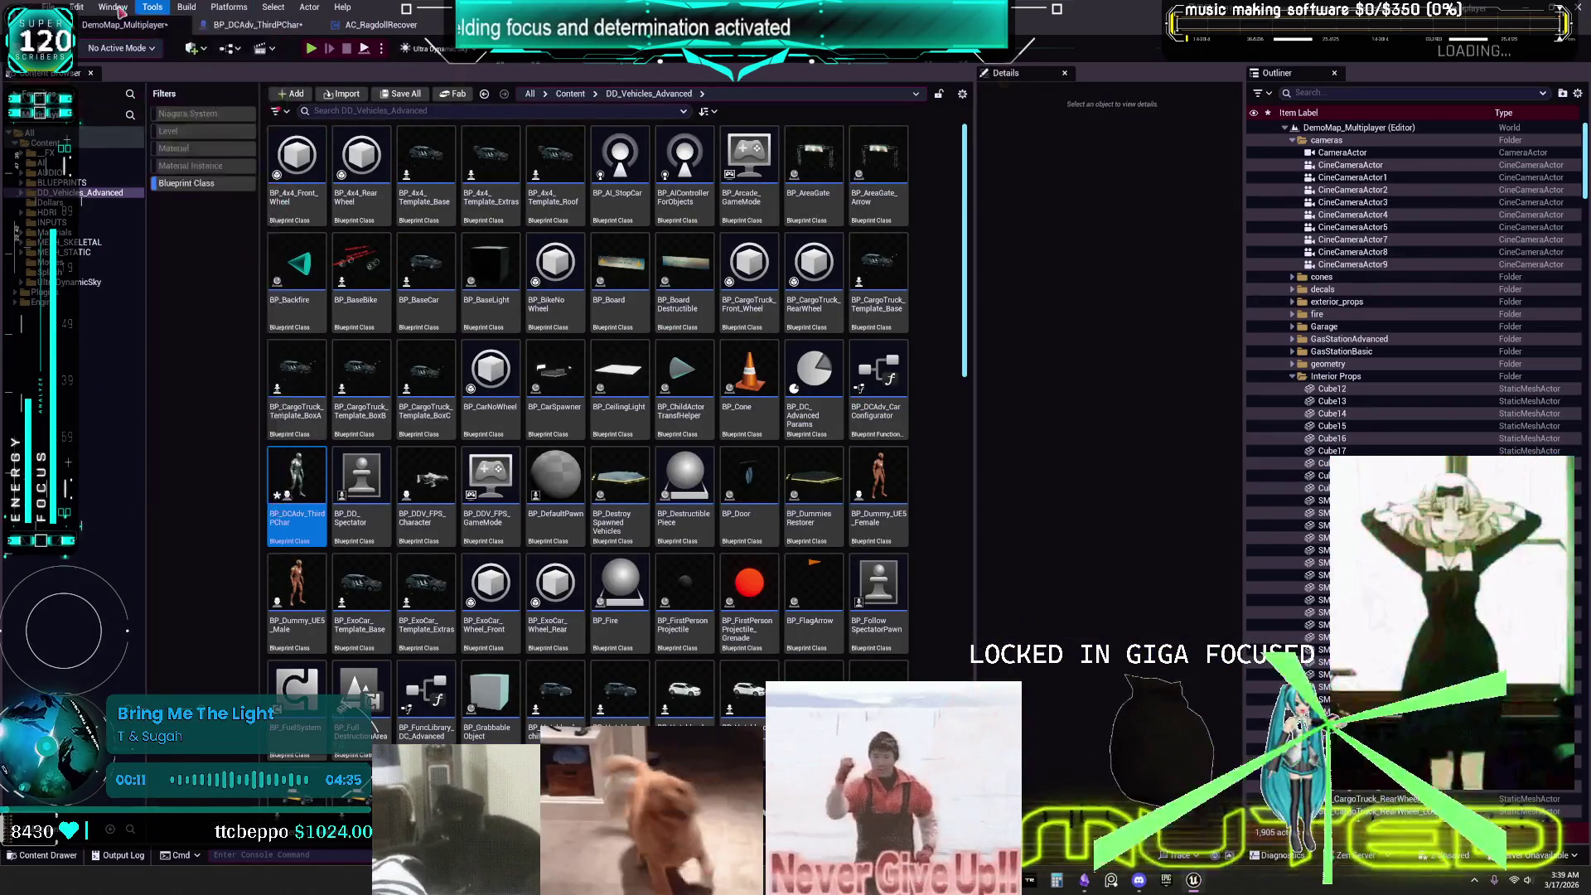
left_click(114, 7)
mouse_move(239, 132)
left_click(331, 136)
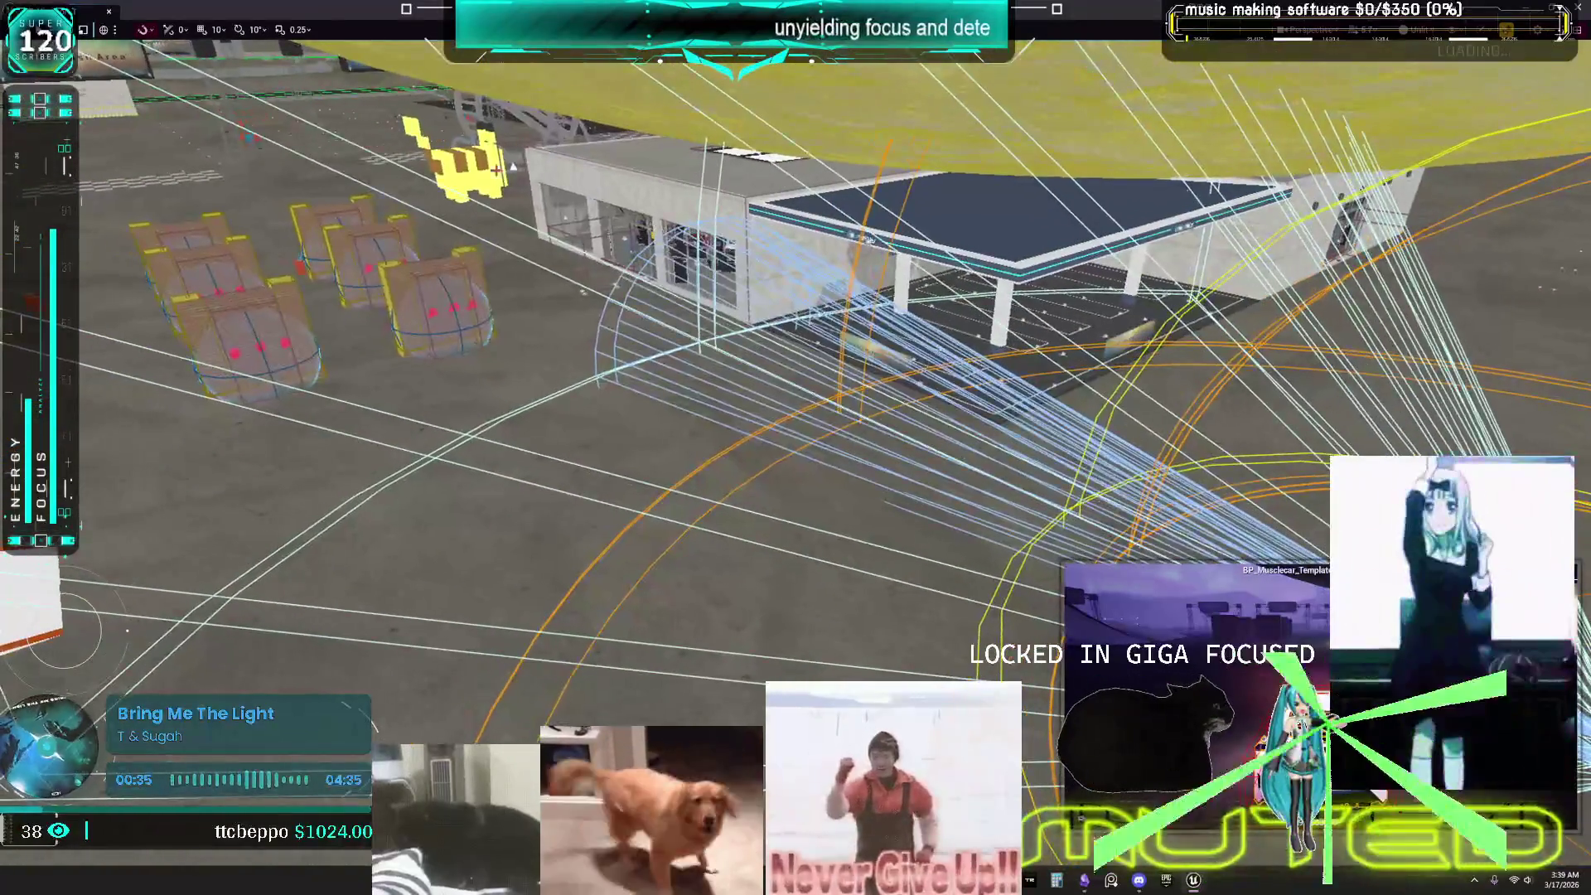
left_click(615, 290)
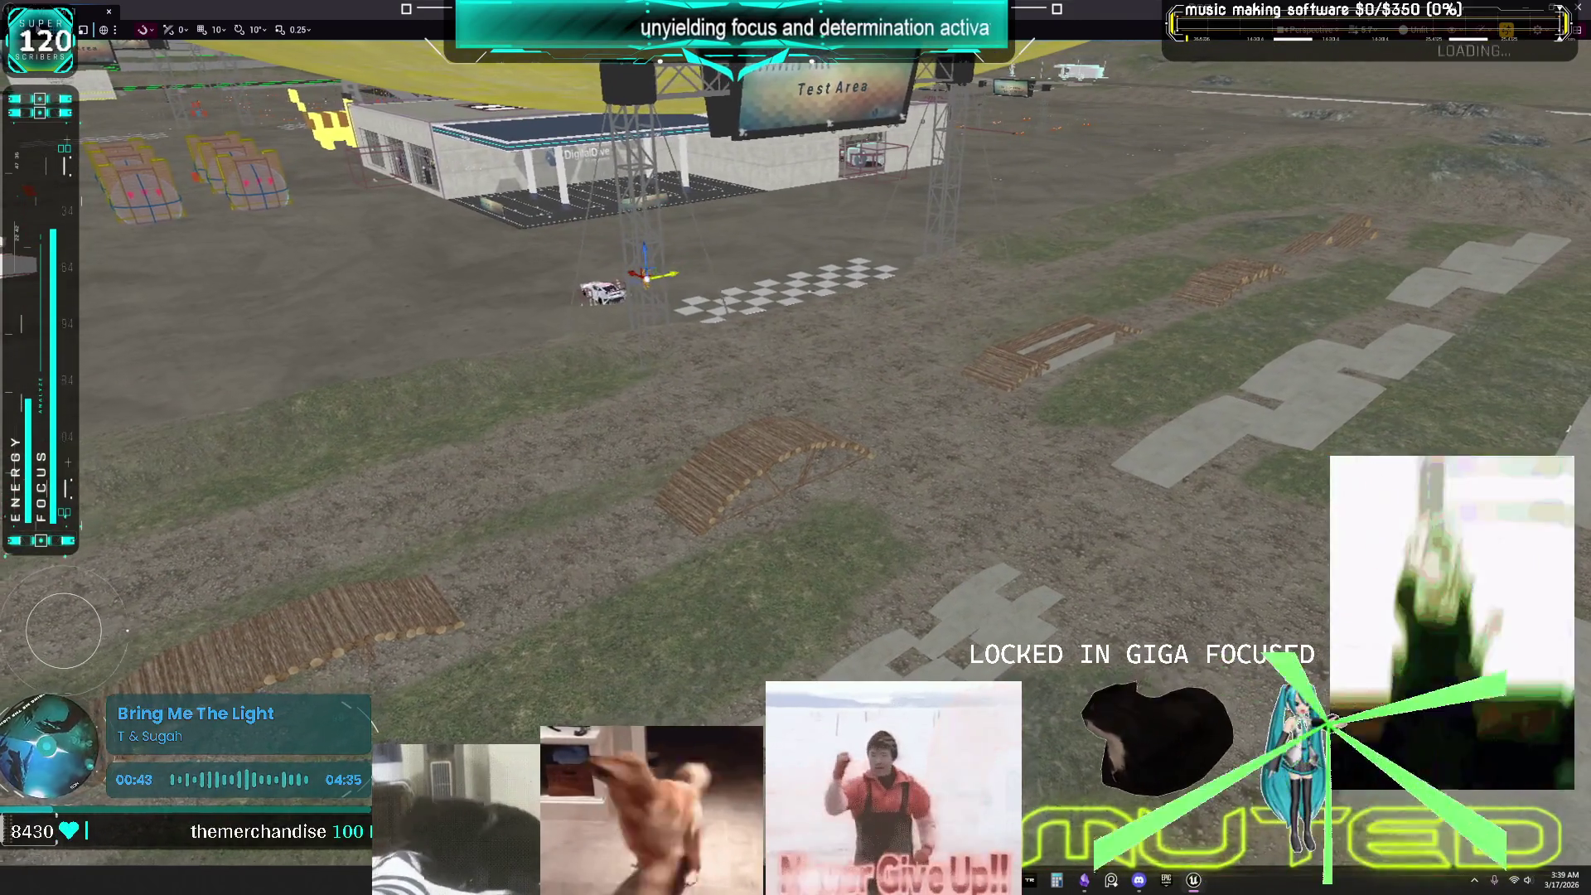
key("F11")
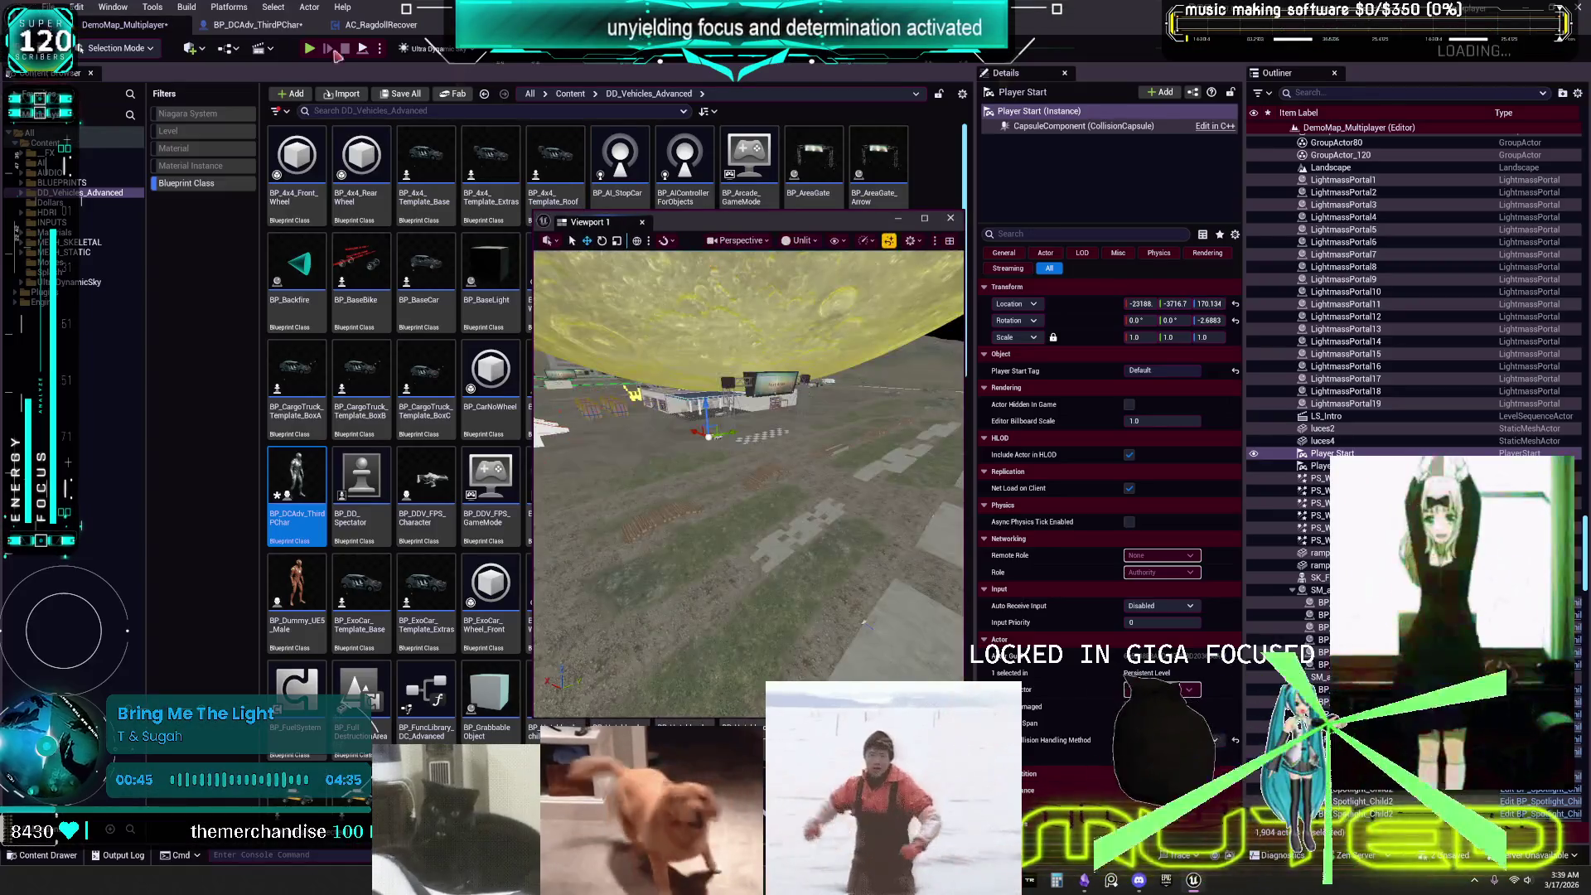
Start the two-client multiplayer preview, move Viewport 1 upper right, and tile the client windows left and right.
left_click(311, 50)
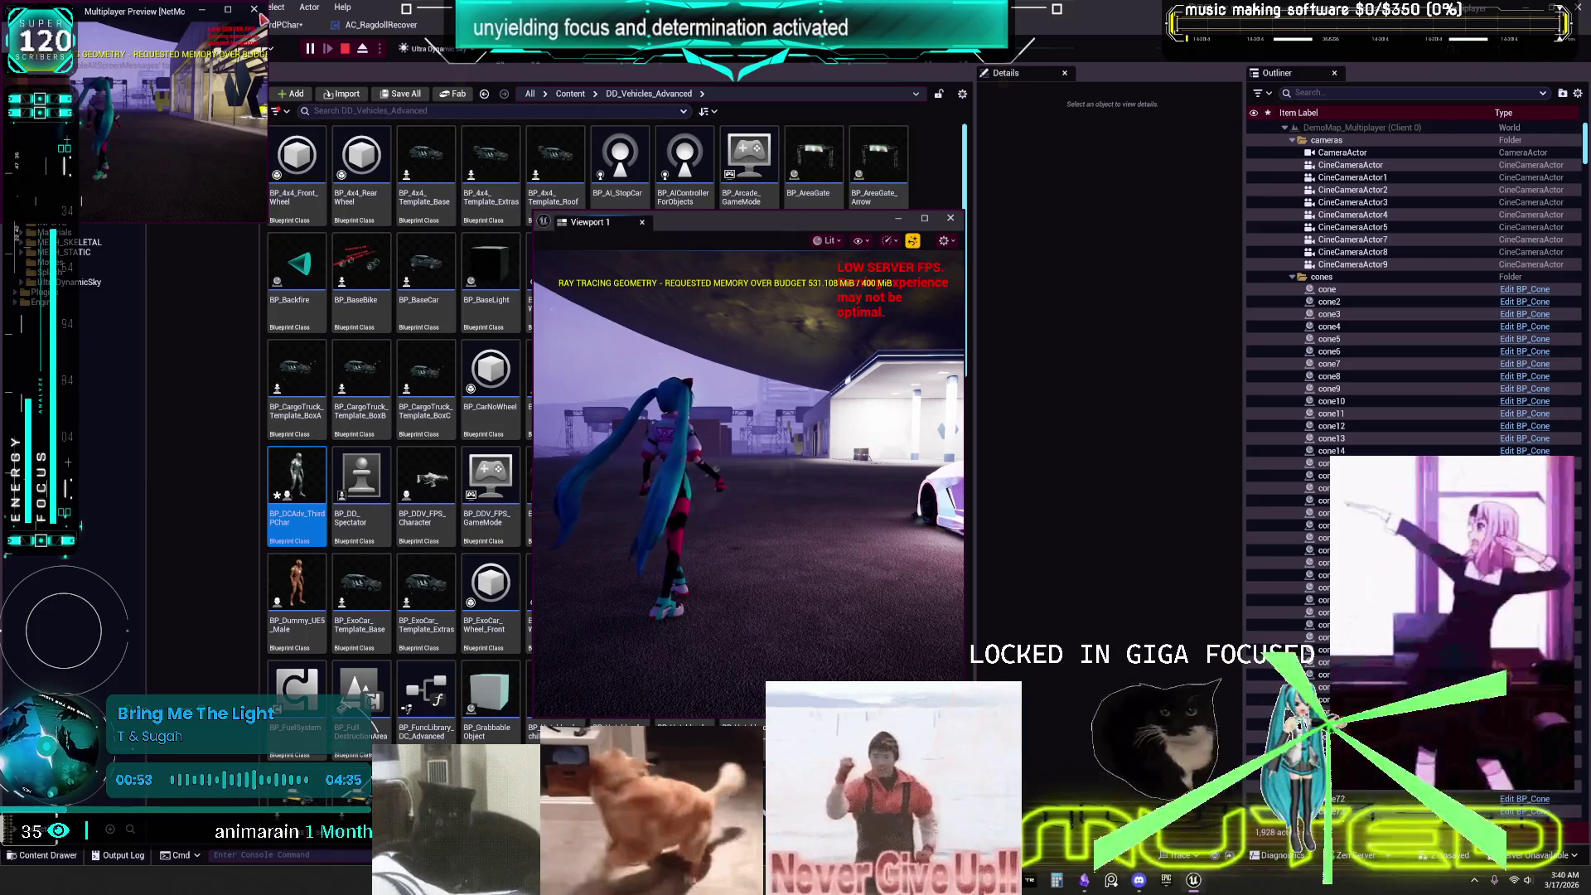
left_click(980, 177)
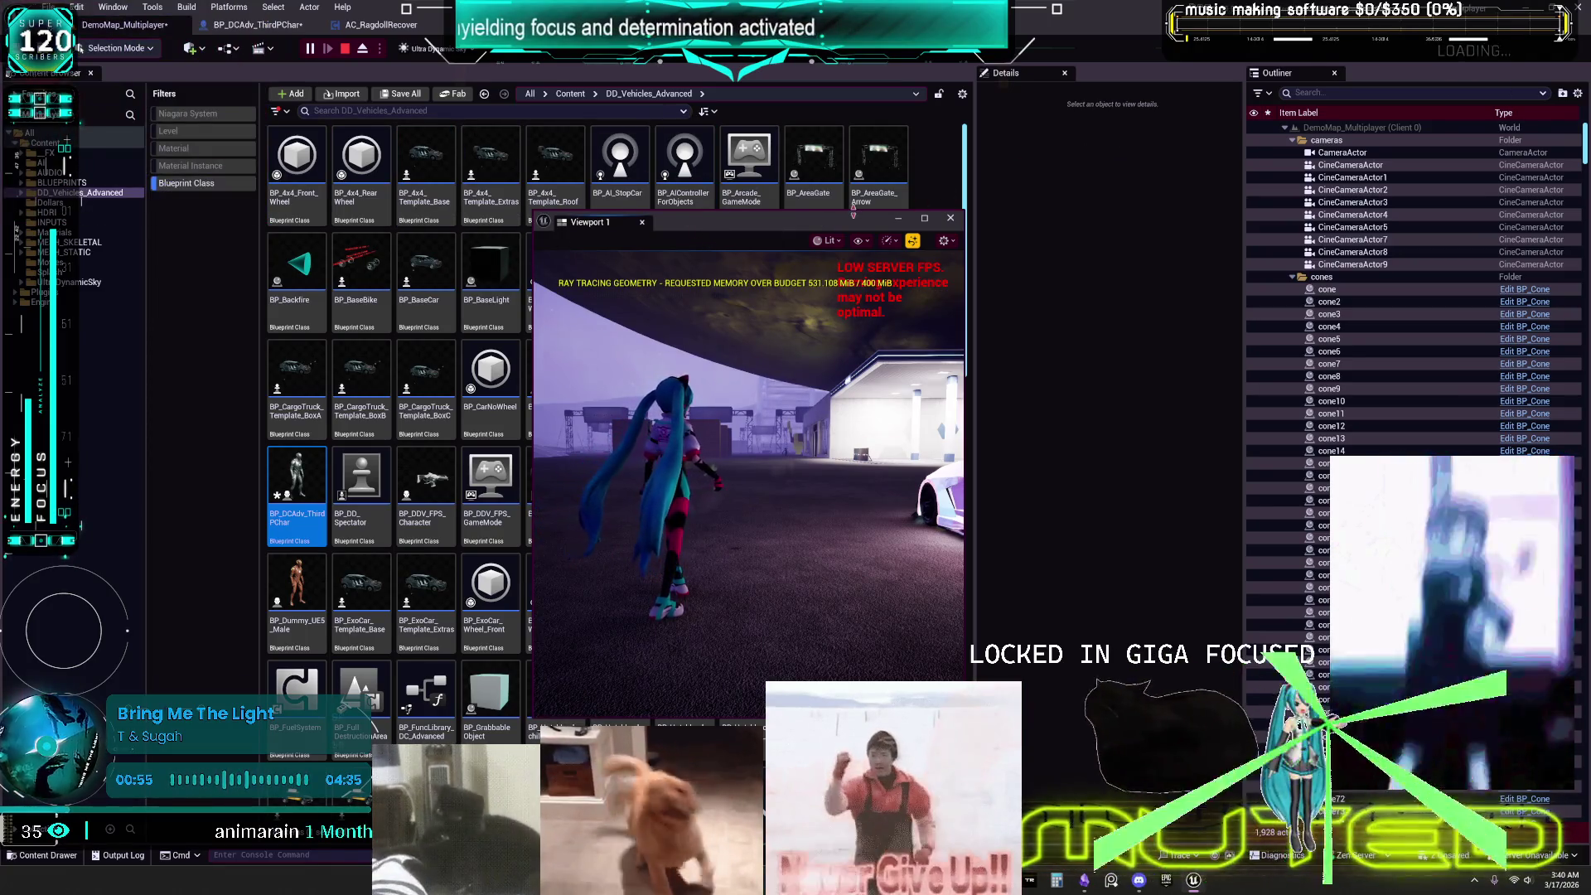
left_click_drag(597, 221, 994, 97)
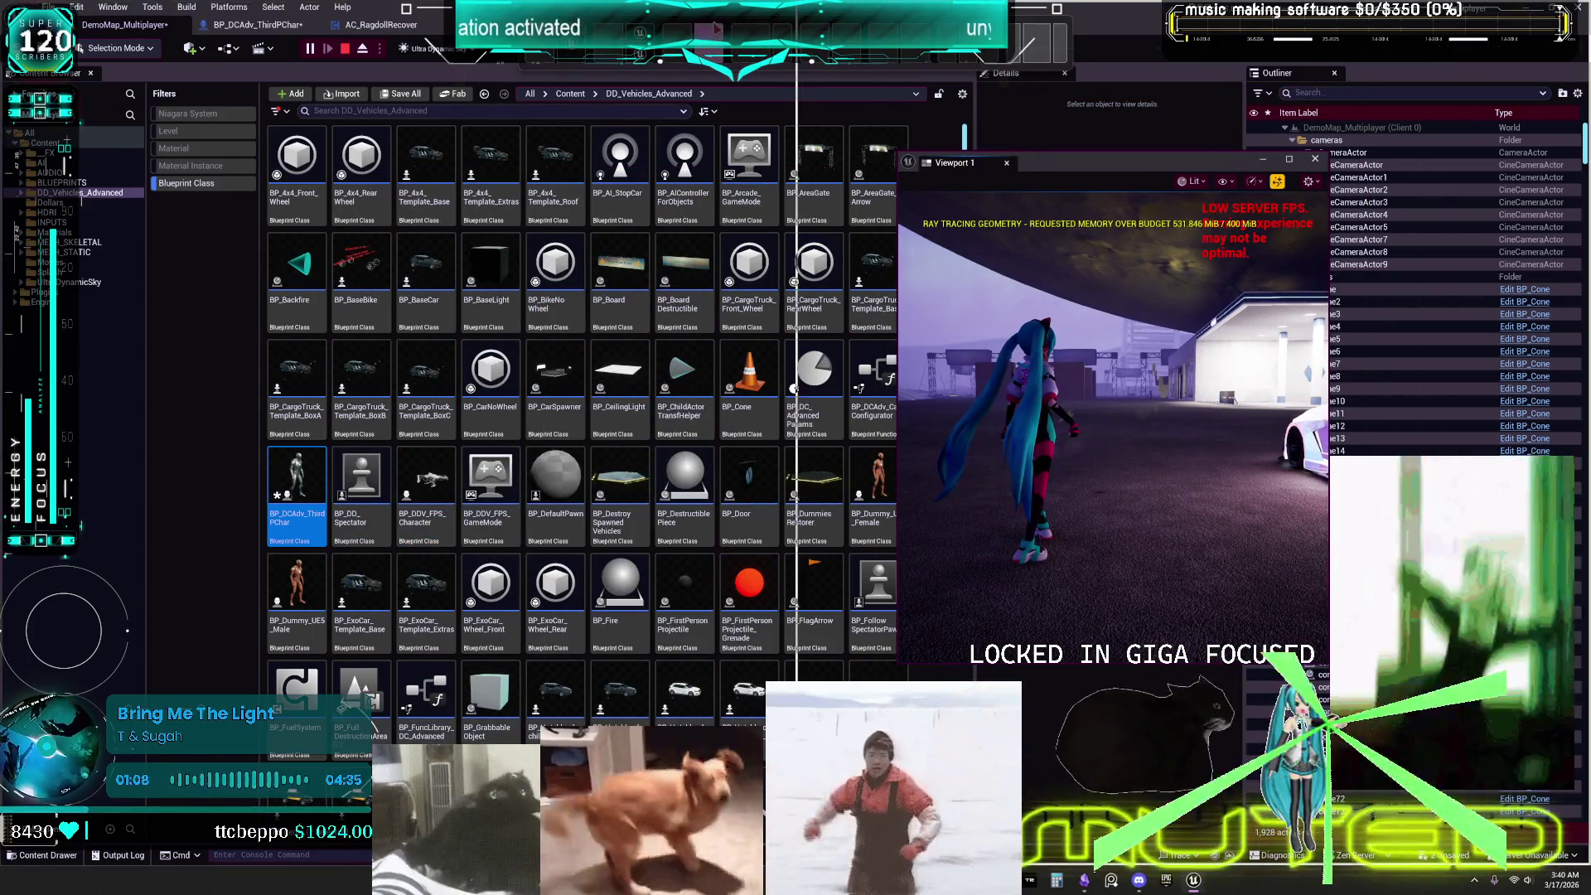
key("super+Left")
key("alt+Tab")
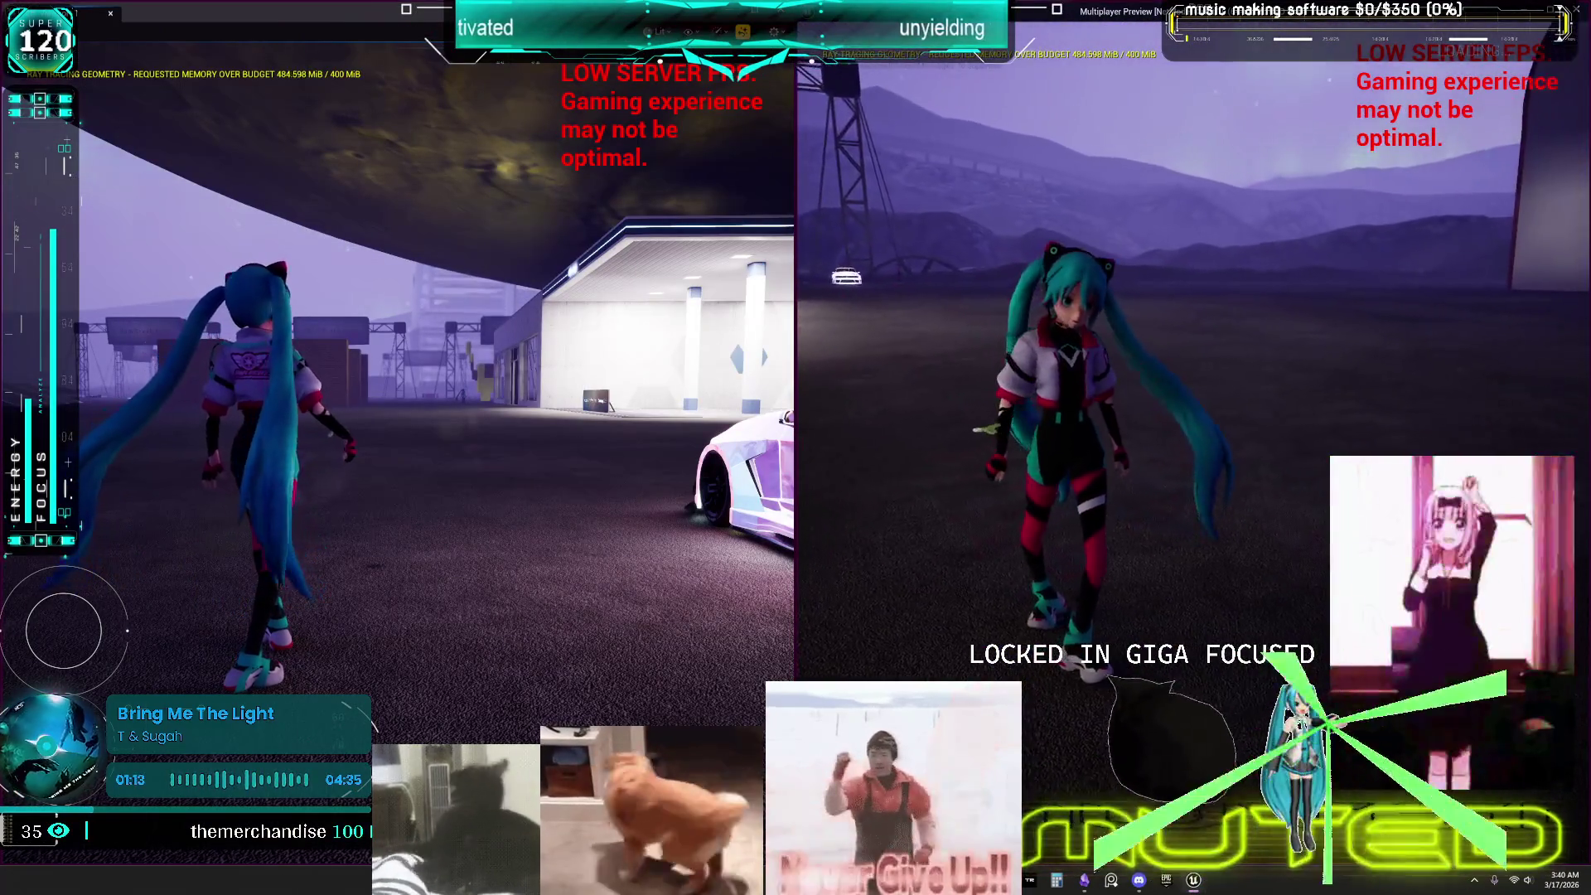
Walk the character to the white car, get in, drive forward, then get back out.
key("alt+Tab")
key("w")
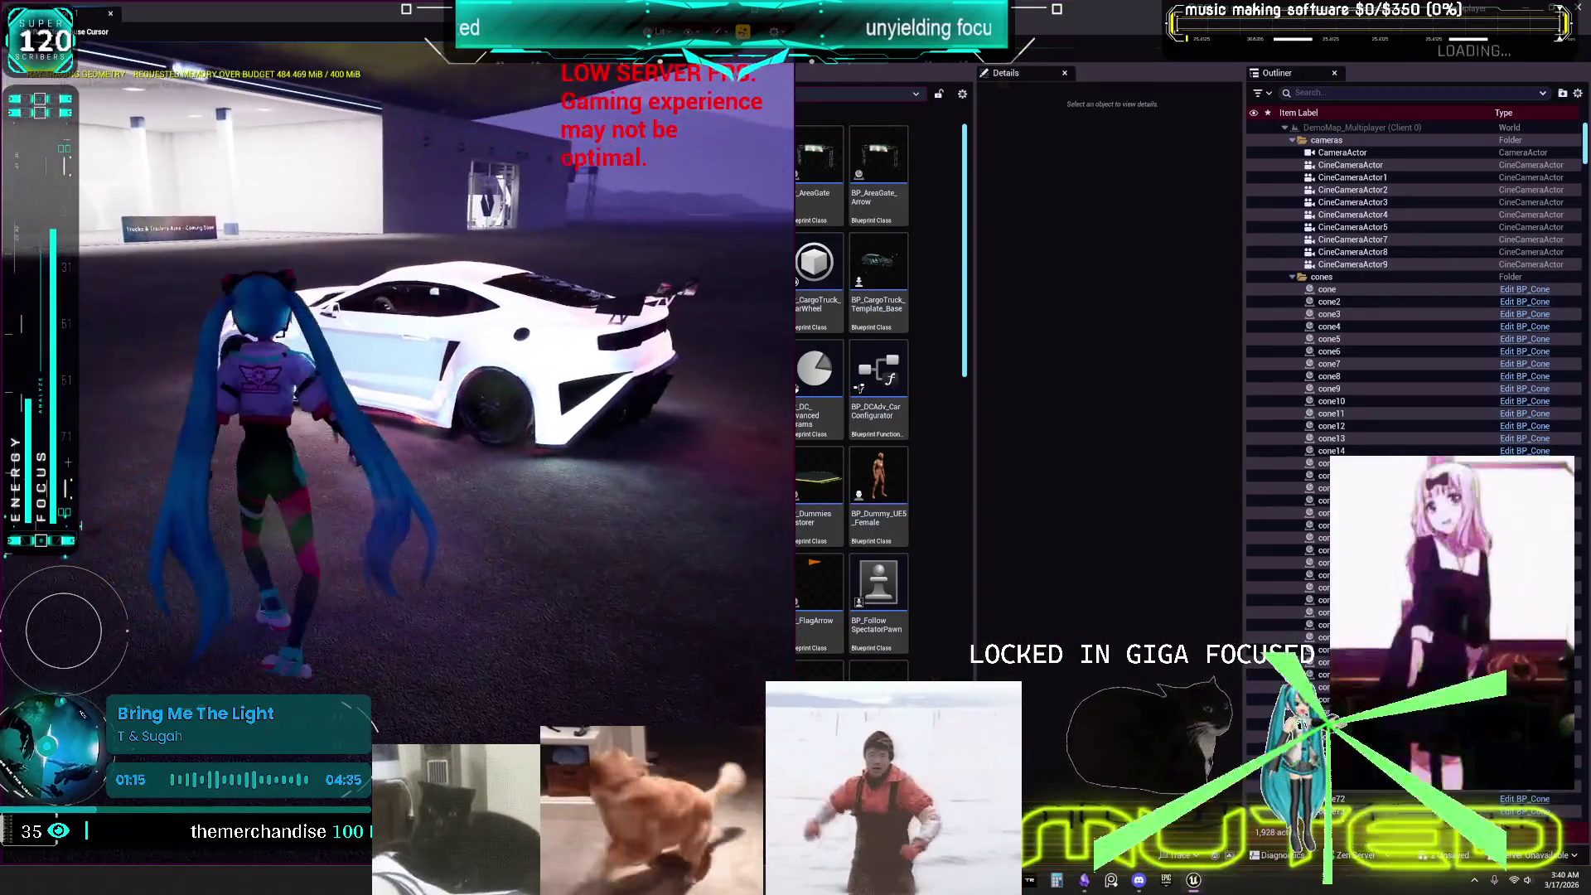
key("w")
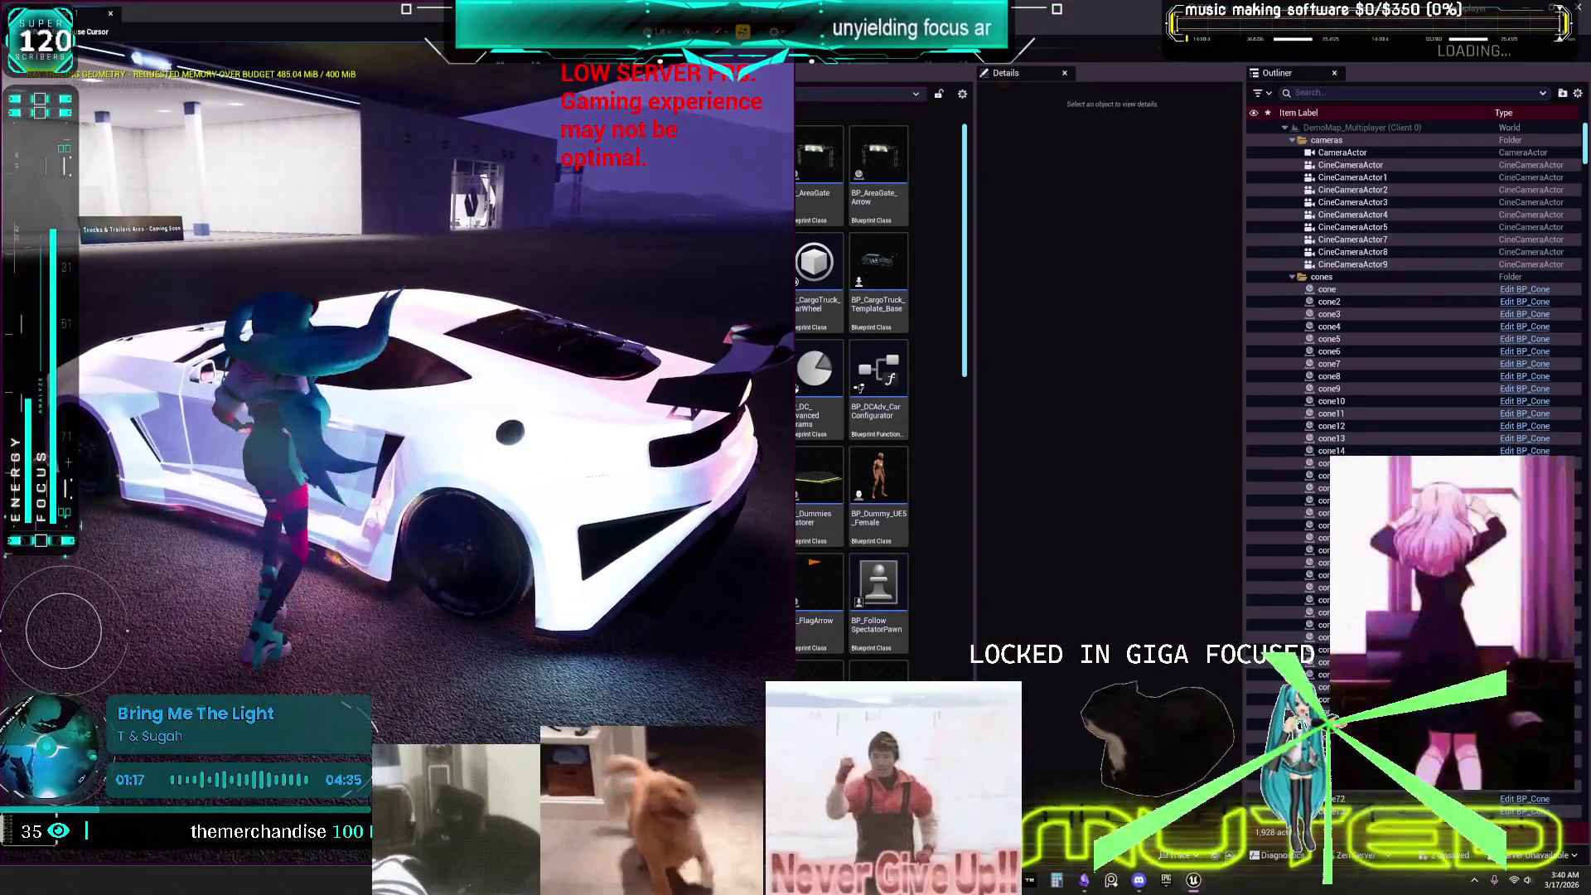
key("e")
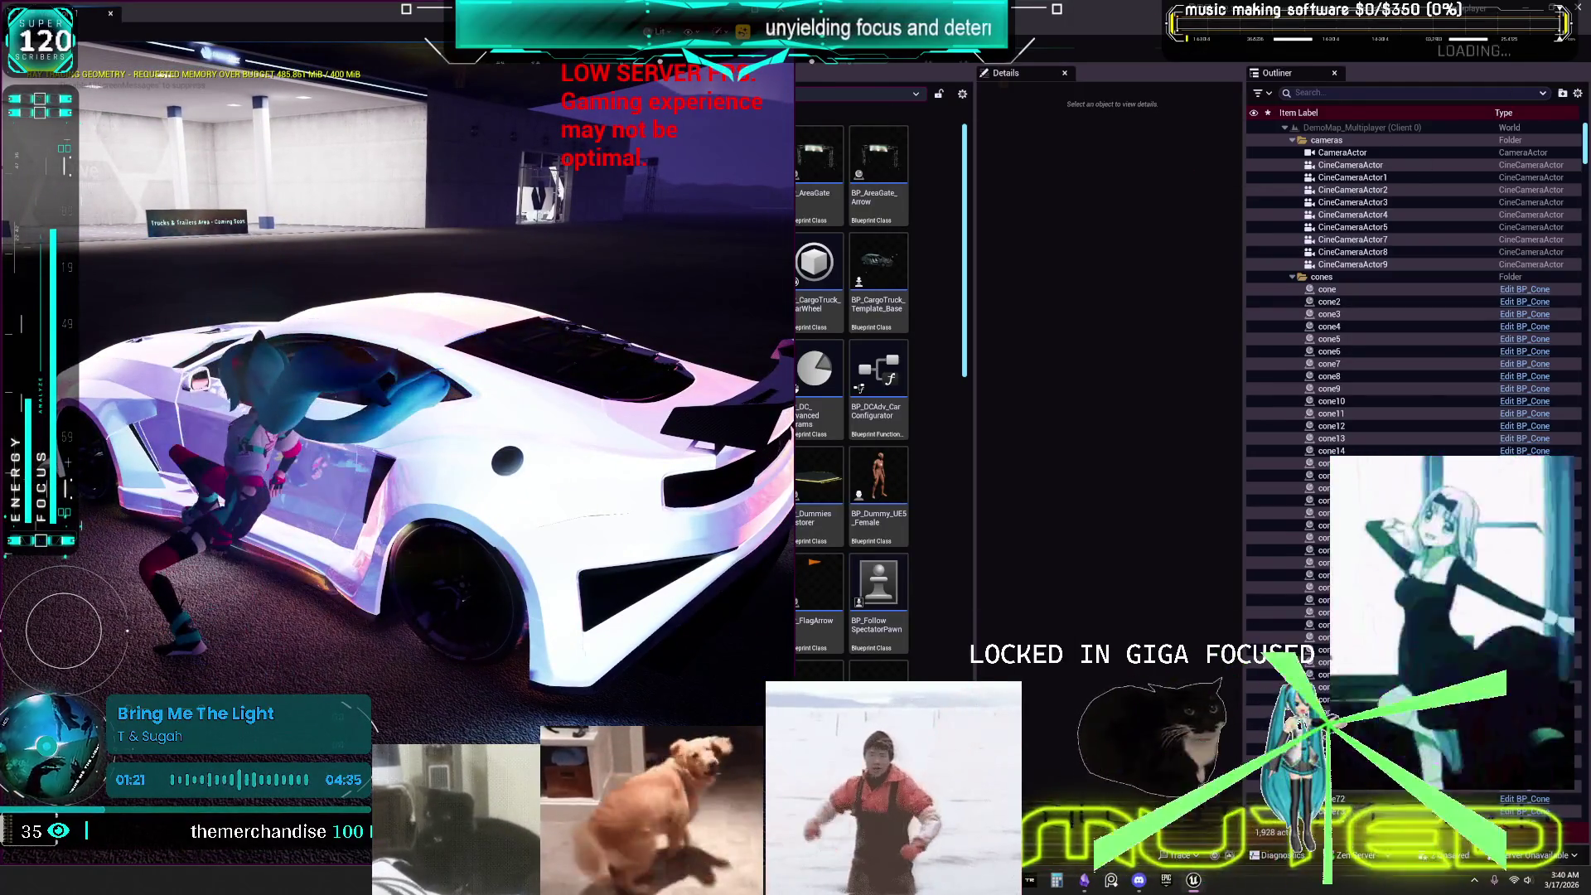
key("alt+Tab")
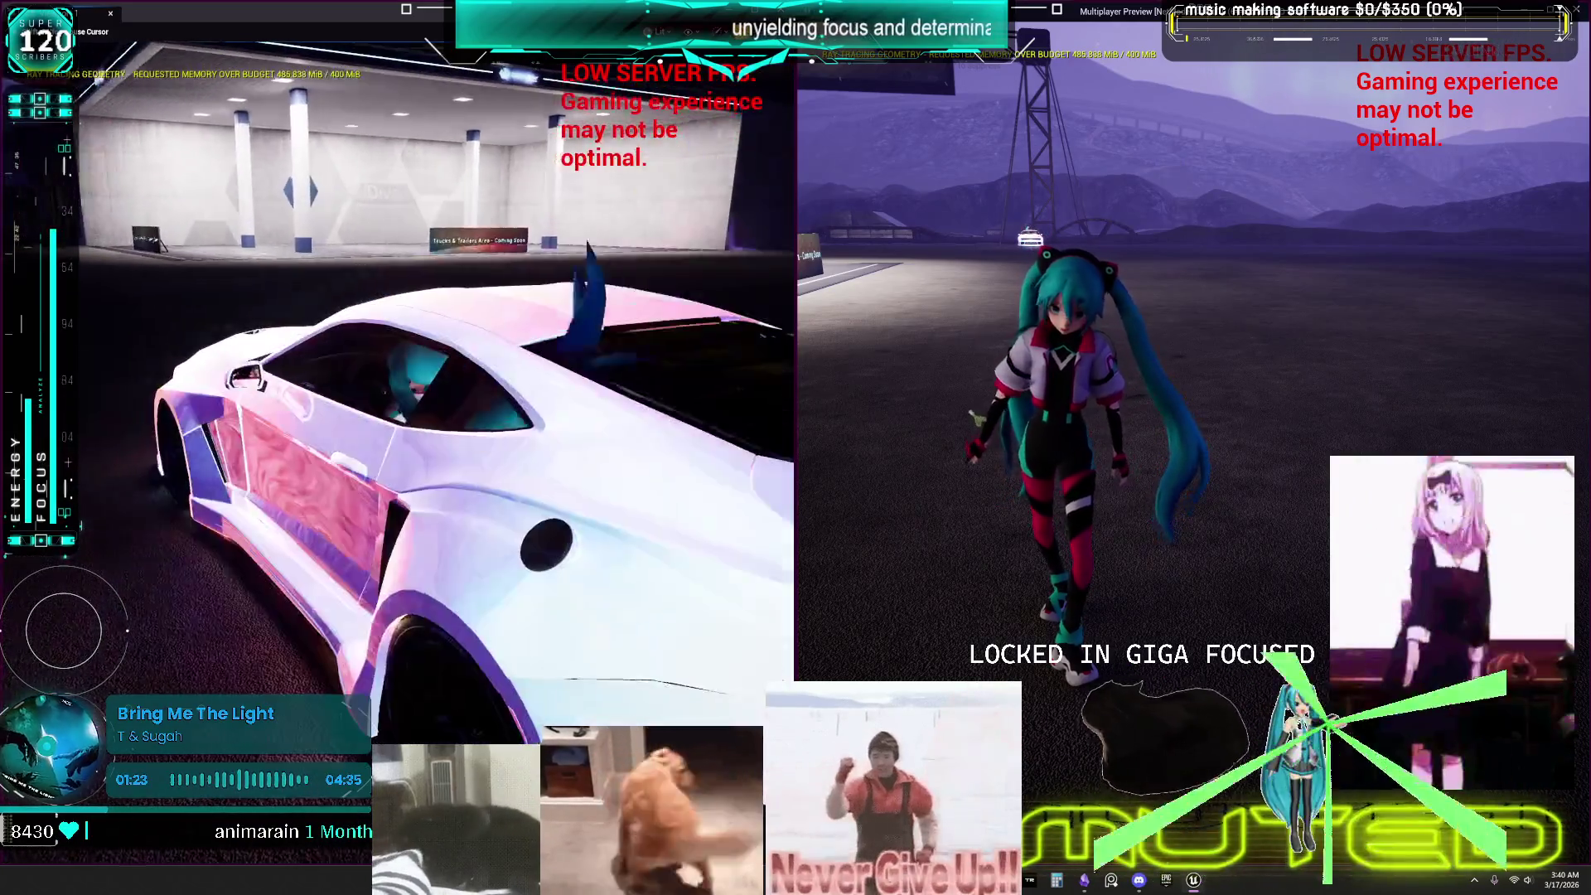
key("w")
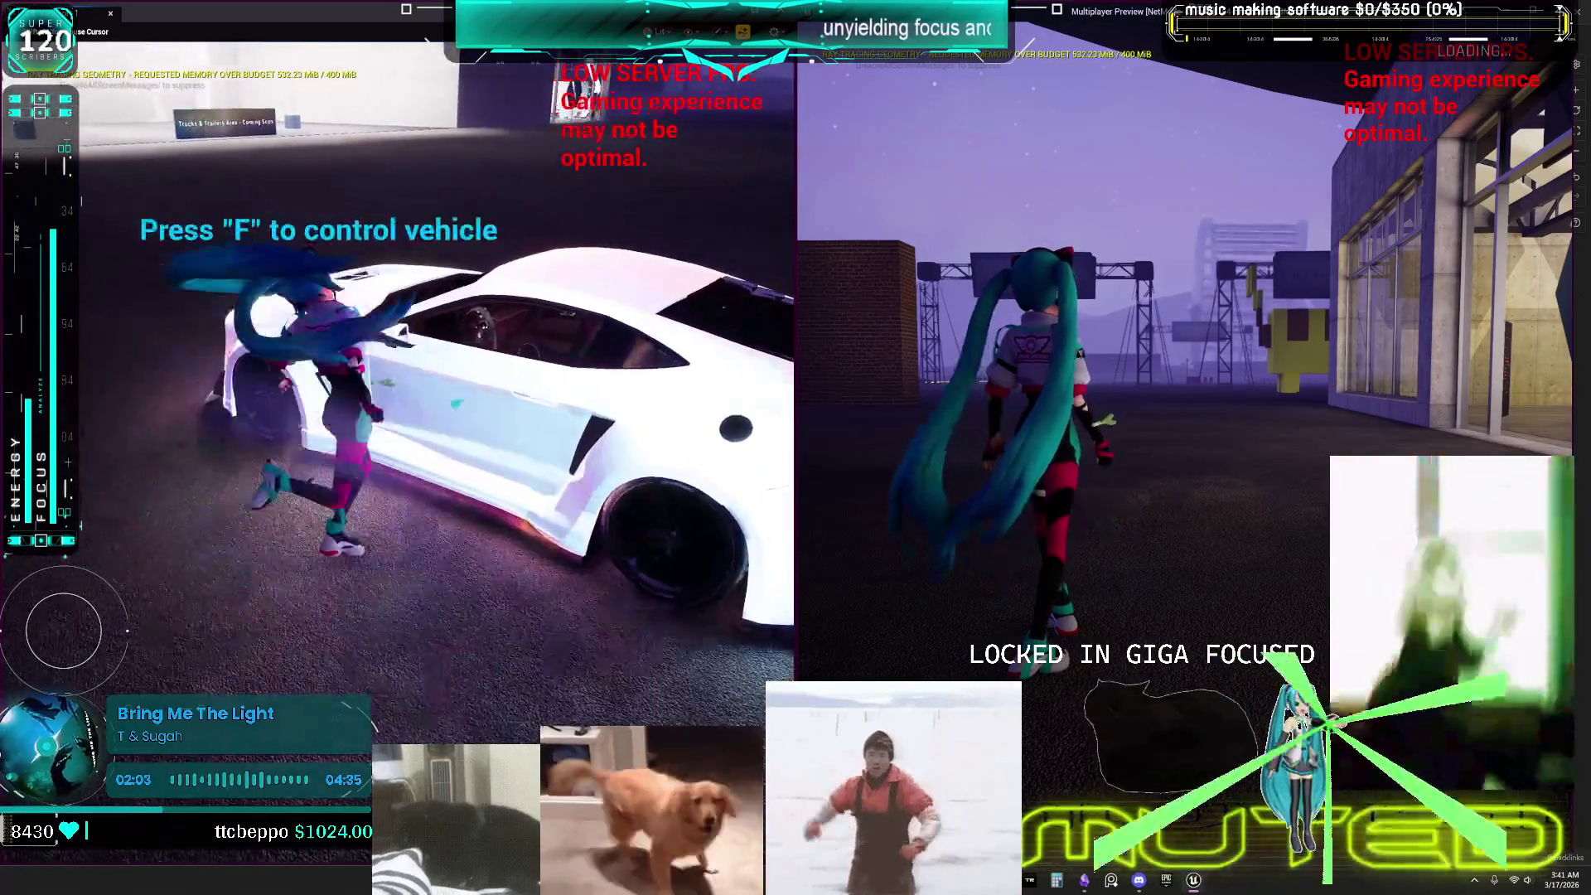
key("f")
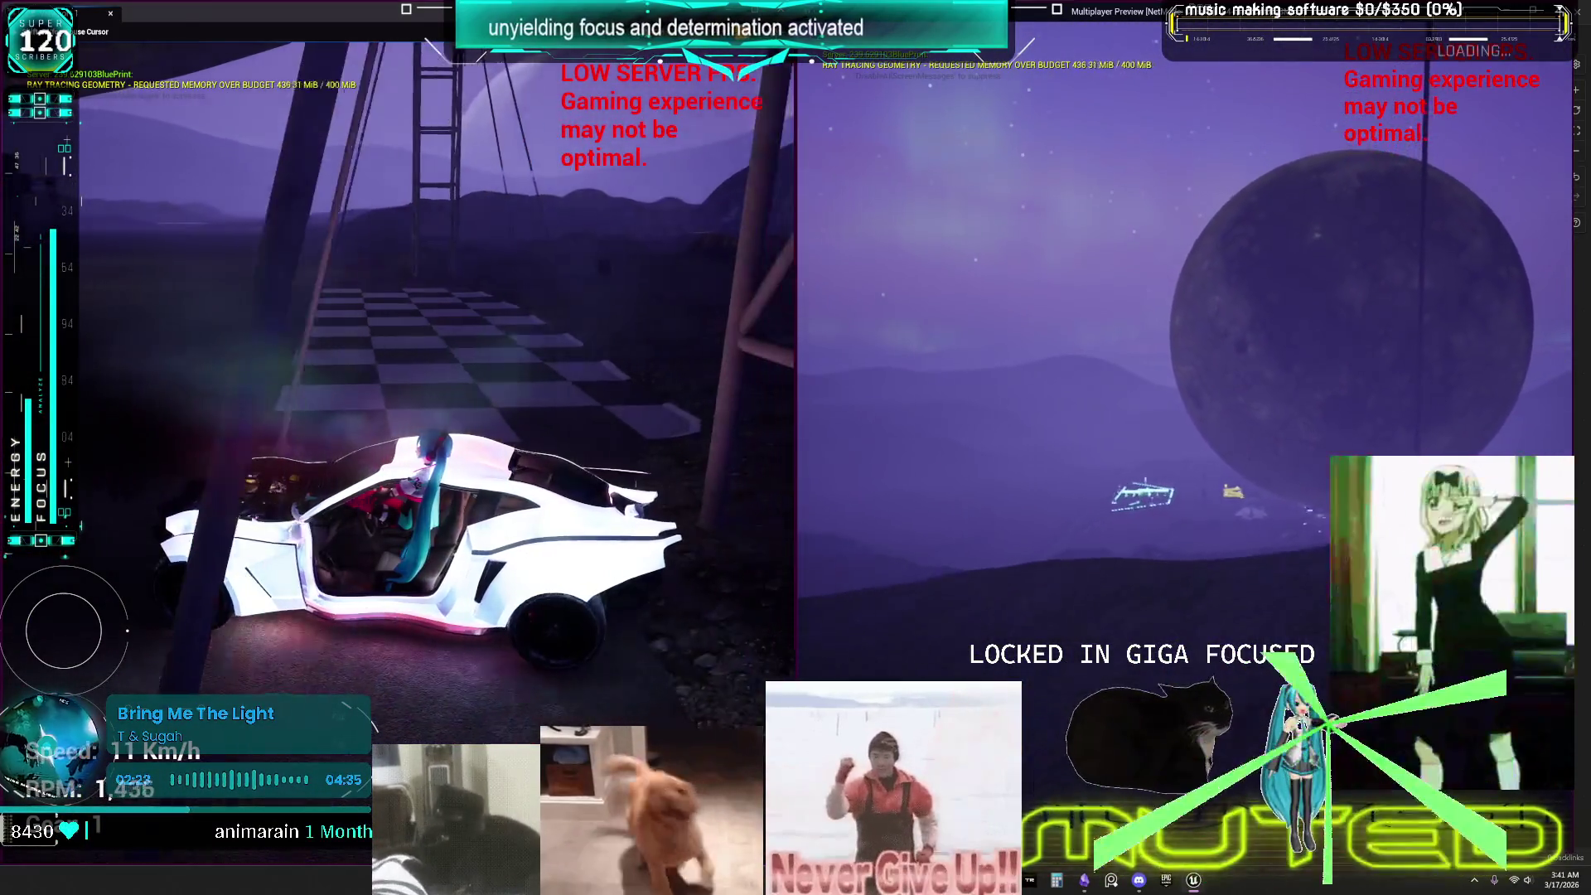
Stop the play test and return to the level editor.
key("Escape")
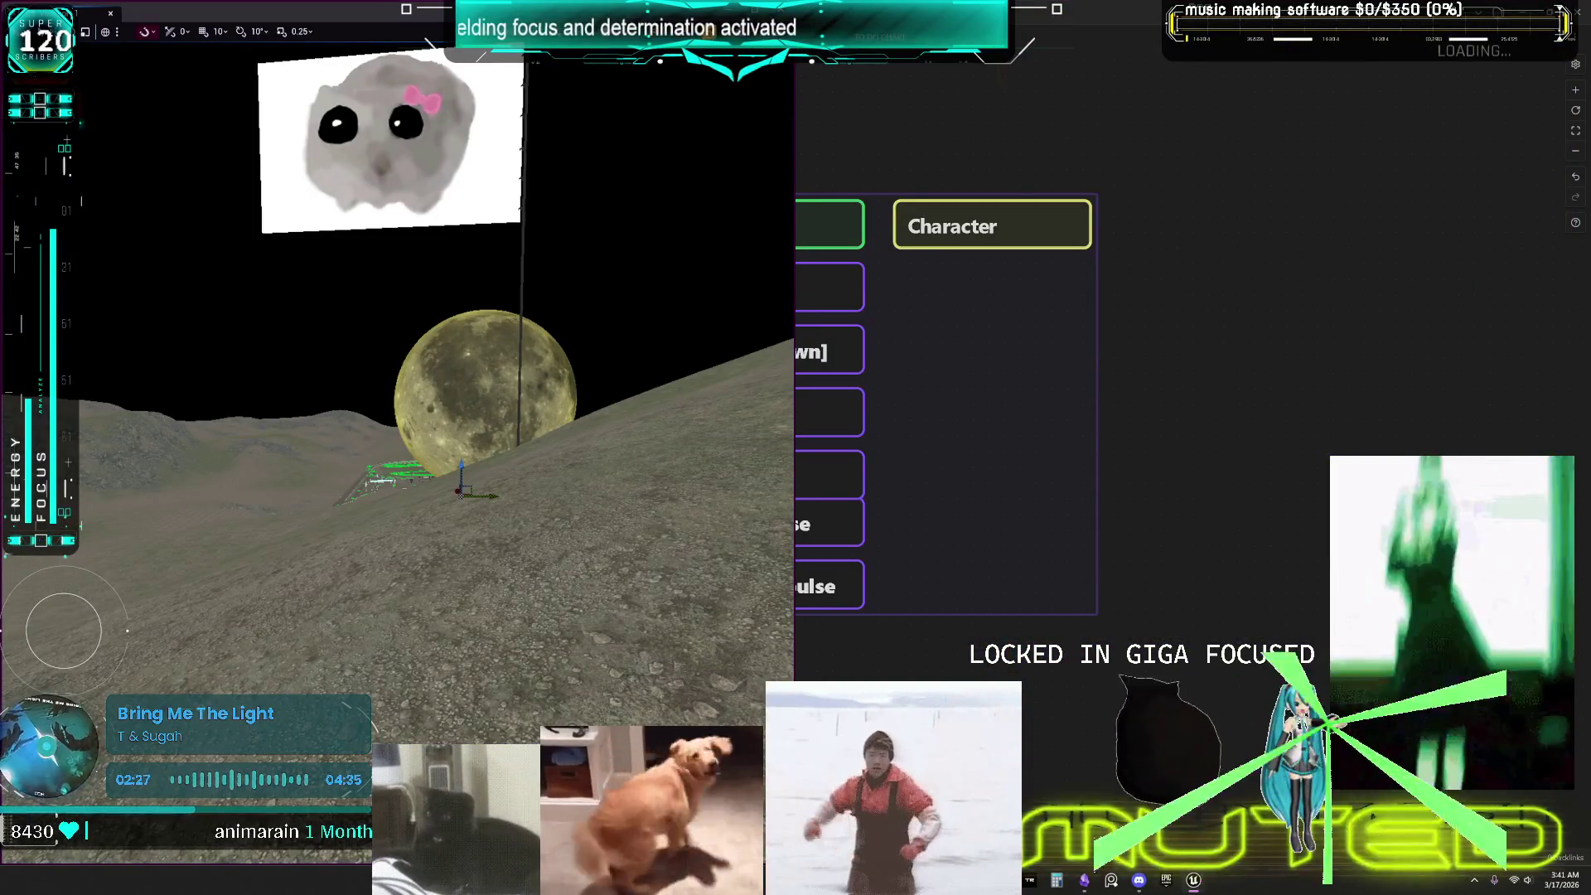
key("alt+Tab")
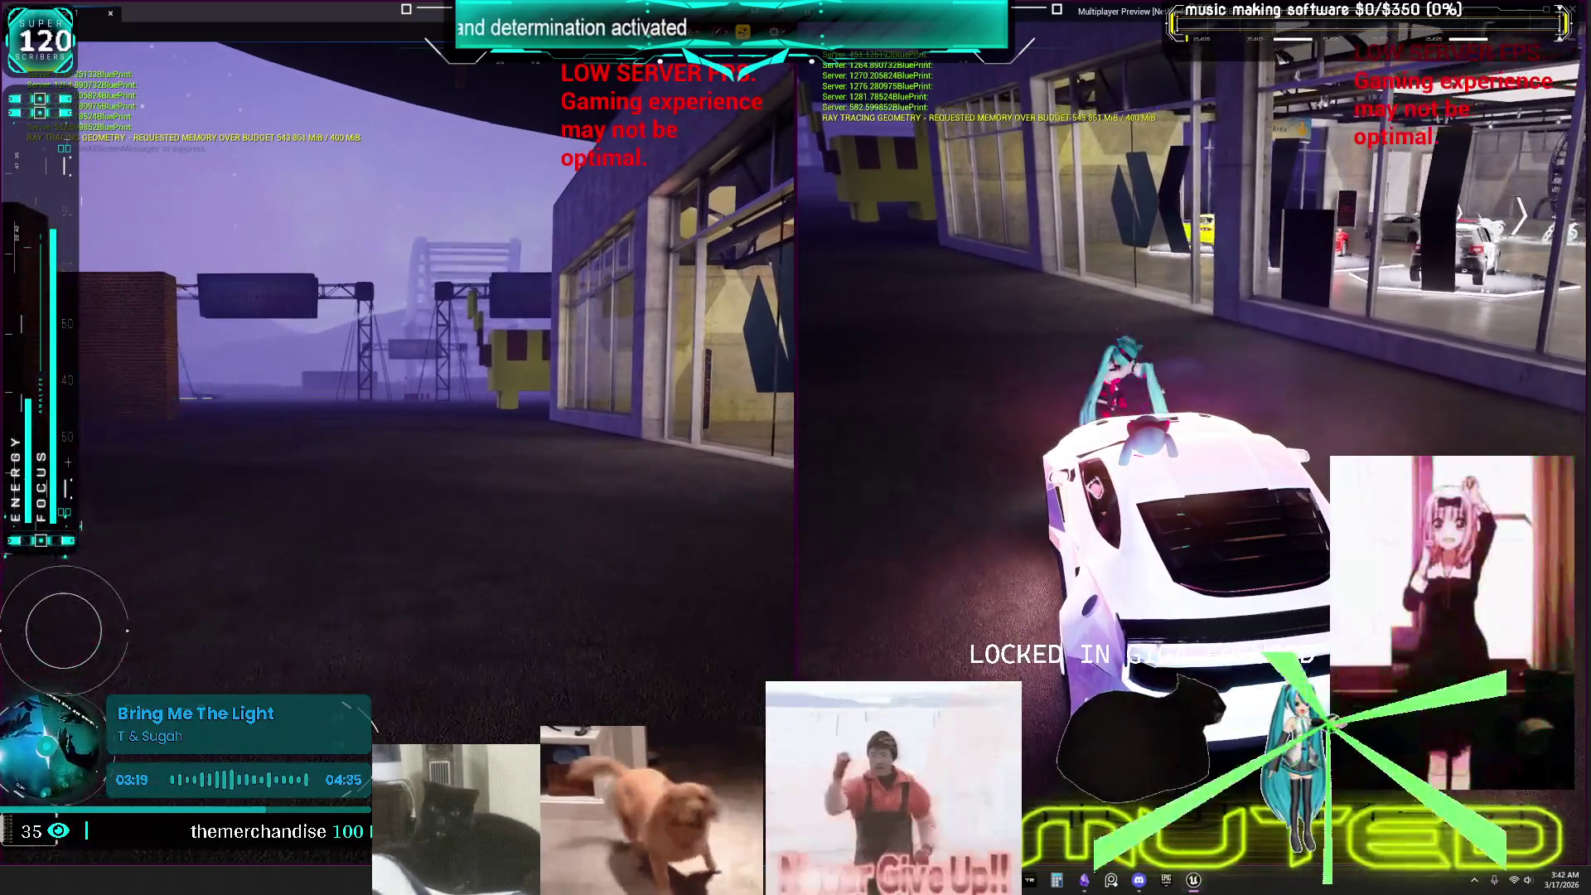
key("Escape")
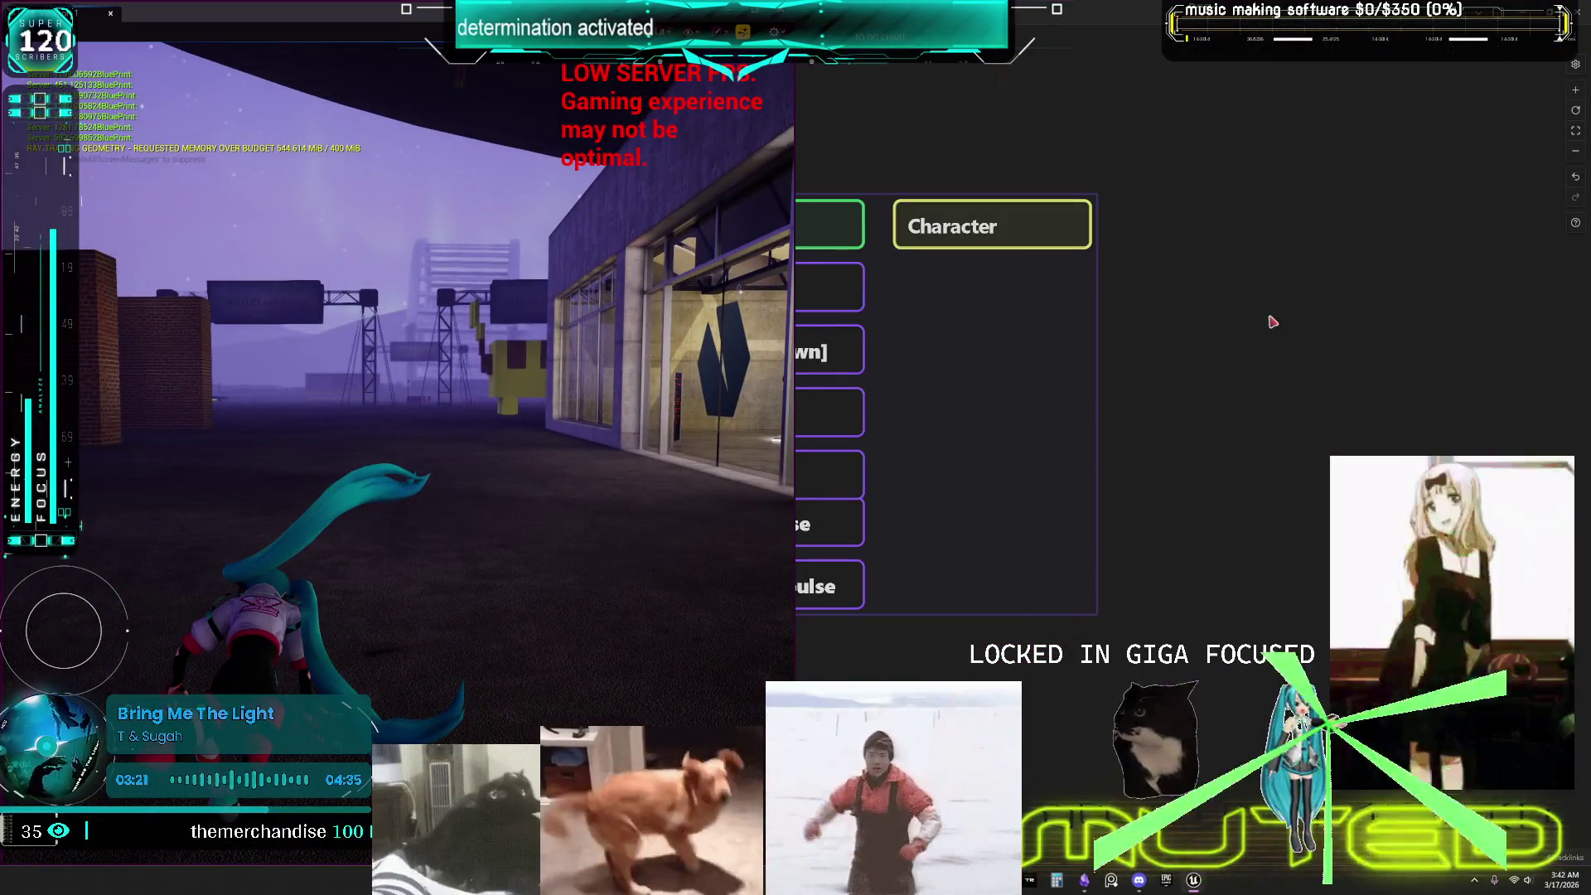
key("Escape")
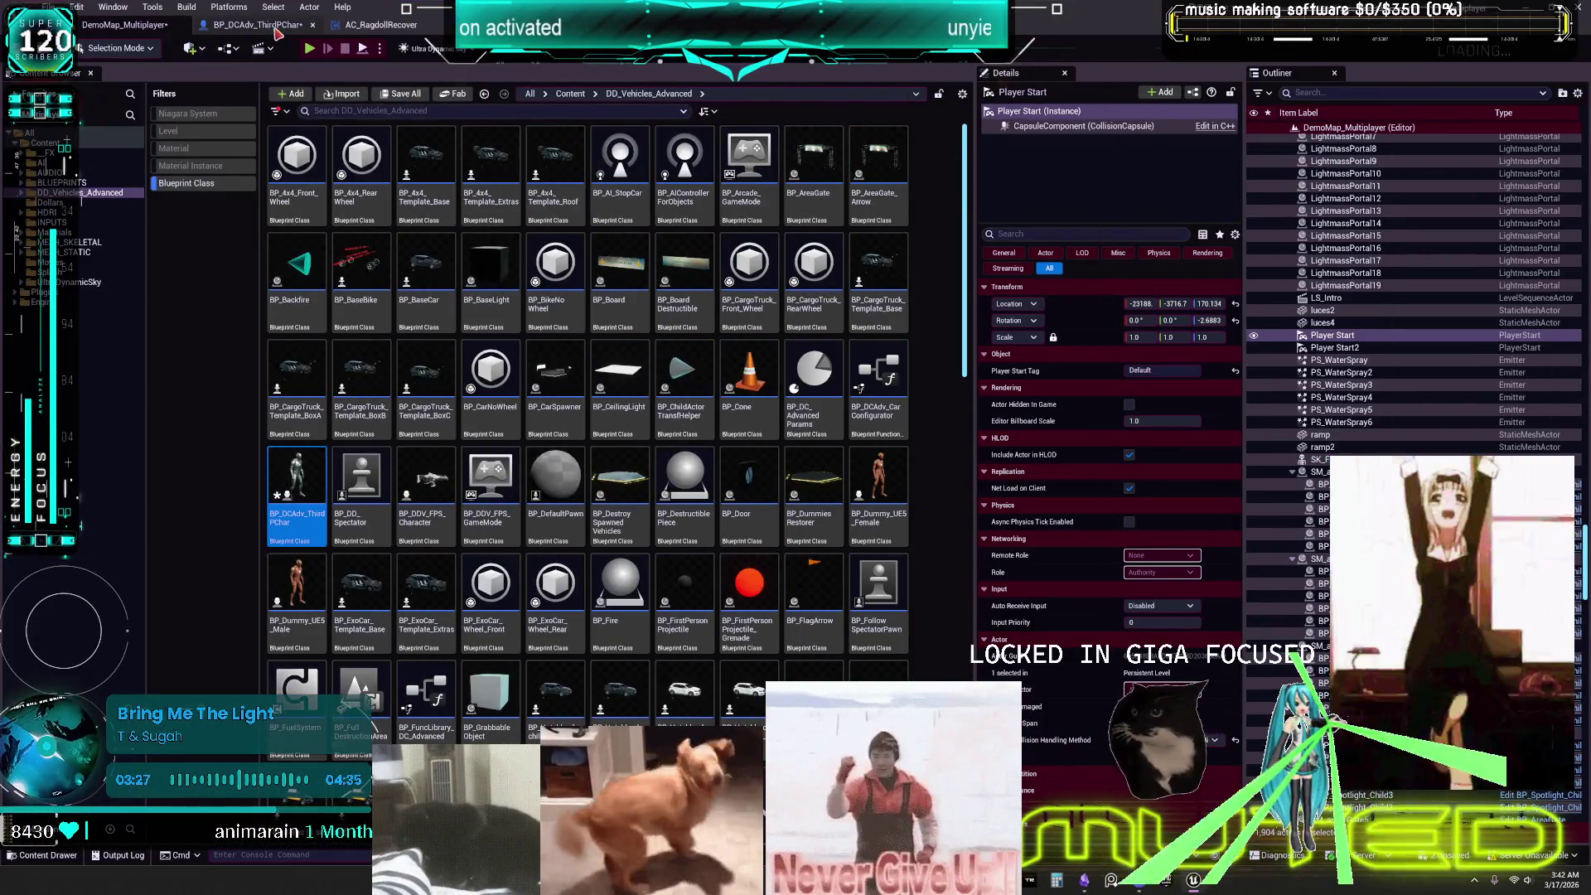
In BP_DCAdv_ThirdPChar, change CE Take Impact's Force from Invert to Default and start a play test.
left_click(276, 31)
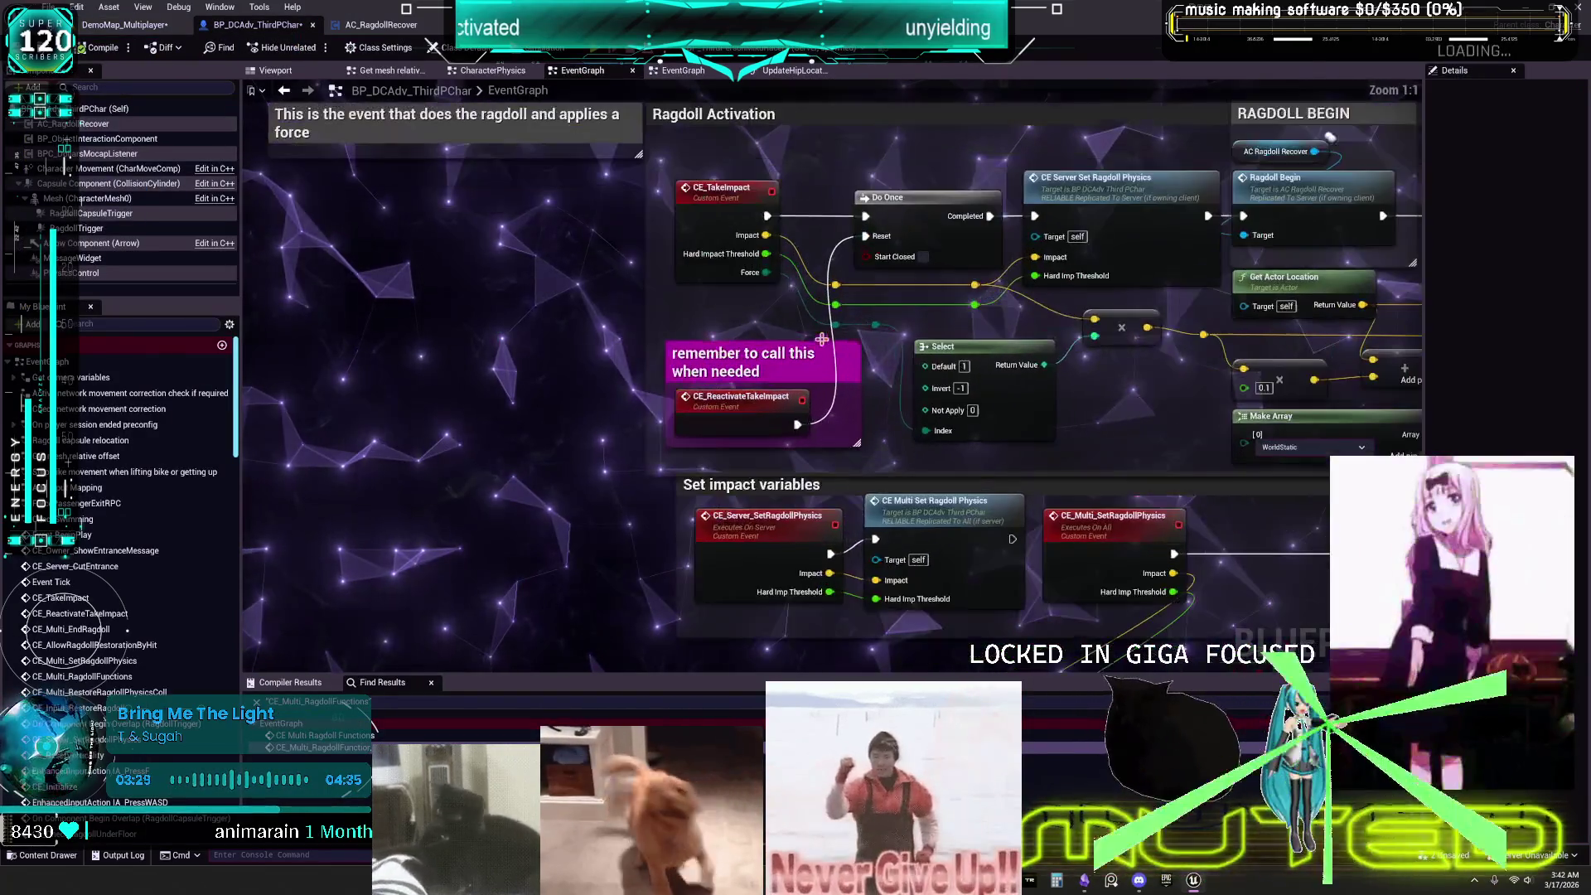
scroll(867, 547, "down", 1)
scroll(867, 547, "up", 1)
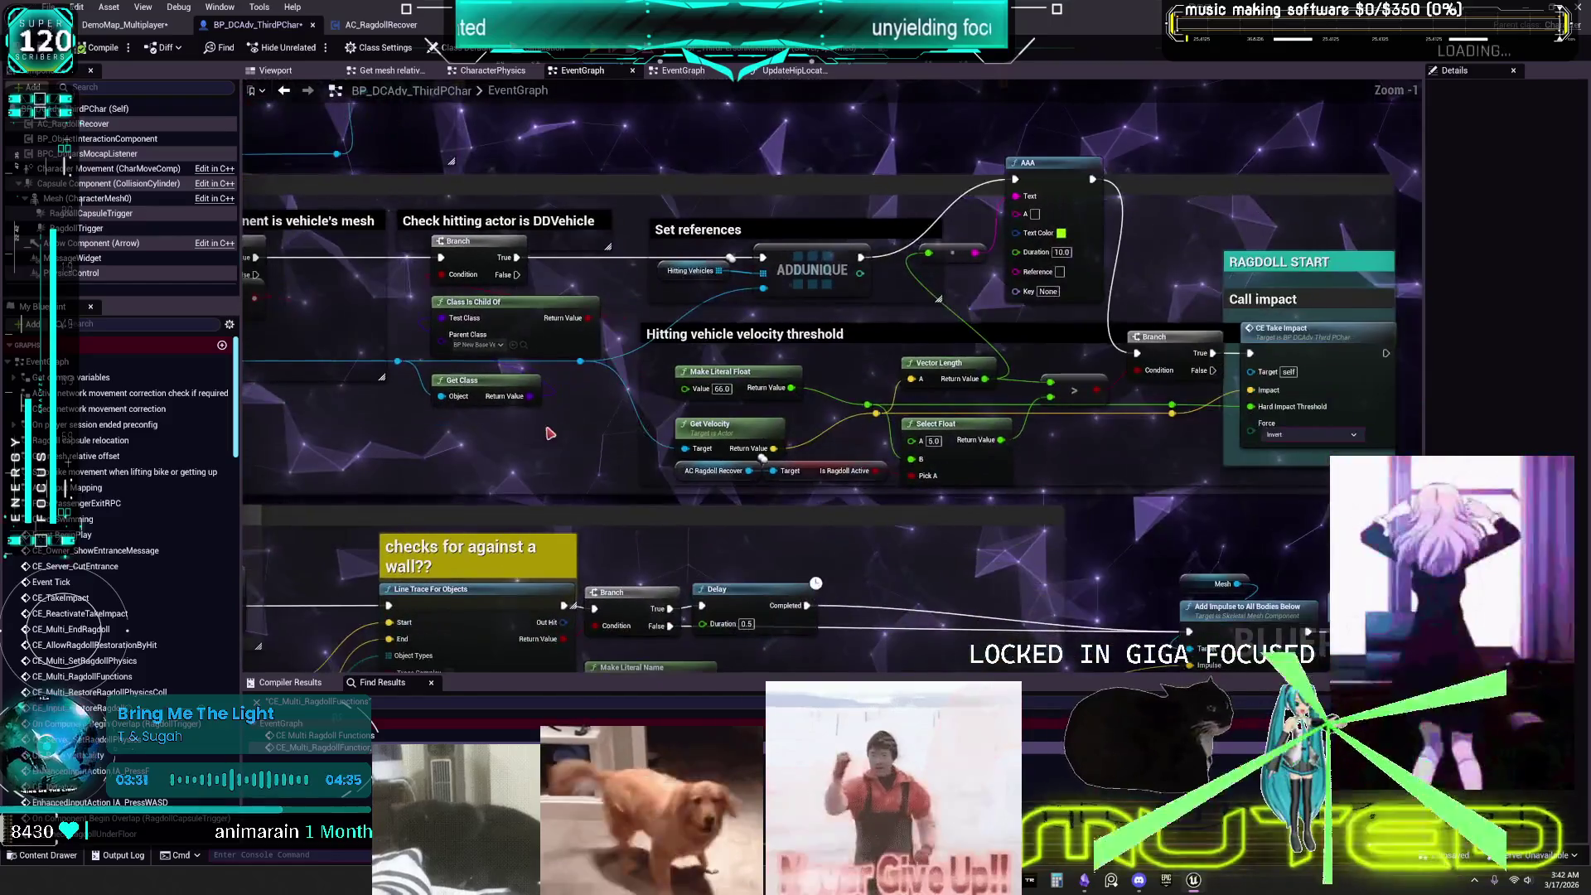
scroll(919, 420, "up", 1)
scroll(918, 420, "up", 1)
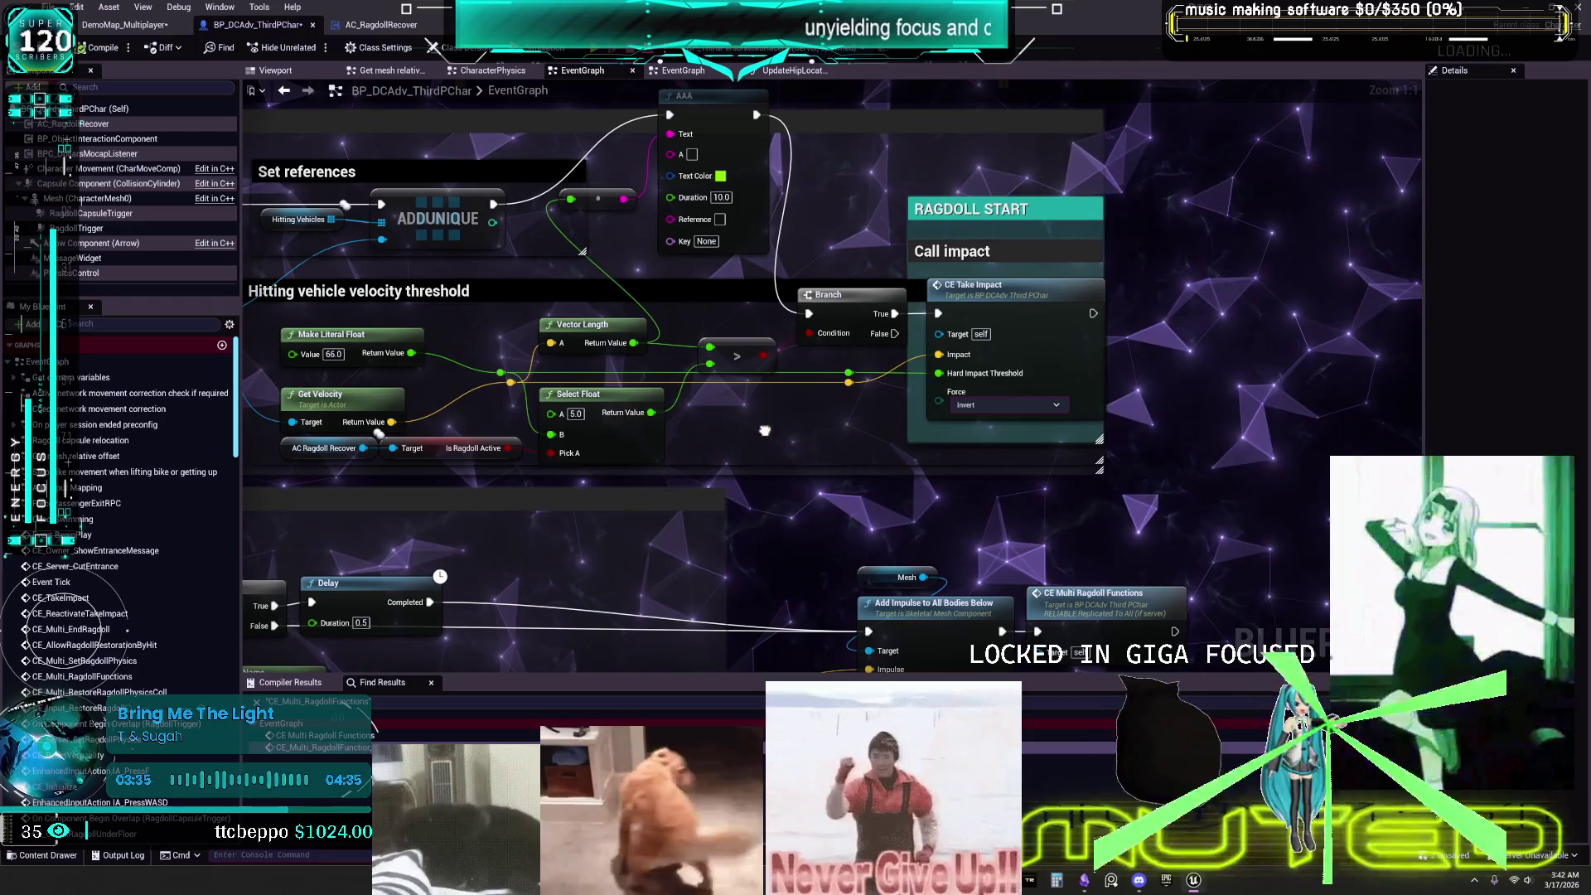
left_click_drag(765, 430, 1575, 398)
left_click_drag(746, 373, 1386, 417)
mouse_move(464, 427)
left_mouse_down()
mouse_move(954, 357)
mouse_move(1094, 364)
left_mouse_up()
left_click(1106, 359)
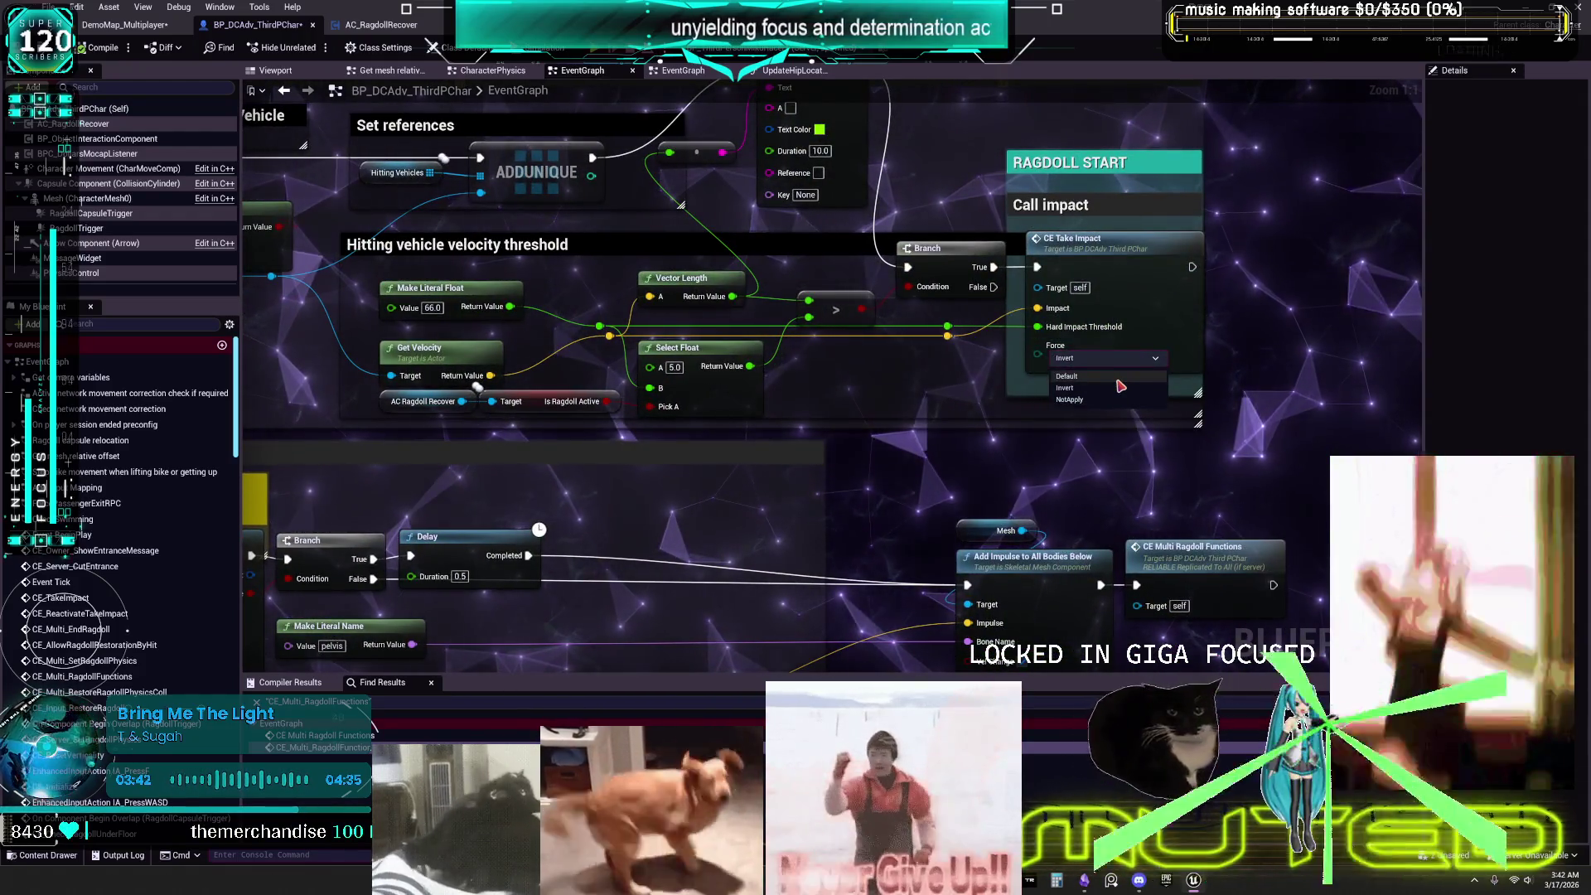
left_click(1116, 377)
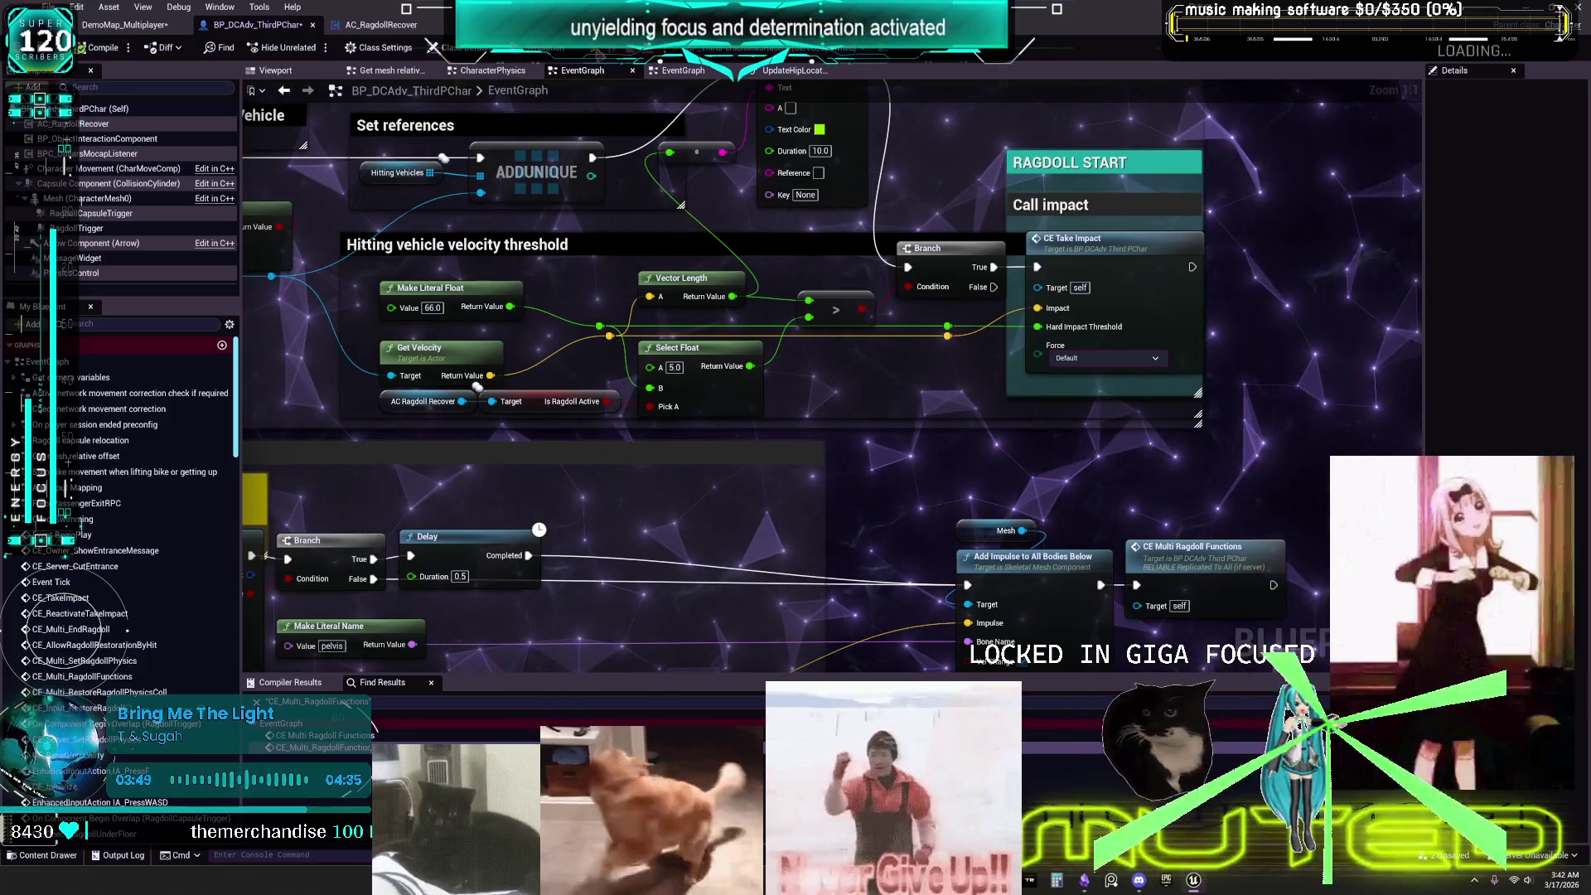
key("alt+s")
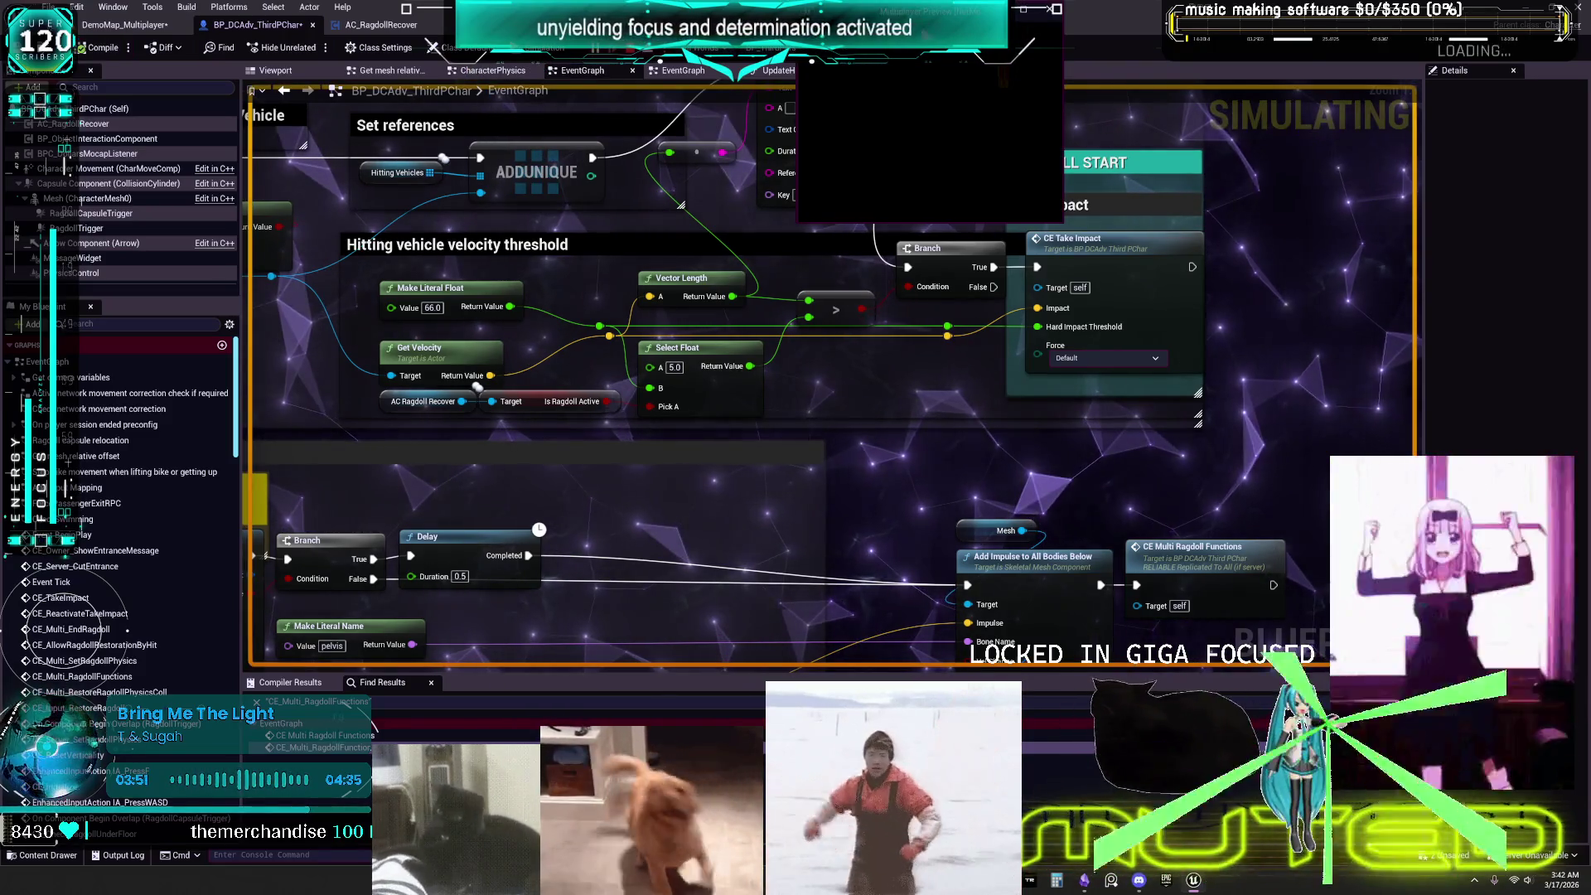
Snap the game preview window to the left half of the screen.
key("alt+Tab")
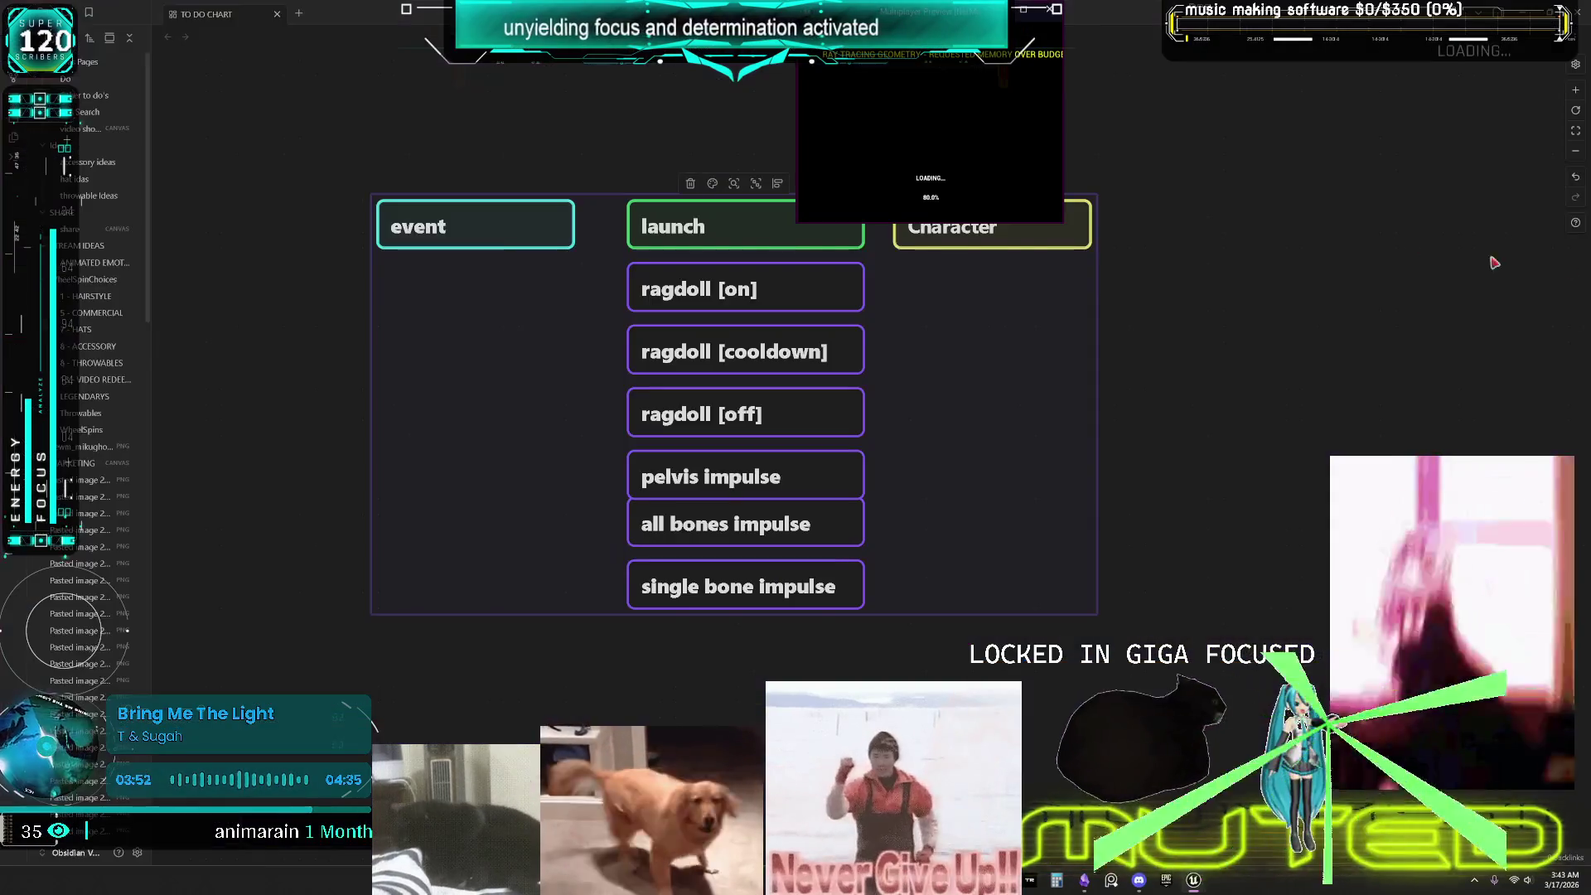
mouse_move(922, 33)
left_mouse_down()
mouse_move(583, 155)
mouse_move(4, 248)
left_mouse_up()
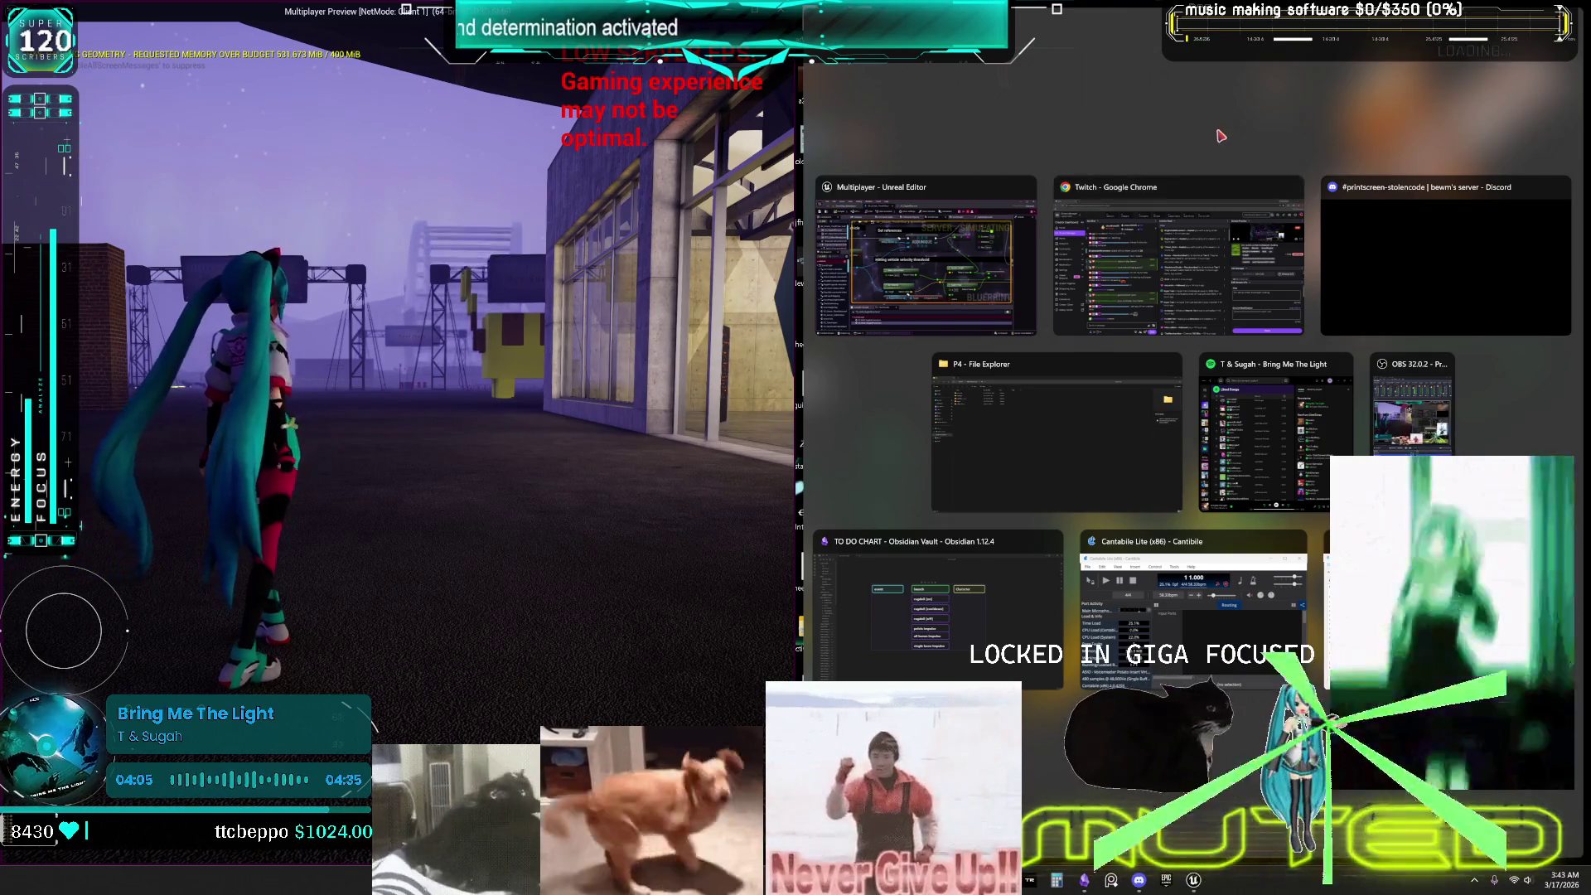
left_click(663, 277)
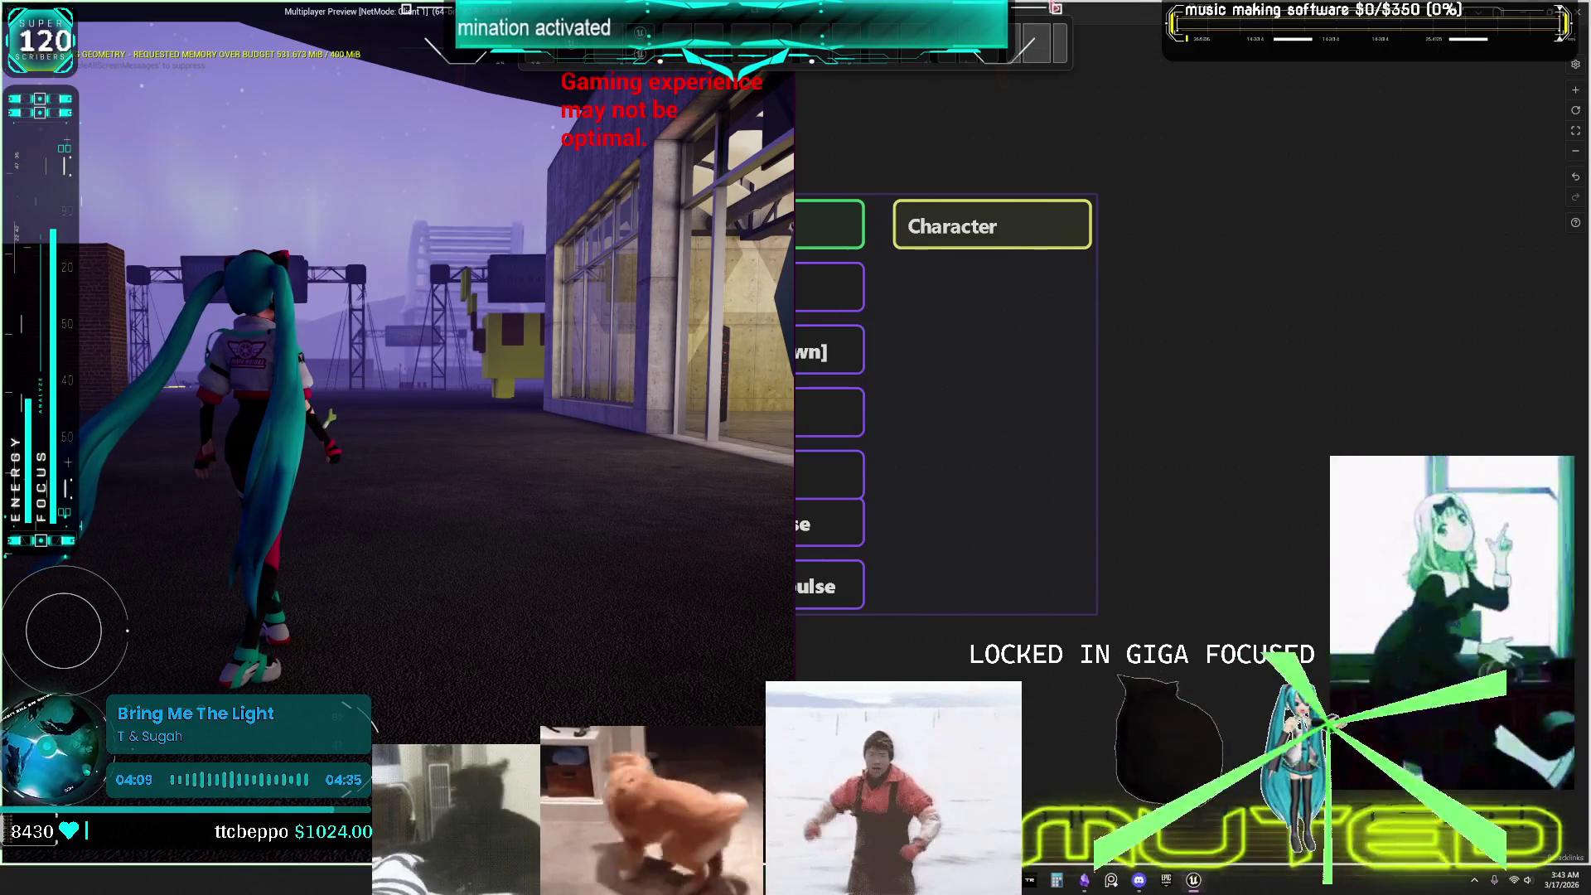
Board the white car with F, drive and steer left, open the door, then stop the test.
key("w")
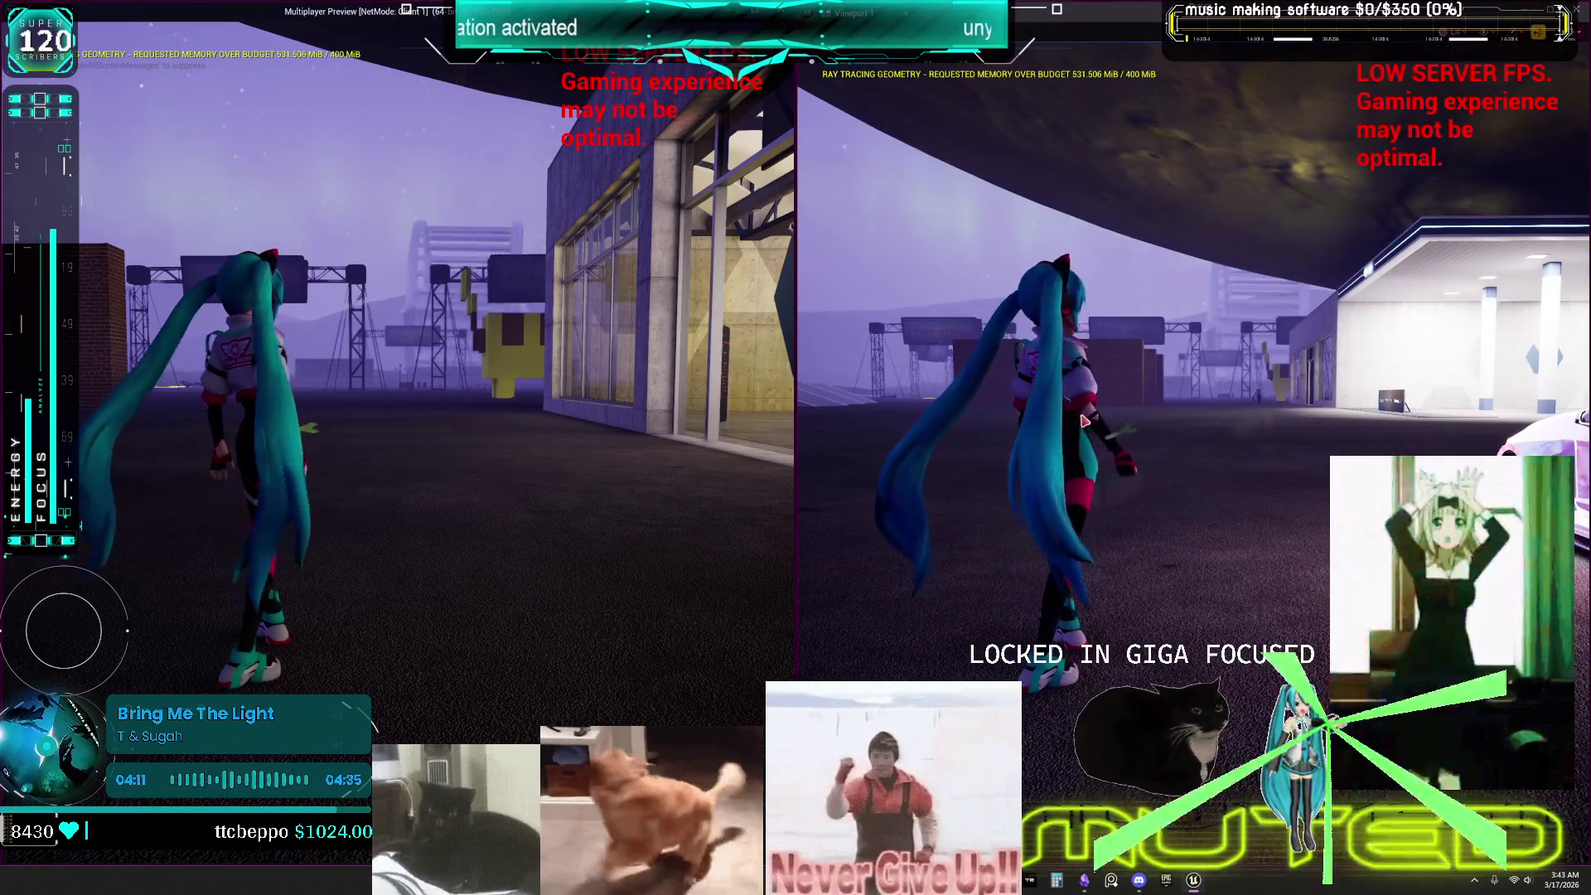
key("f")
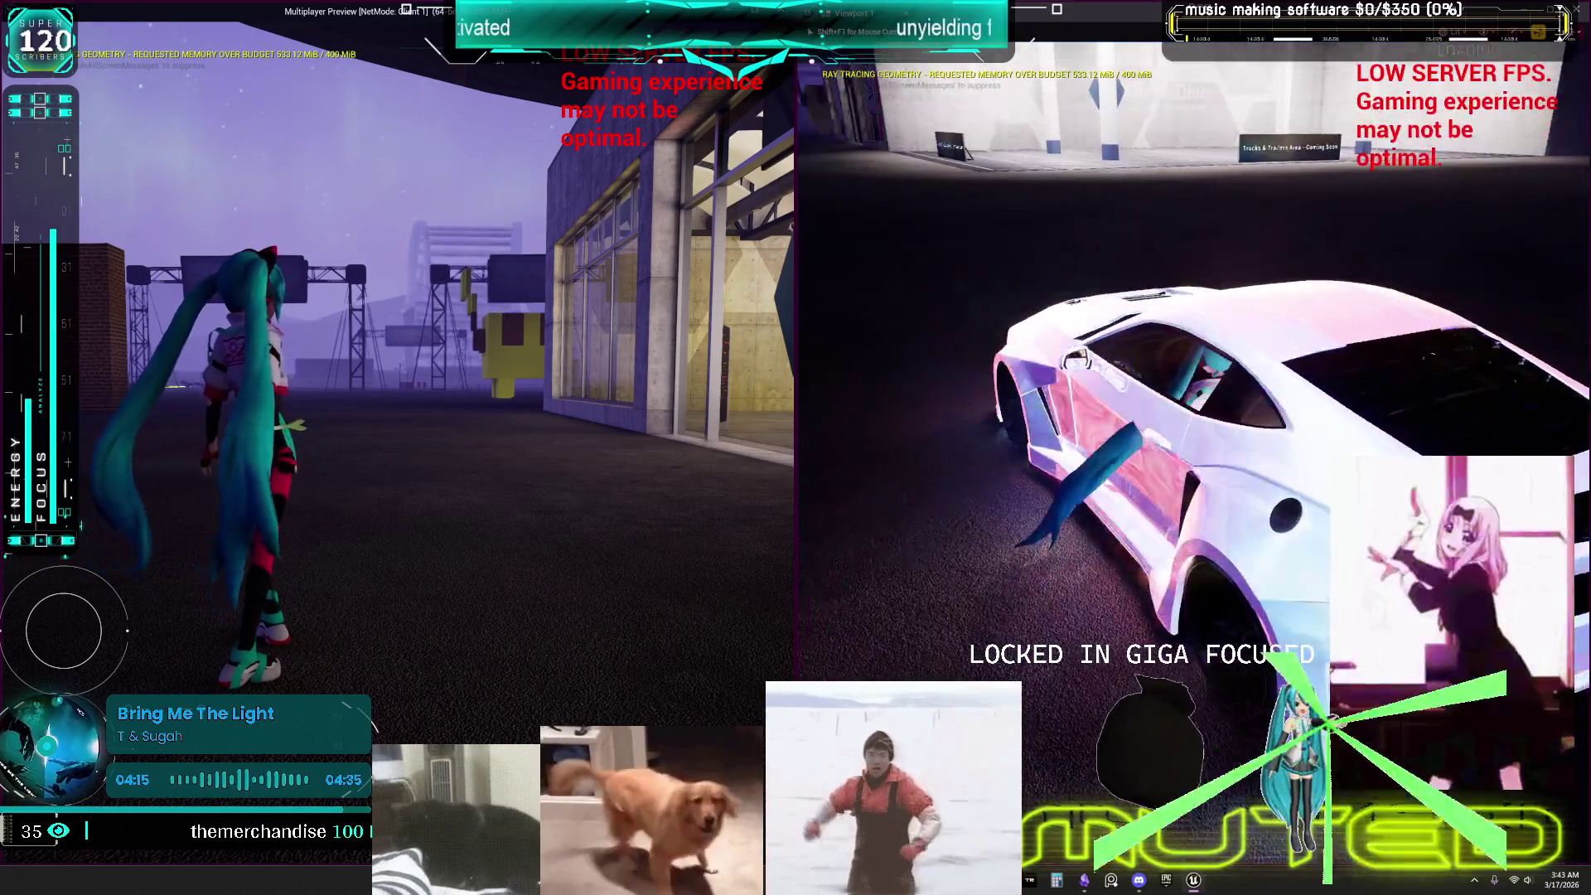
key("w")
key("w")
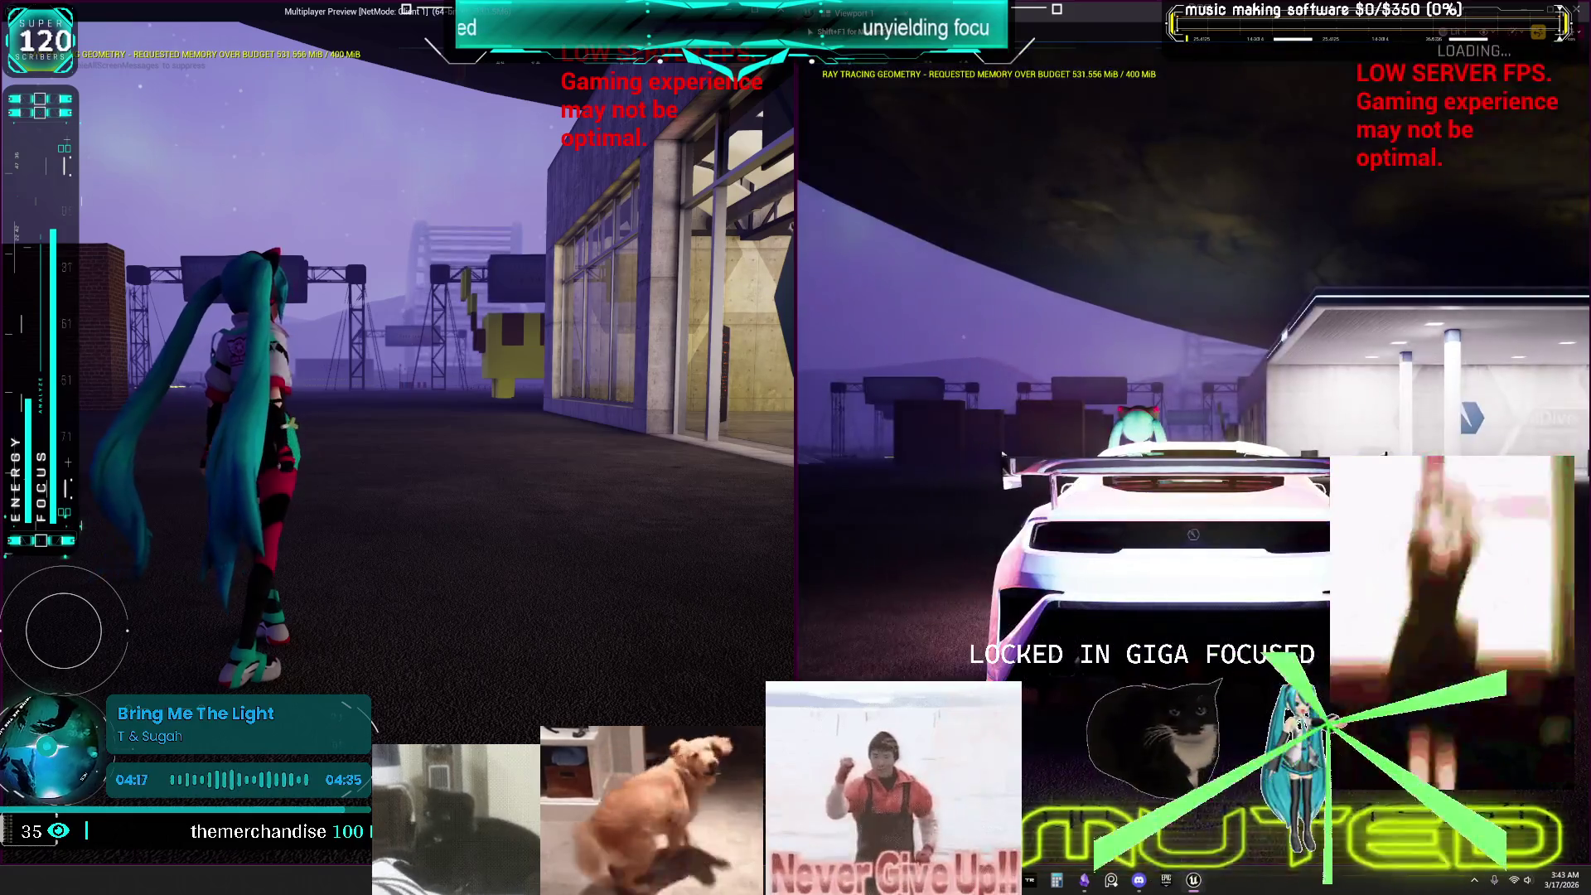
key("a")
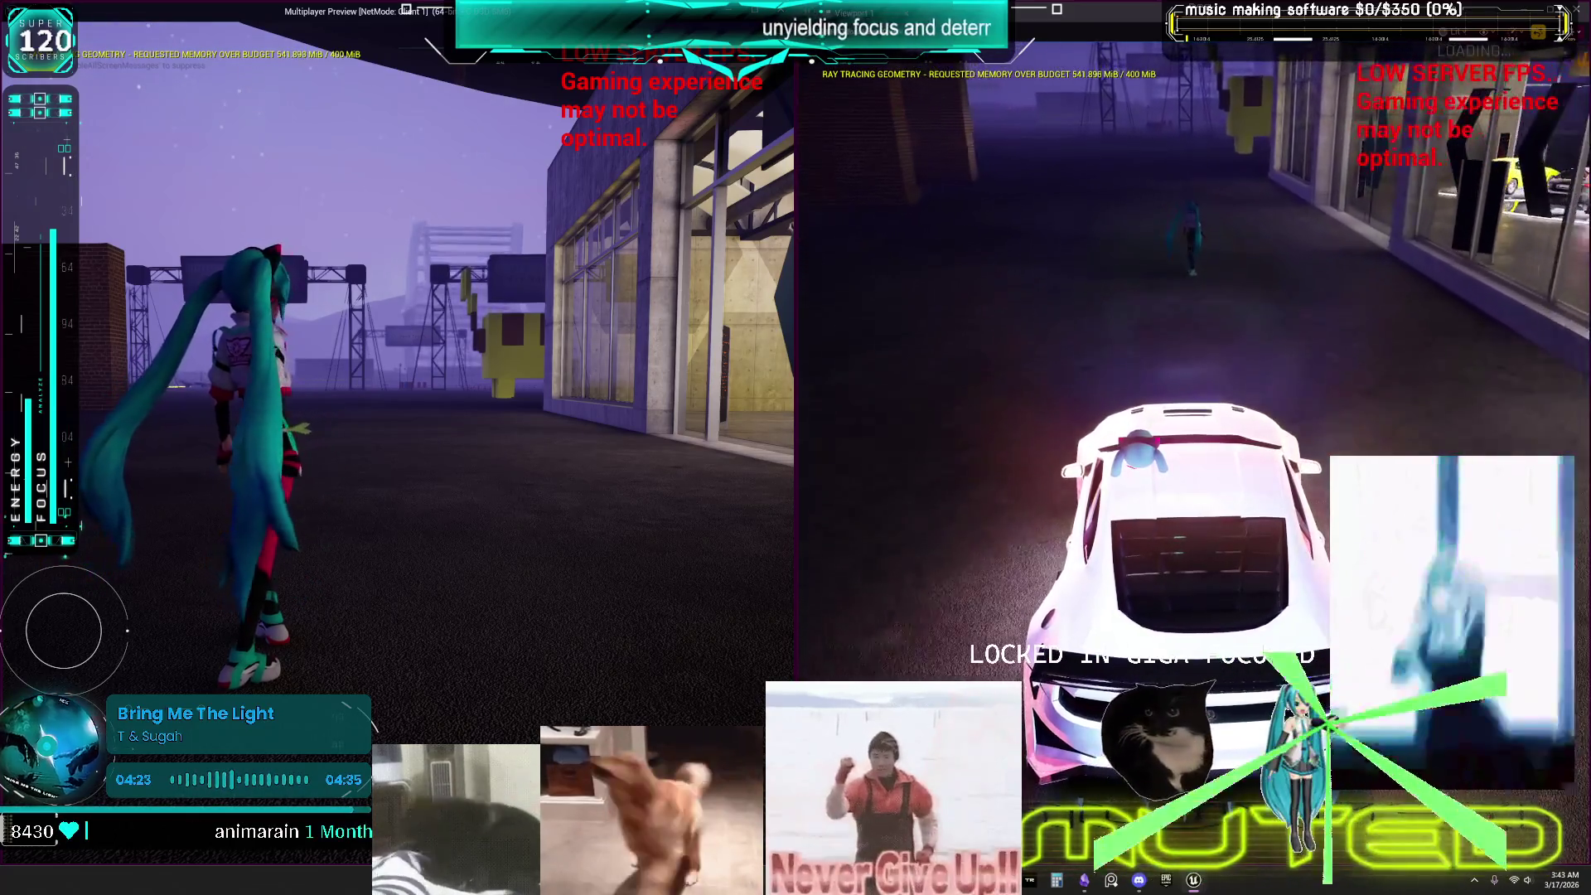
key("e")
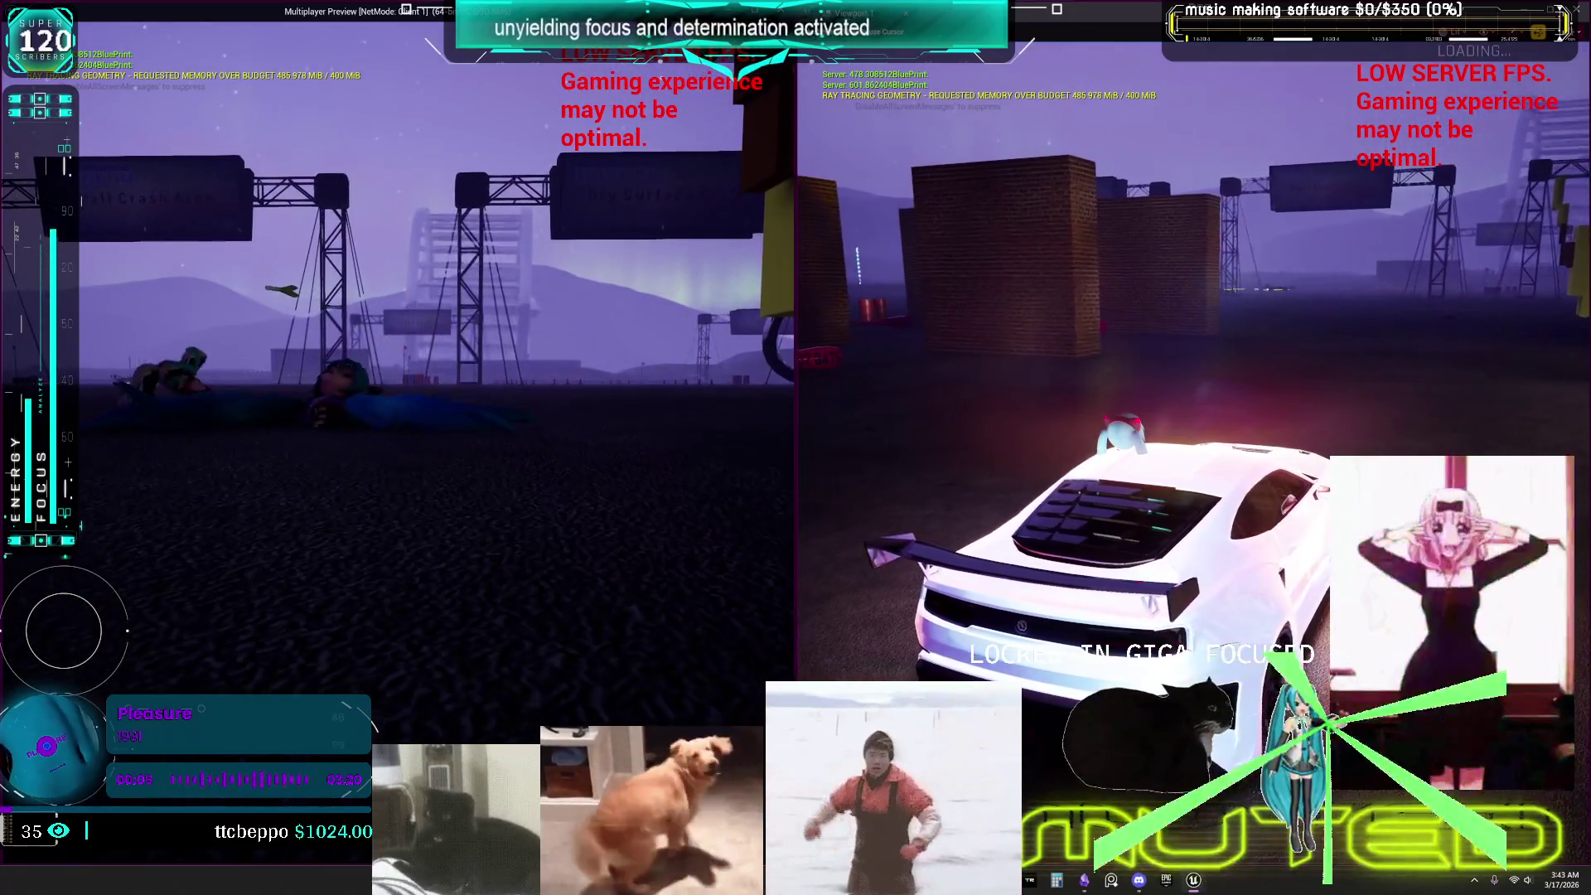
key("Escape")
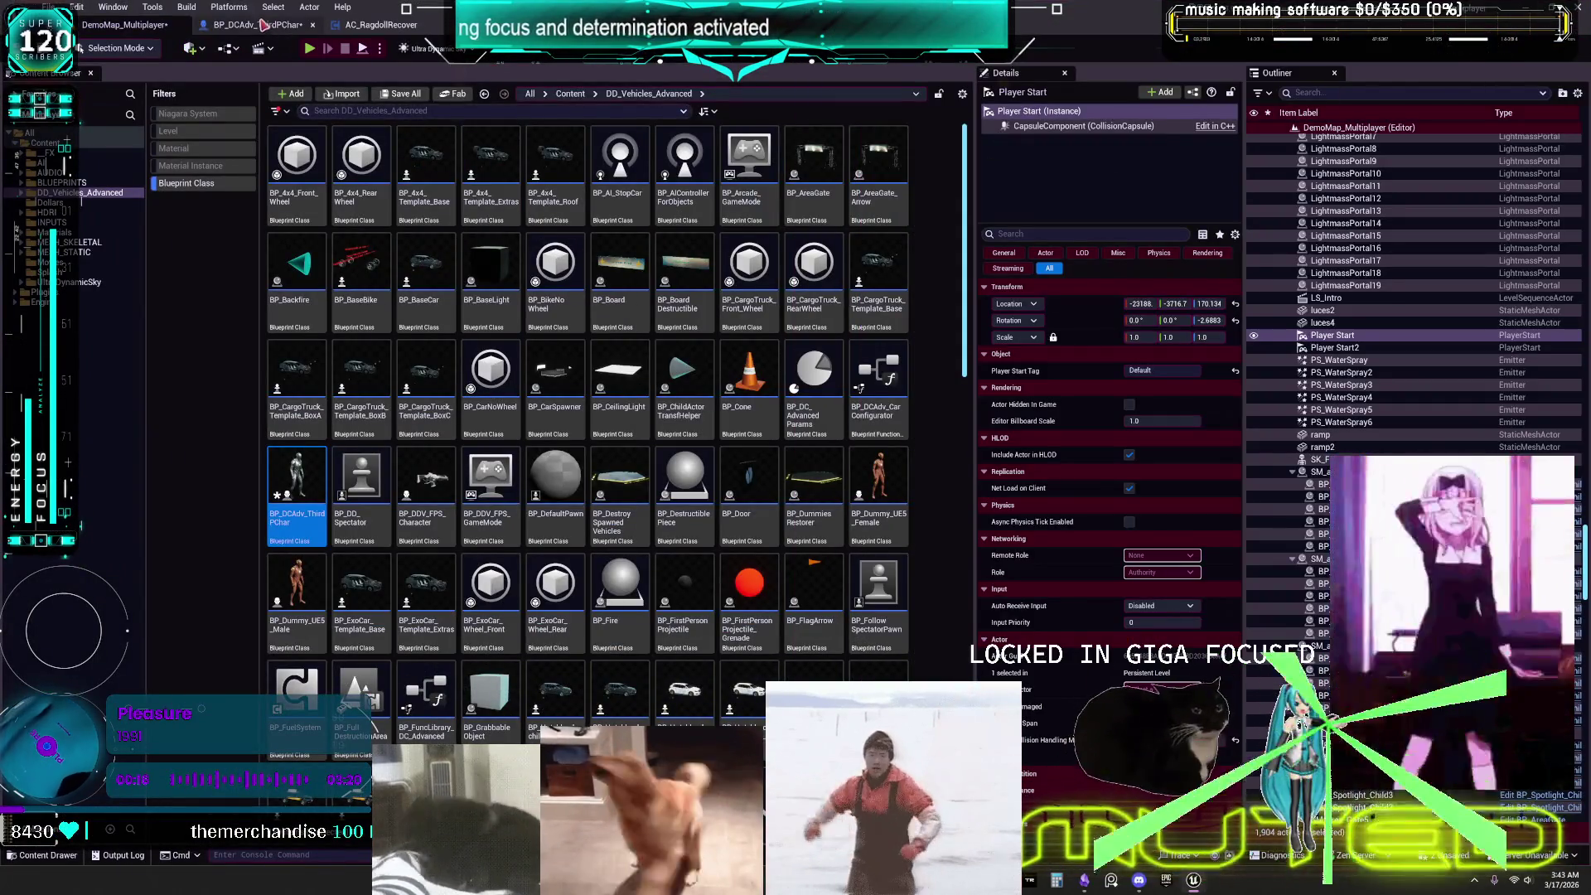
In BP_DCAdv_ThirdPChar, change the impulse multiplier from 10.0 to 3 and compile.
left_click(262, 24)
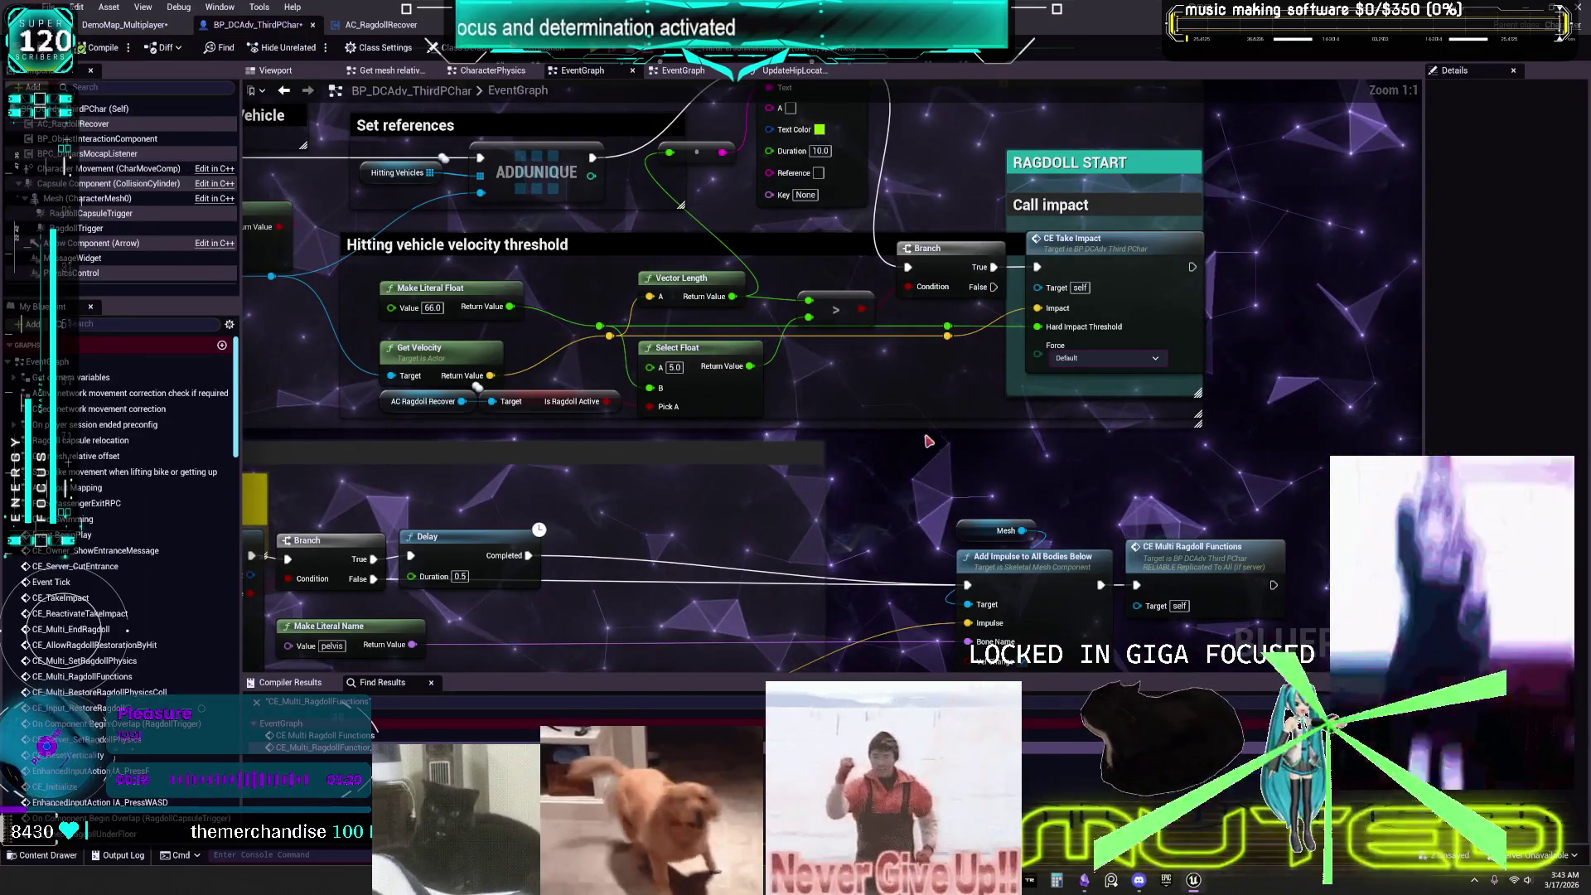
scroll(930, 434, "down", 2)
scroll(845, 404, "up", 2)
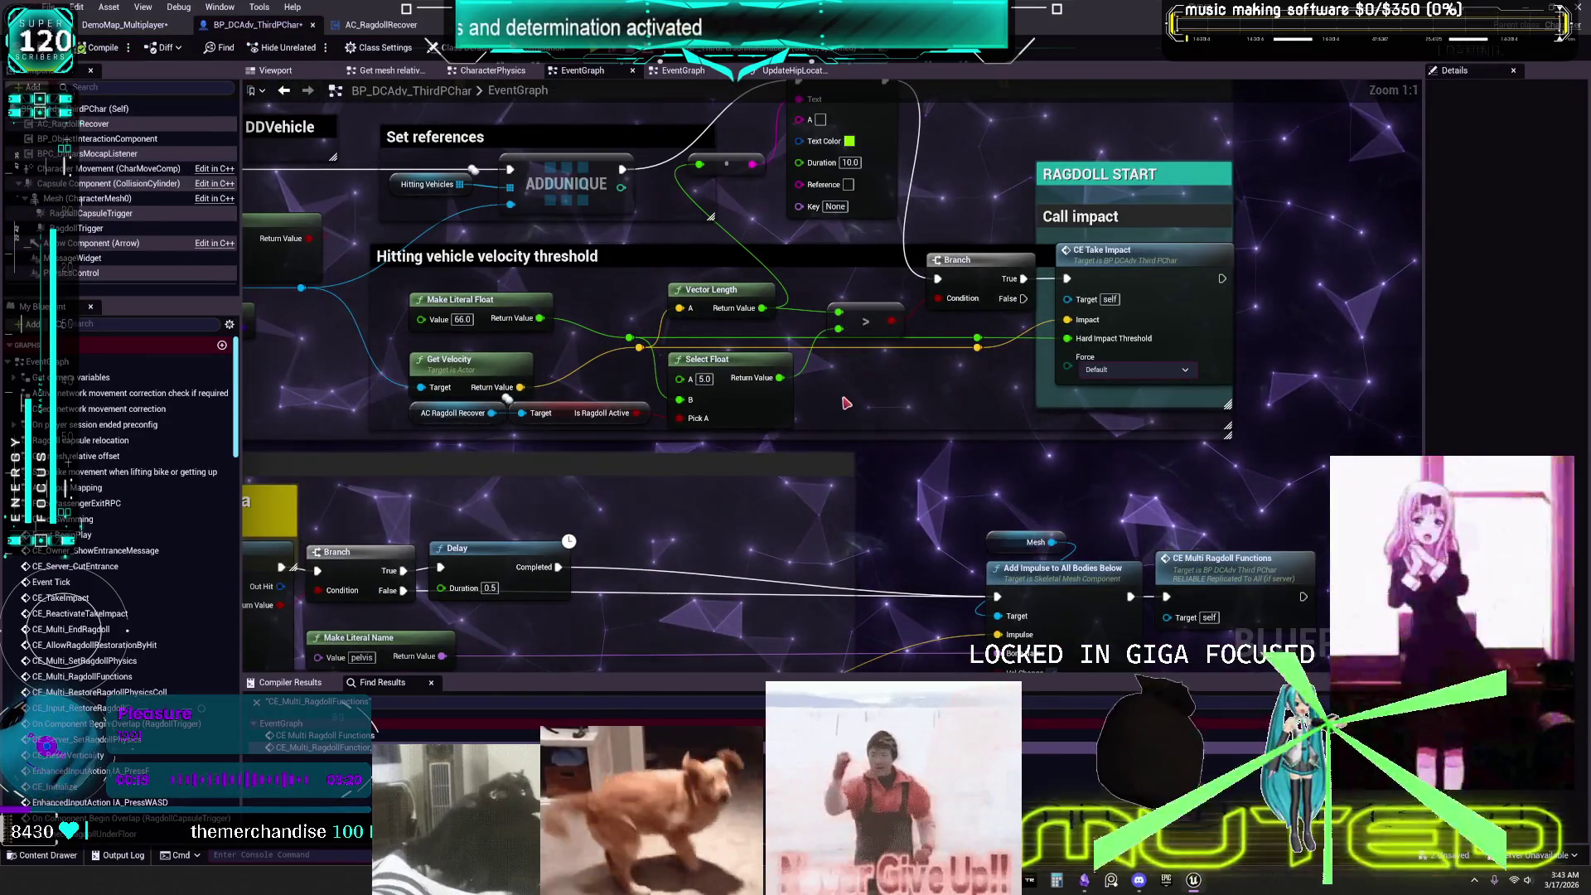
scroll(647, 364, "down", 2)
scroll(588, 358, "up", 2)
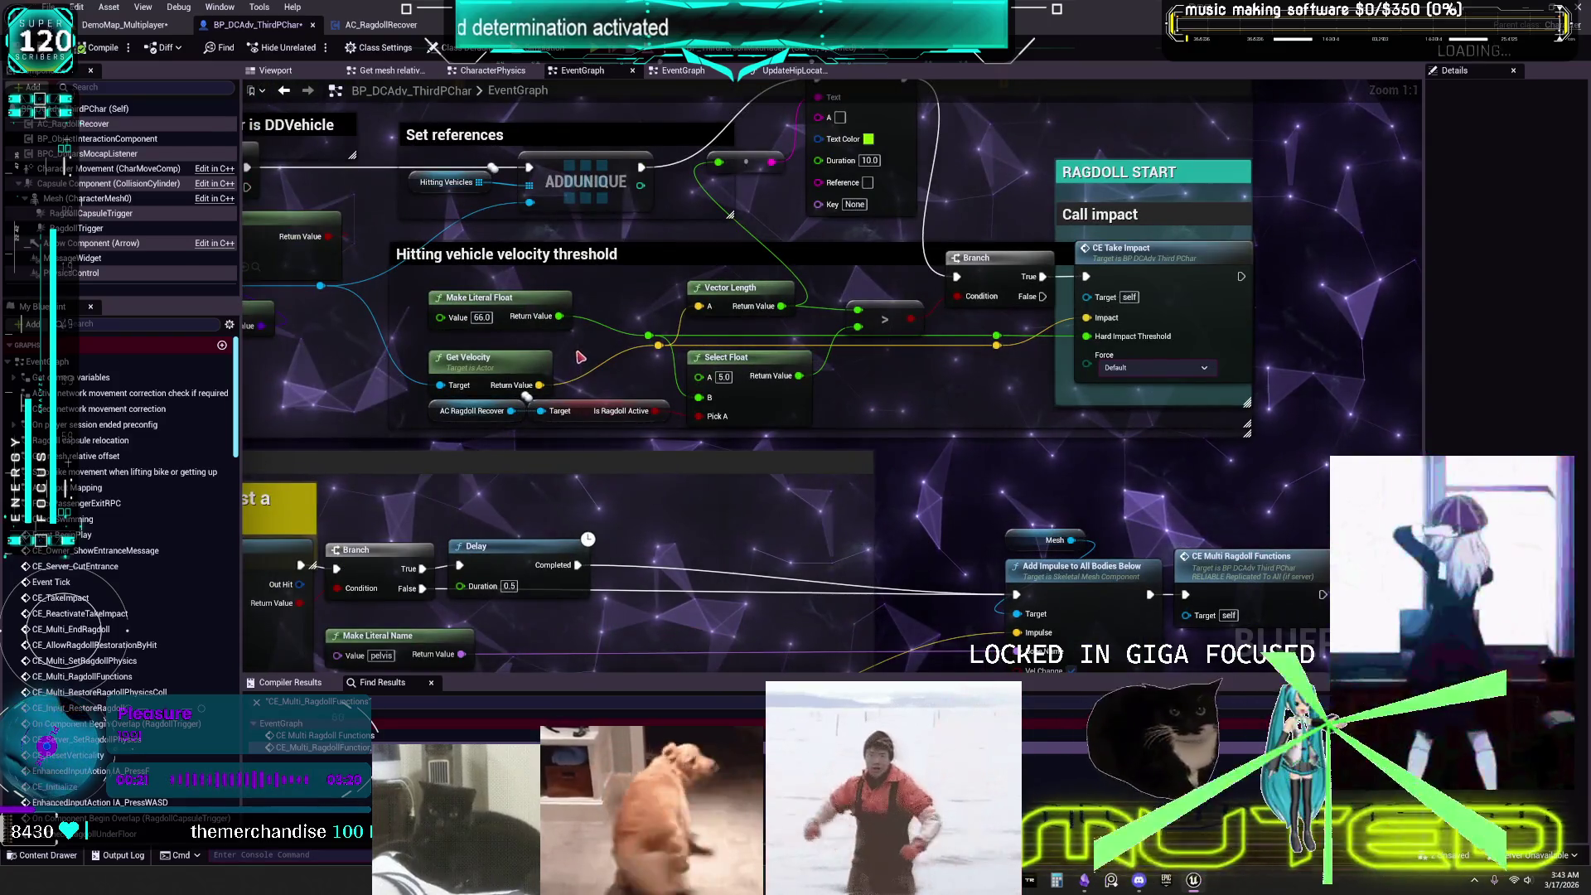
mouse_move(866, 392)
left_mouse_down()
mouse_move(898, 449)
mouse_move(1117, 423)
mouse_move(530, 528)
mouse_move(1102, 533)
mouse_move(1089, 290)
mouse_move(1131, 107)
mouse_move(1326, 249)
mouse_move(1396, 370)
mouse_move(1296, 503)
mouse_move(1239, 382)
mouse_move(1257, 422)
mouse_move(1479, 424)
left_mouse_up()
mouse_move(862, 187)
left_mouse_down()
mouse_move(1028, 180)
mouse_move(902, 176)
left_mouse_up()
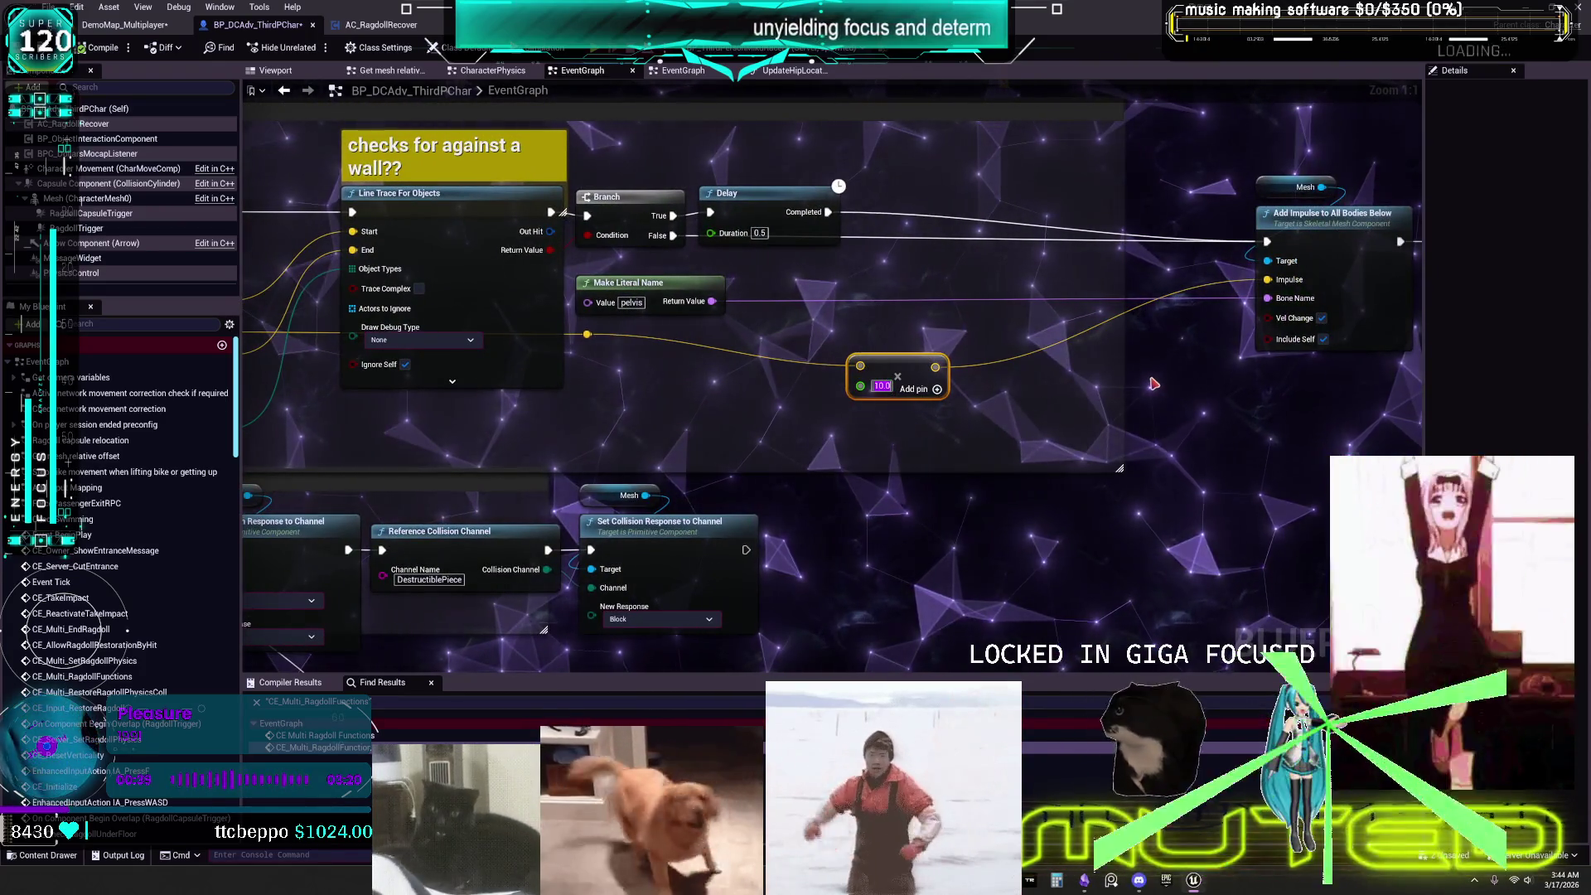
type("3")
key("Return")
left_click(89, 49)
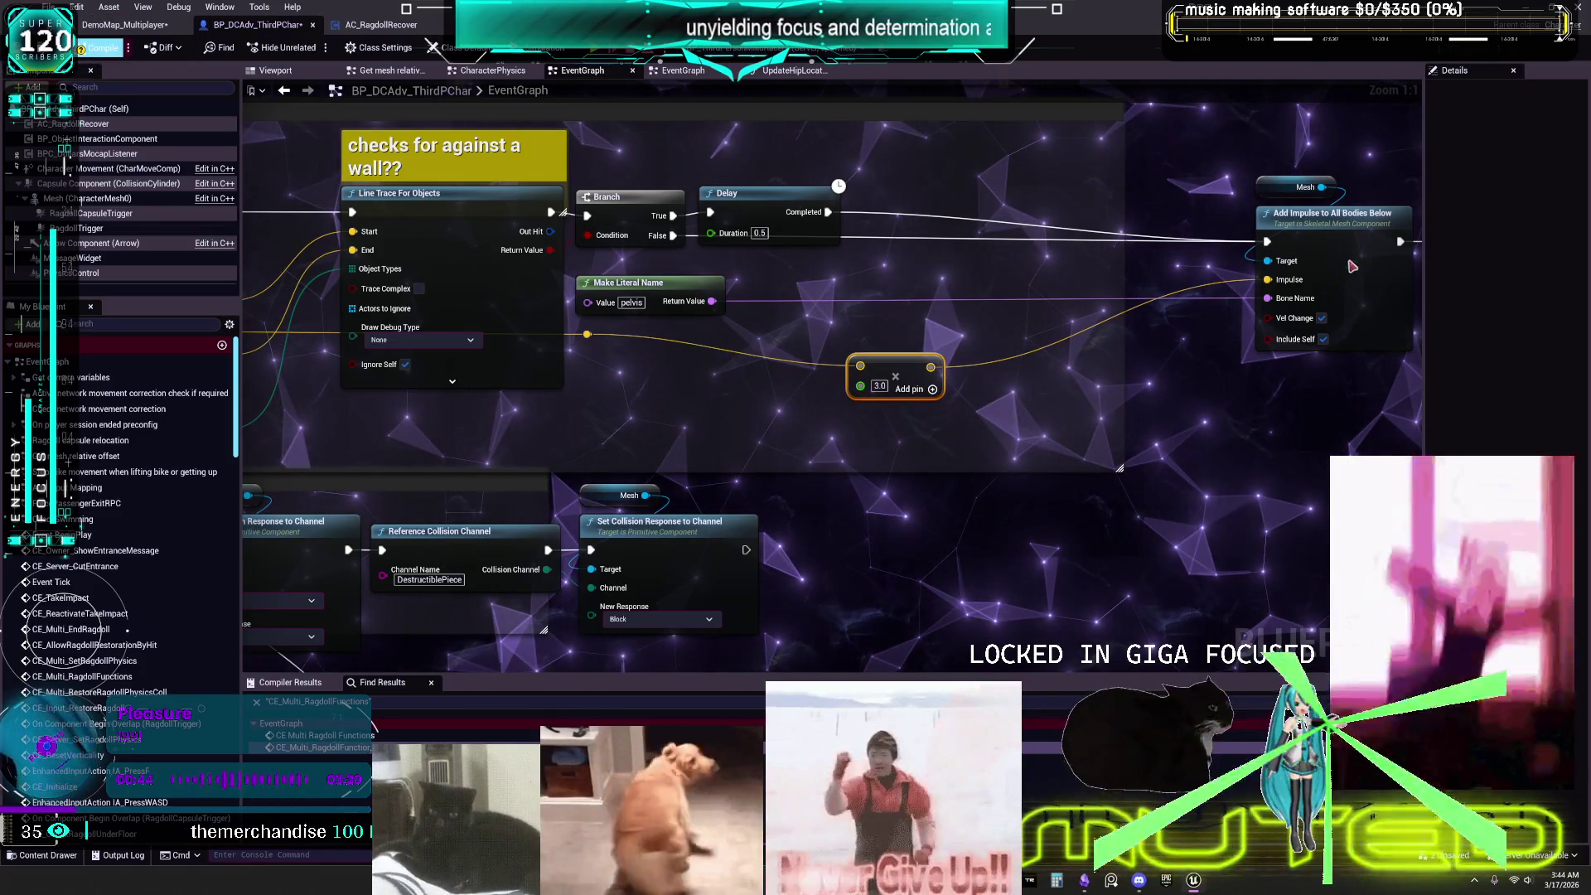
Toggle Vel Change off and back on, then start the two-client multiplayer test.
left_click(1322, 318)
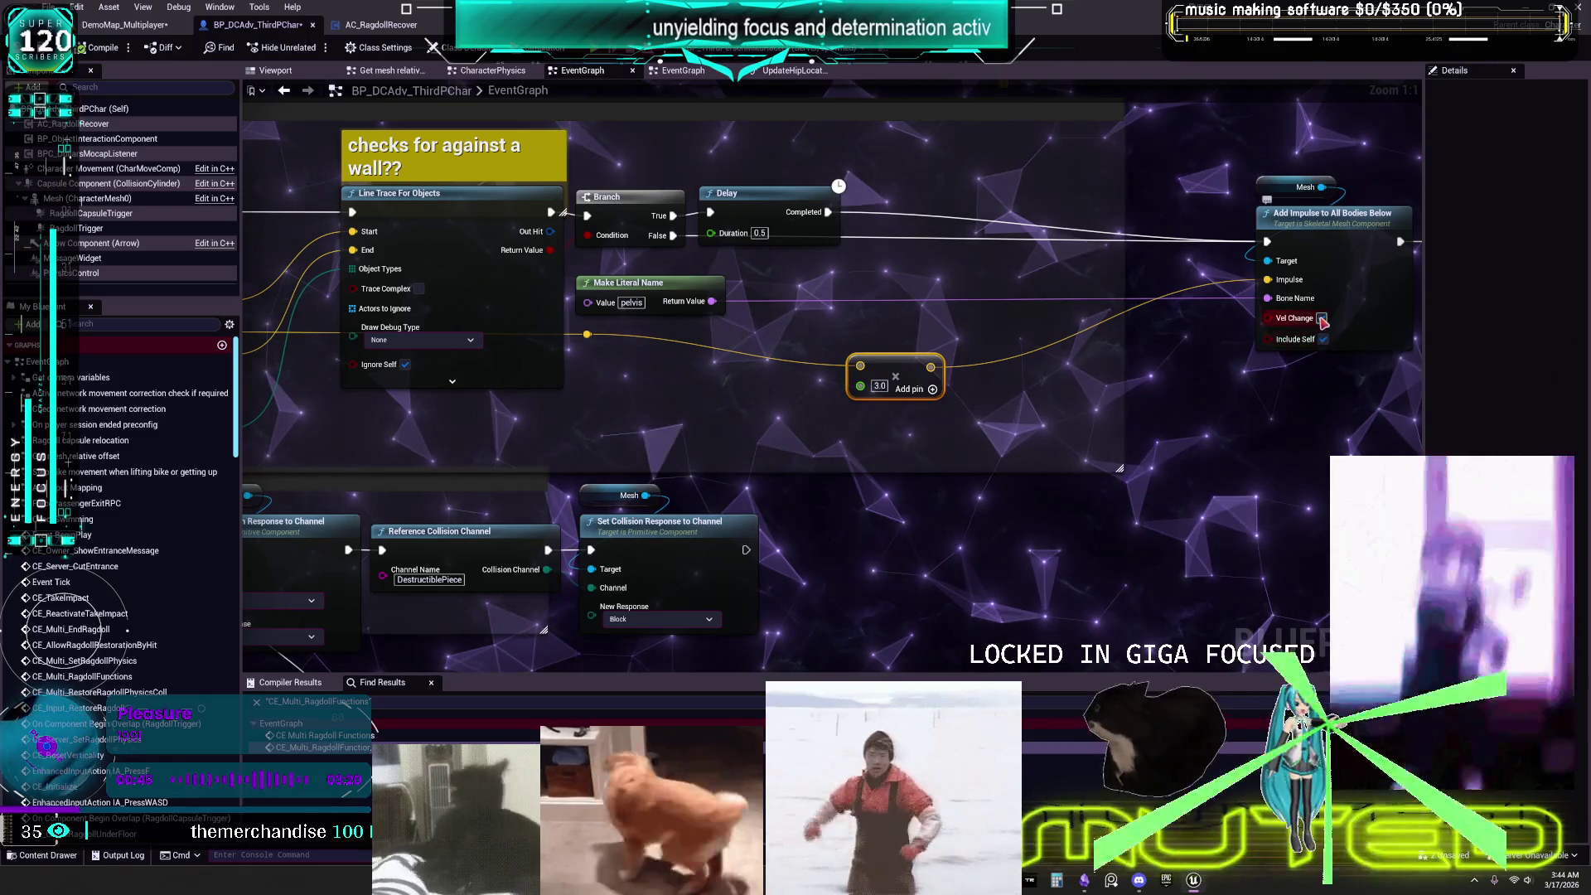
left_click(1322, 319)
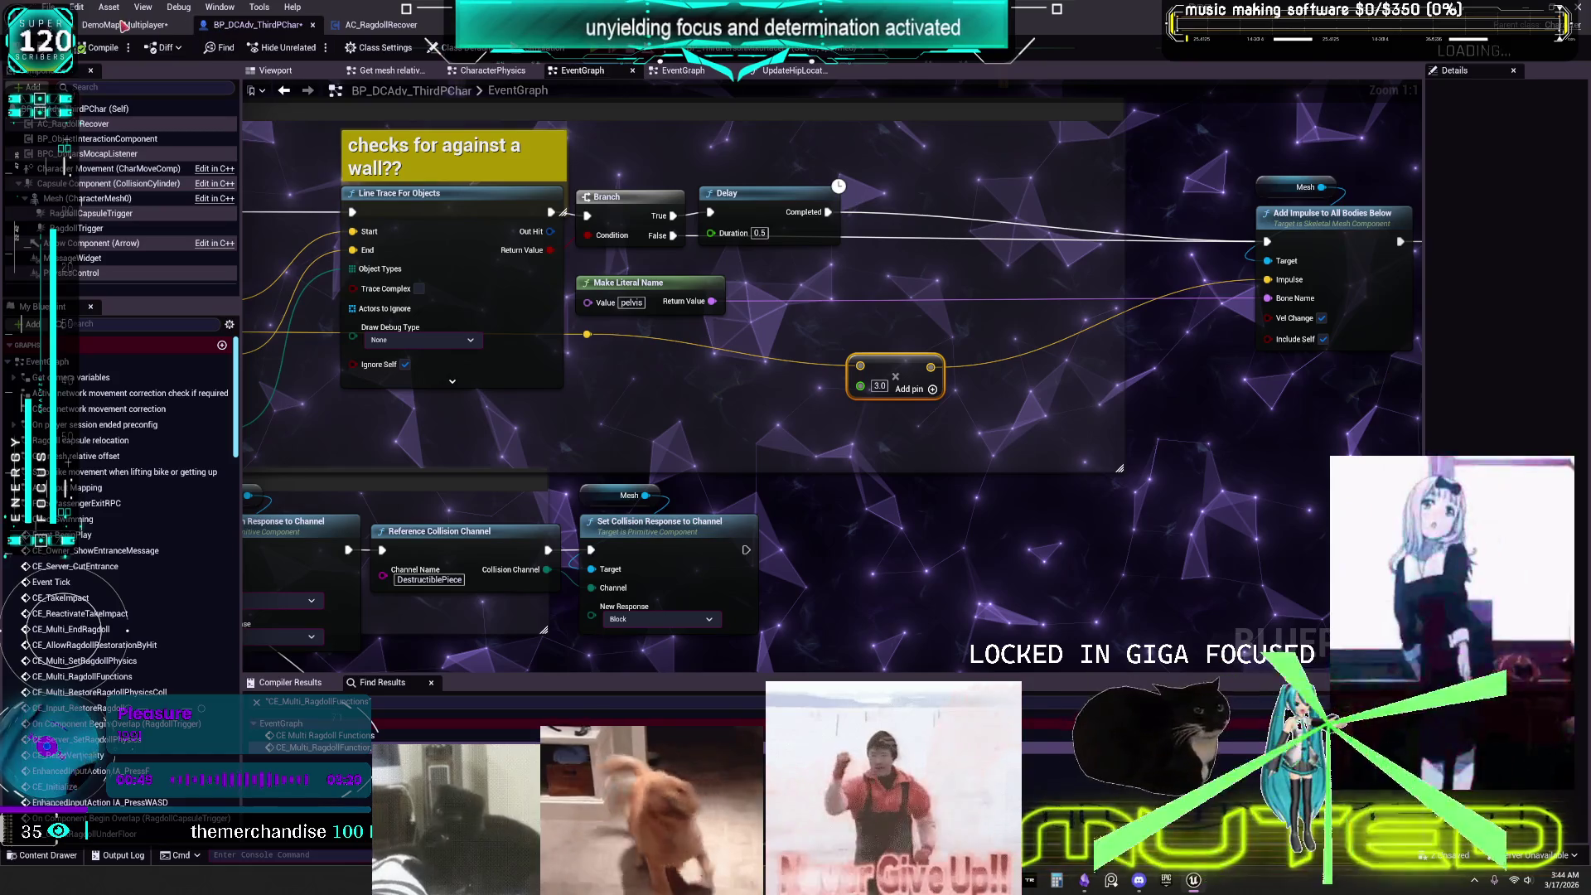
key("alt+p")
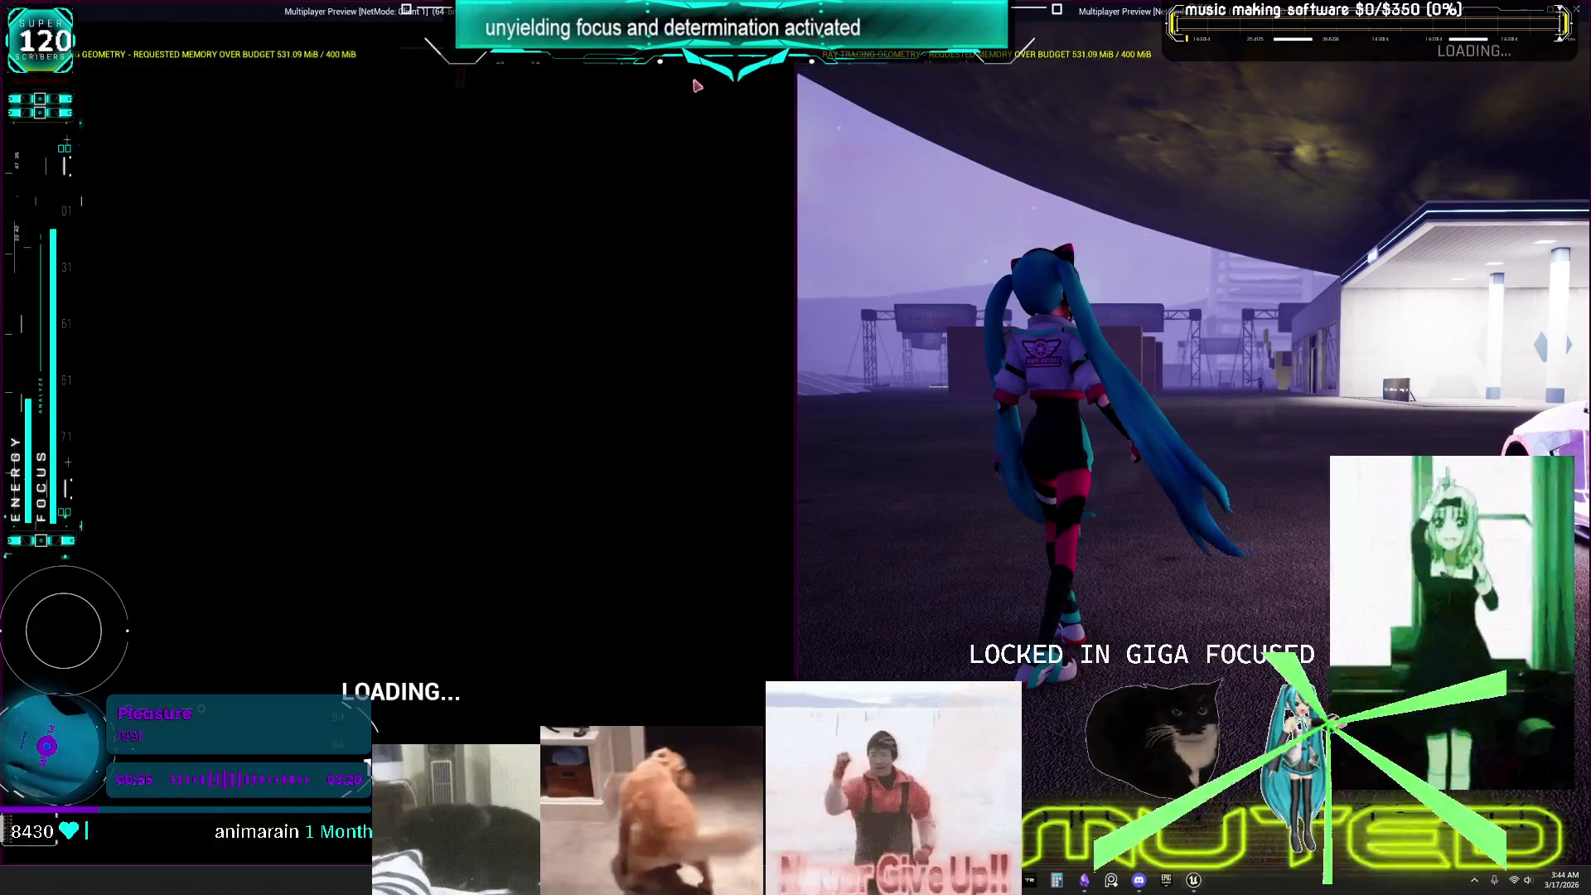
key("w")
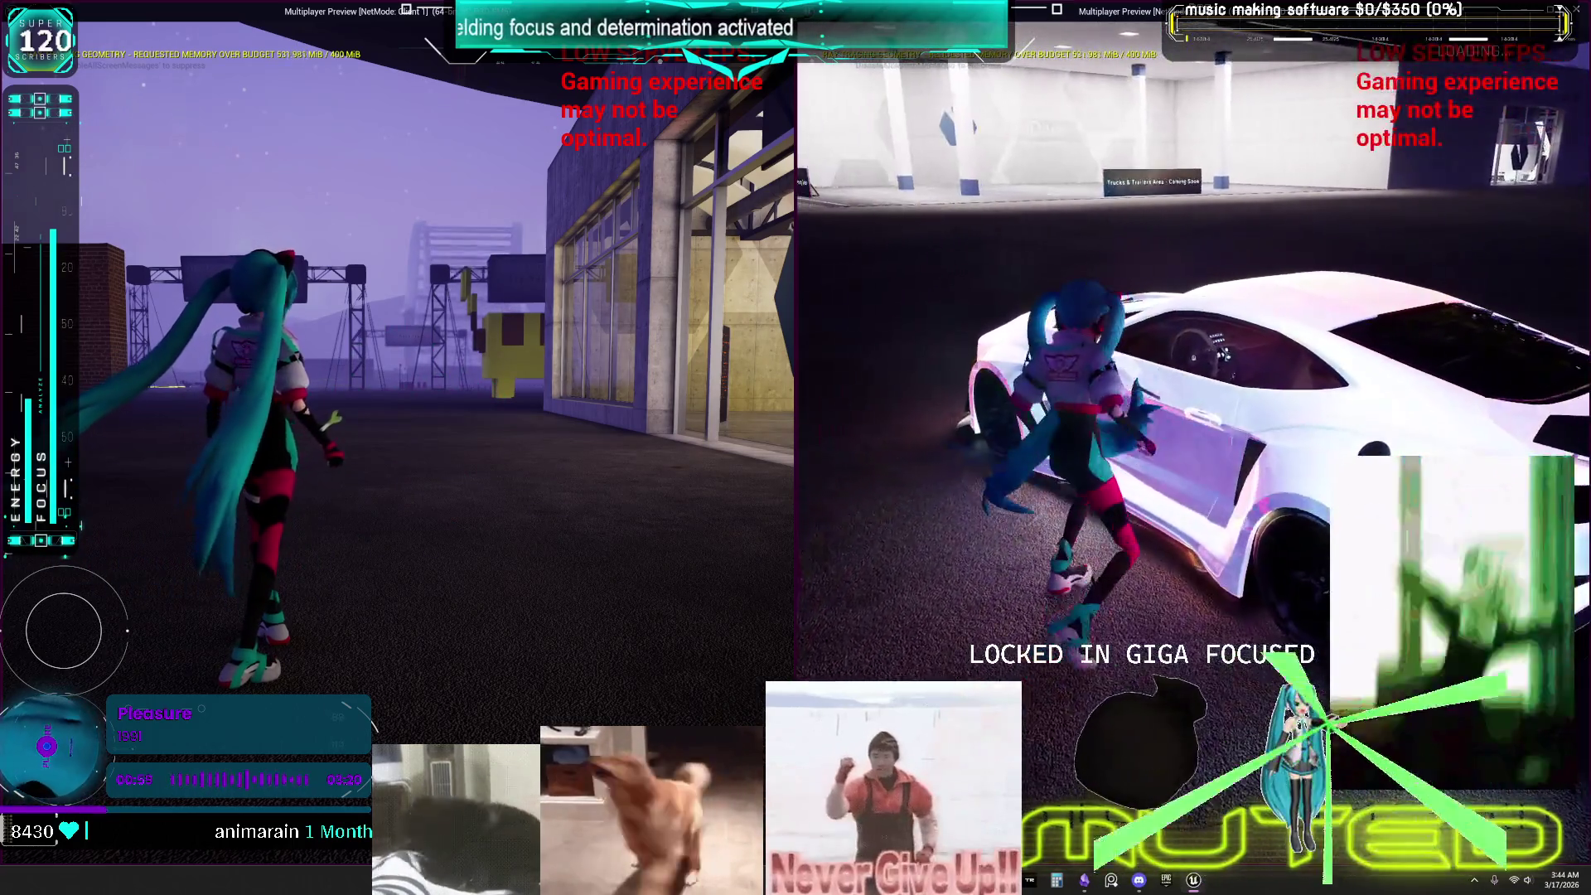
key("e")
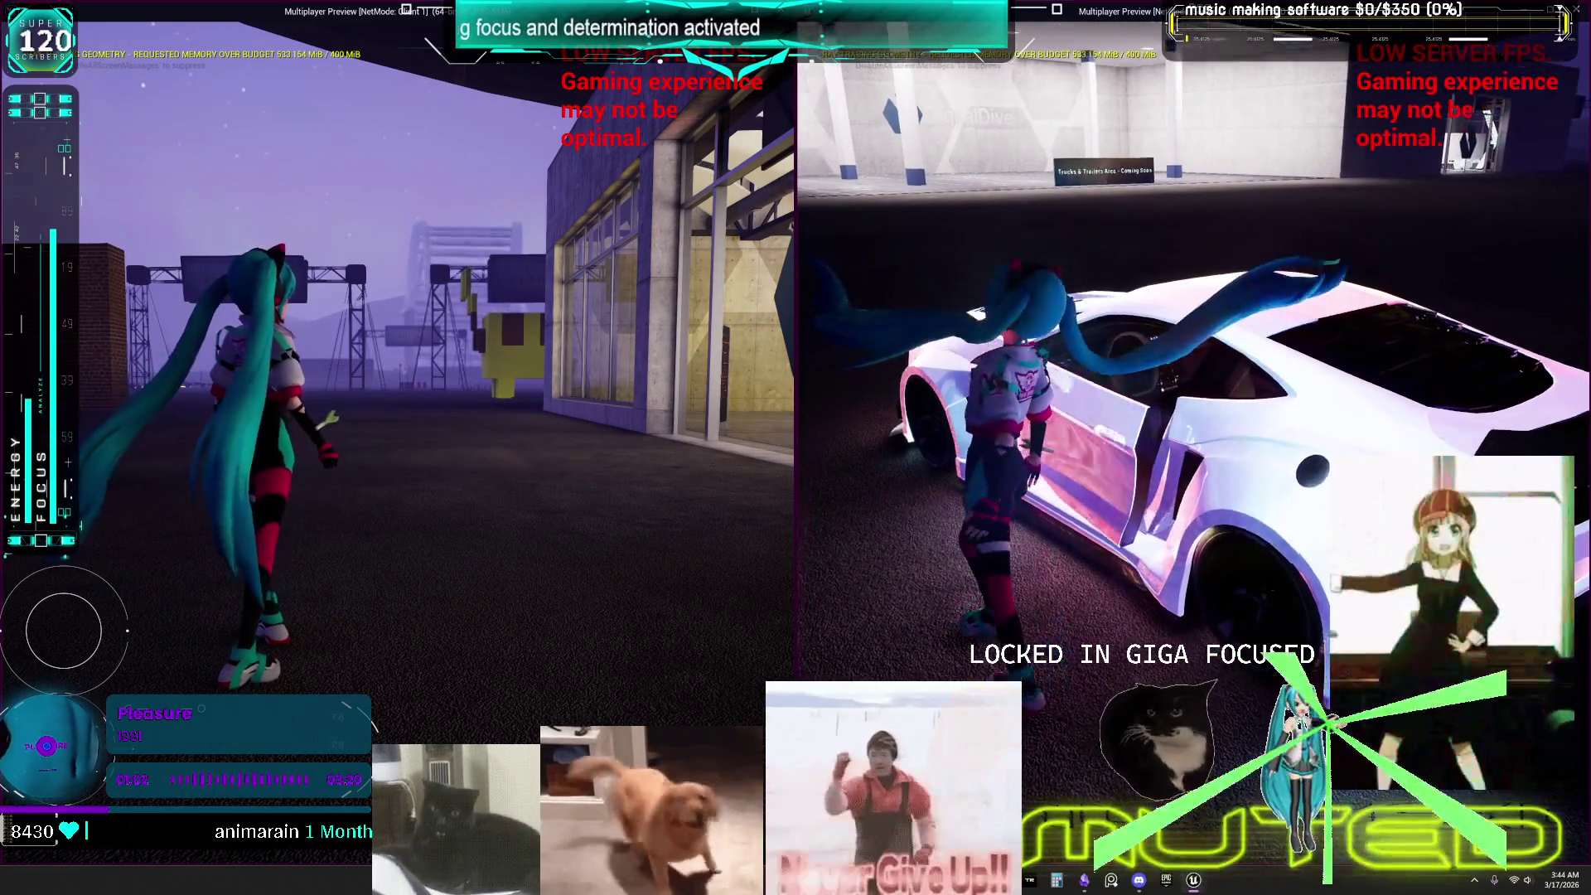
key("w")
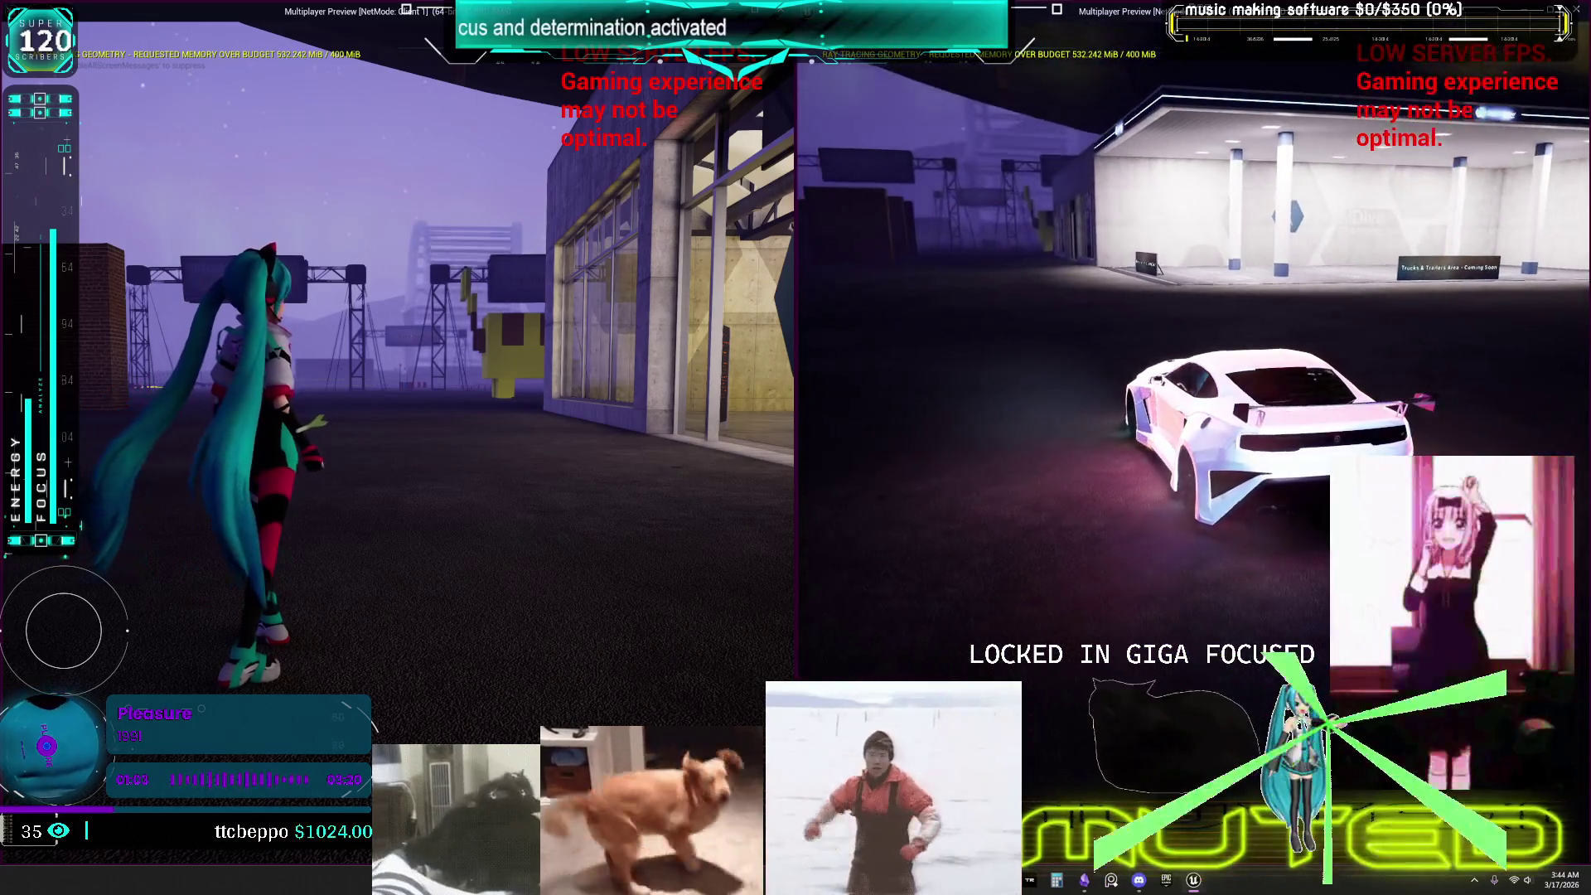
key("s")
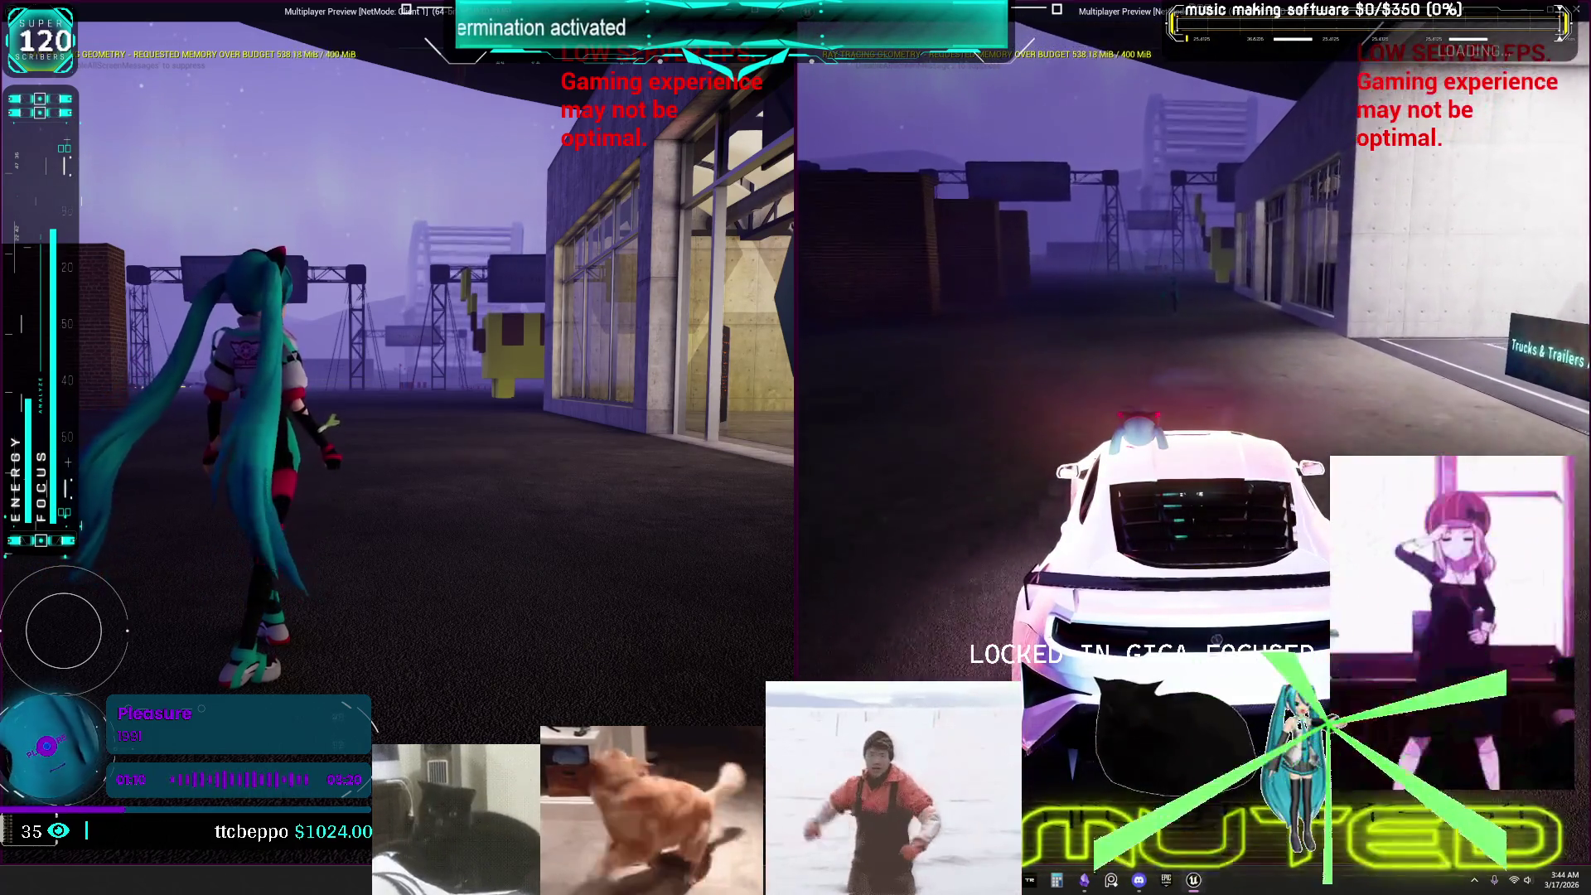
key("w")
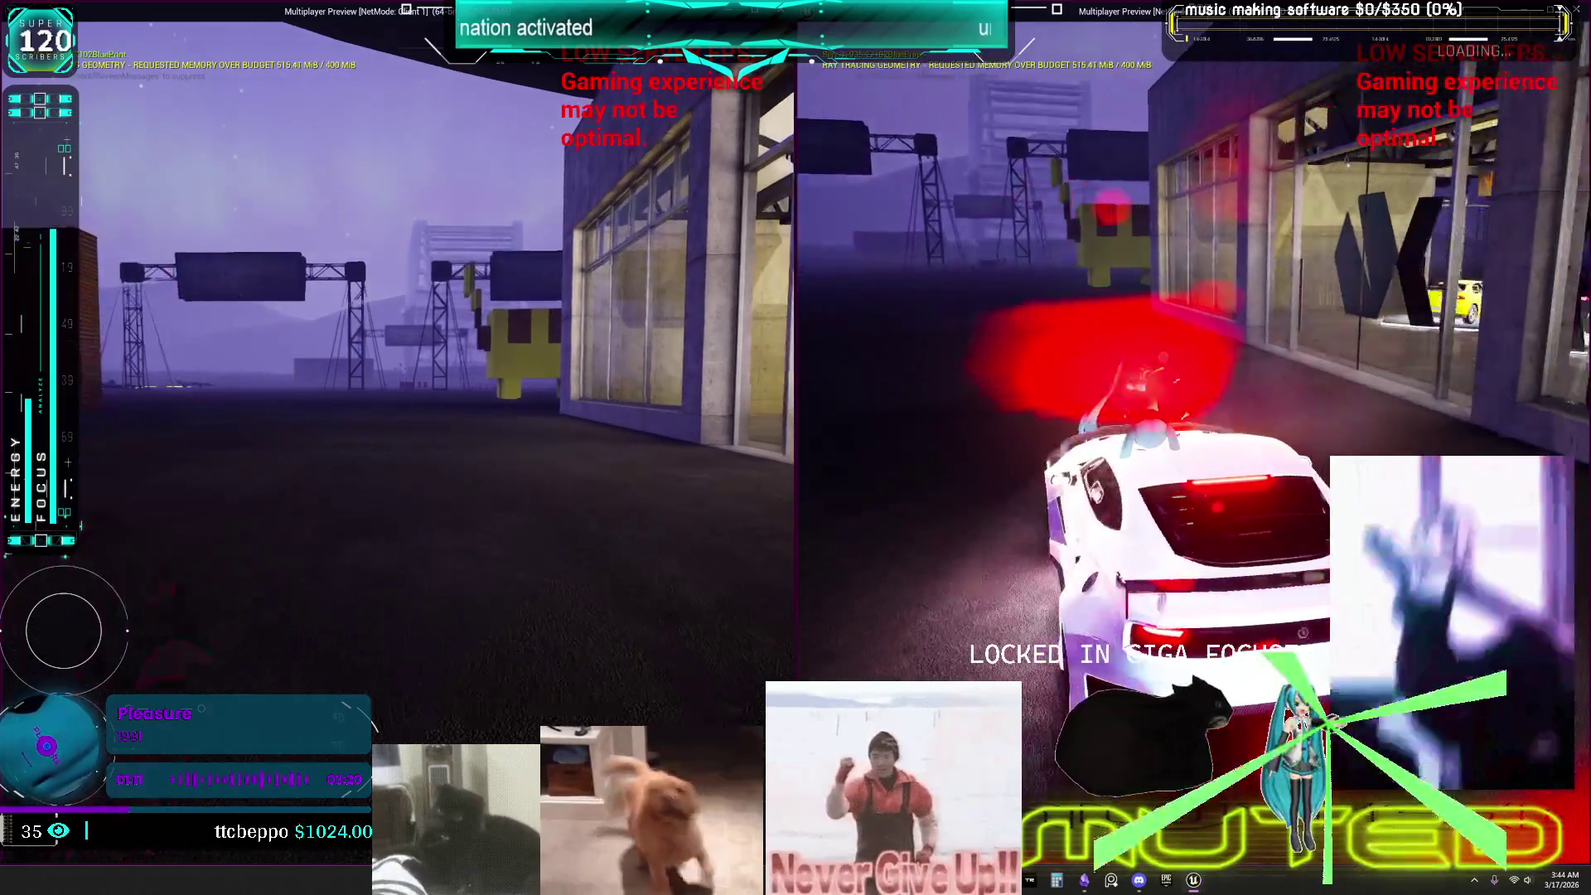
key("w")
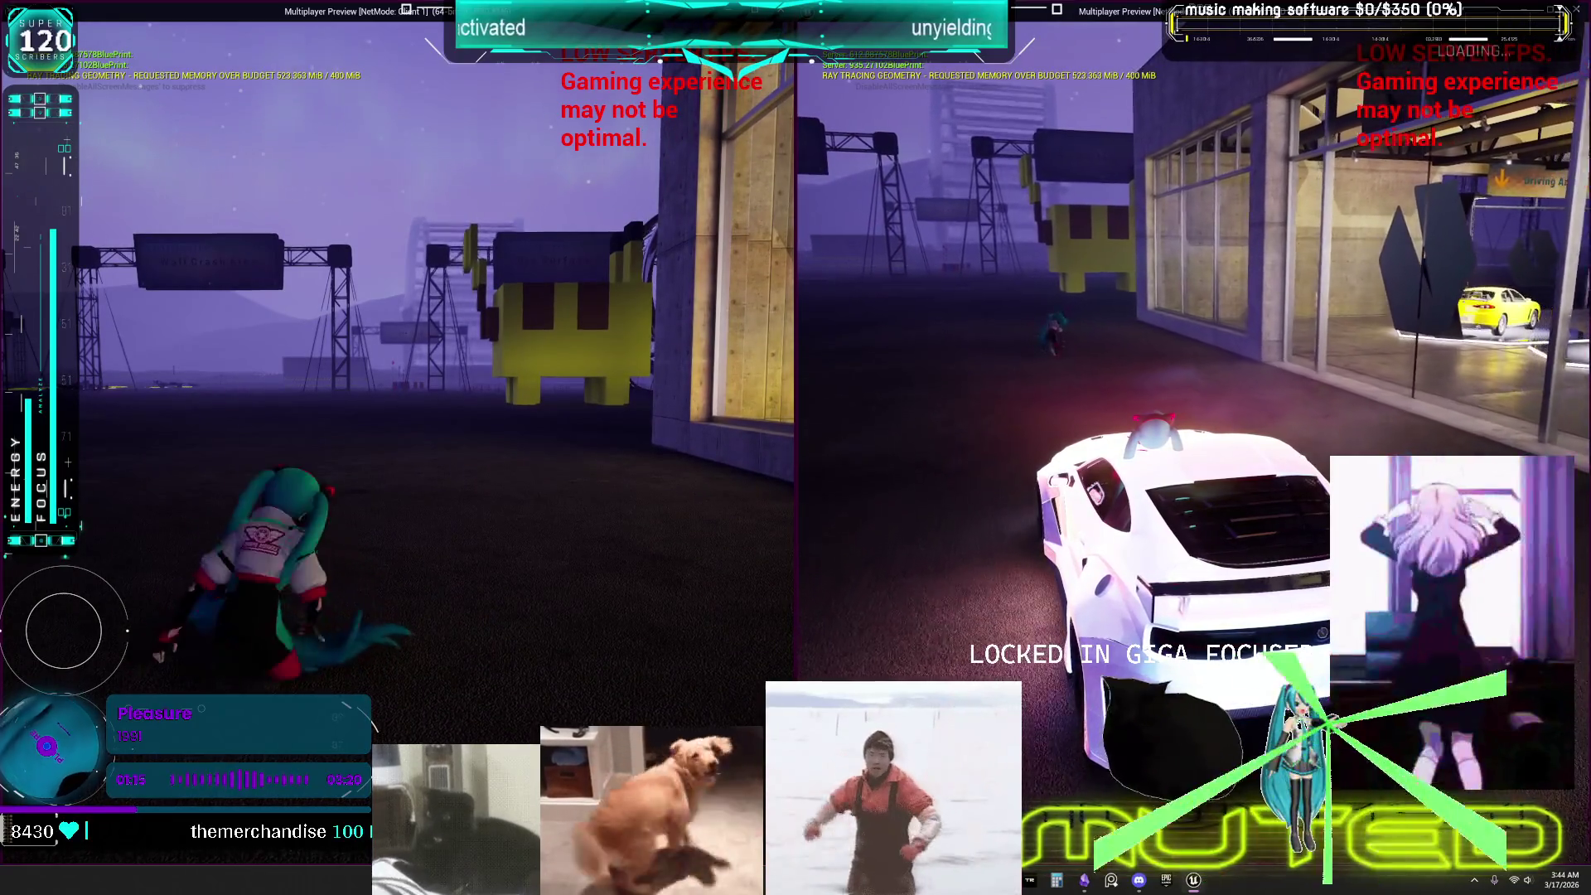
key("a")
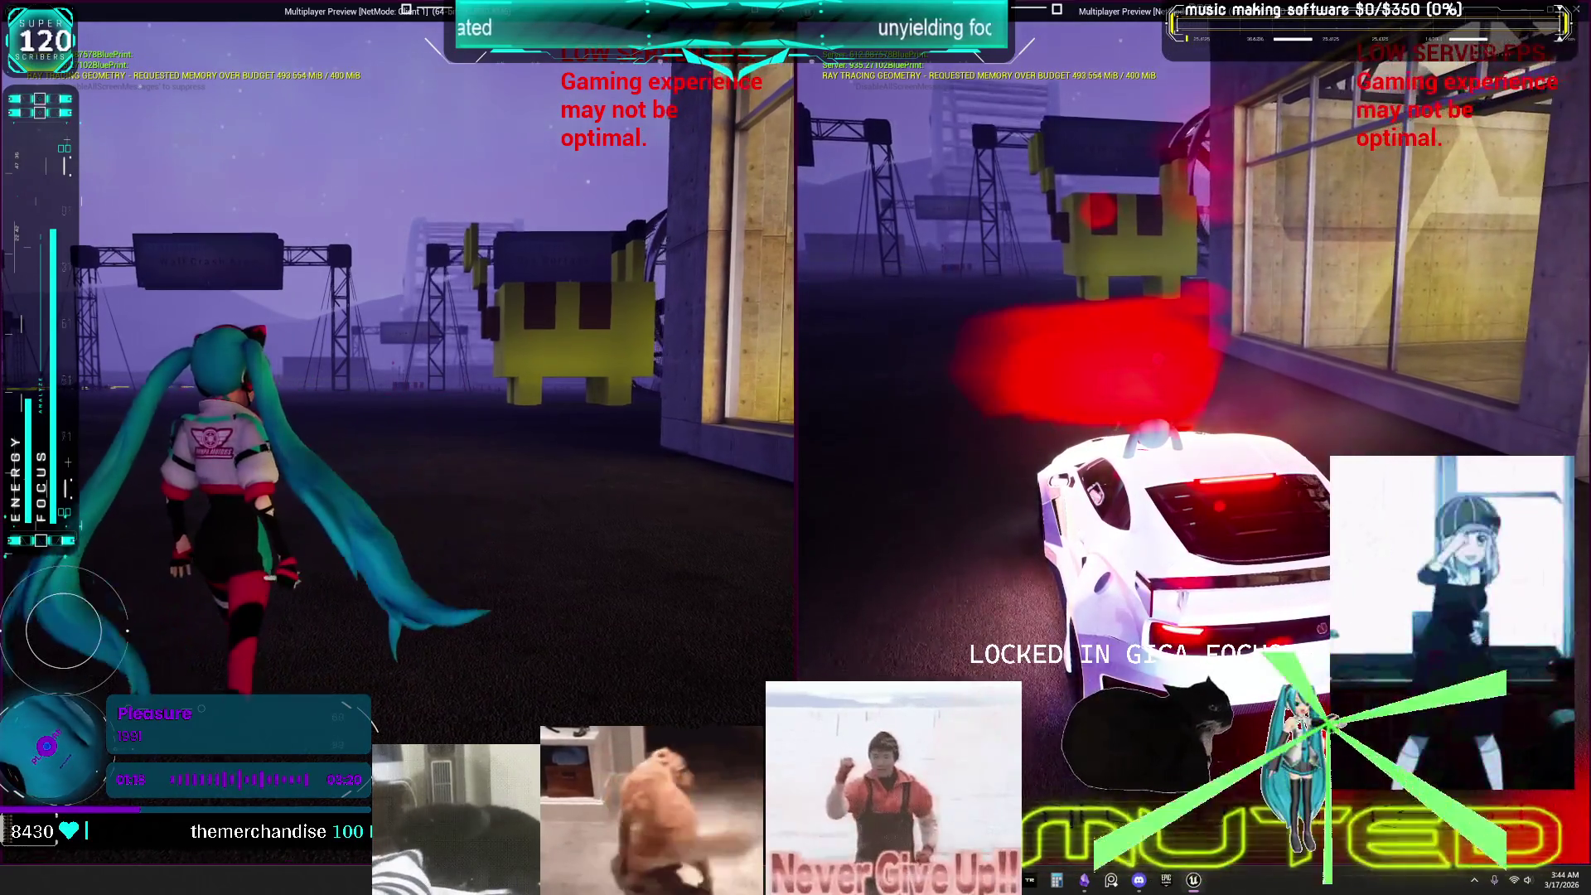
key("w")
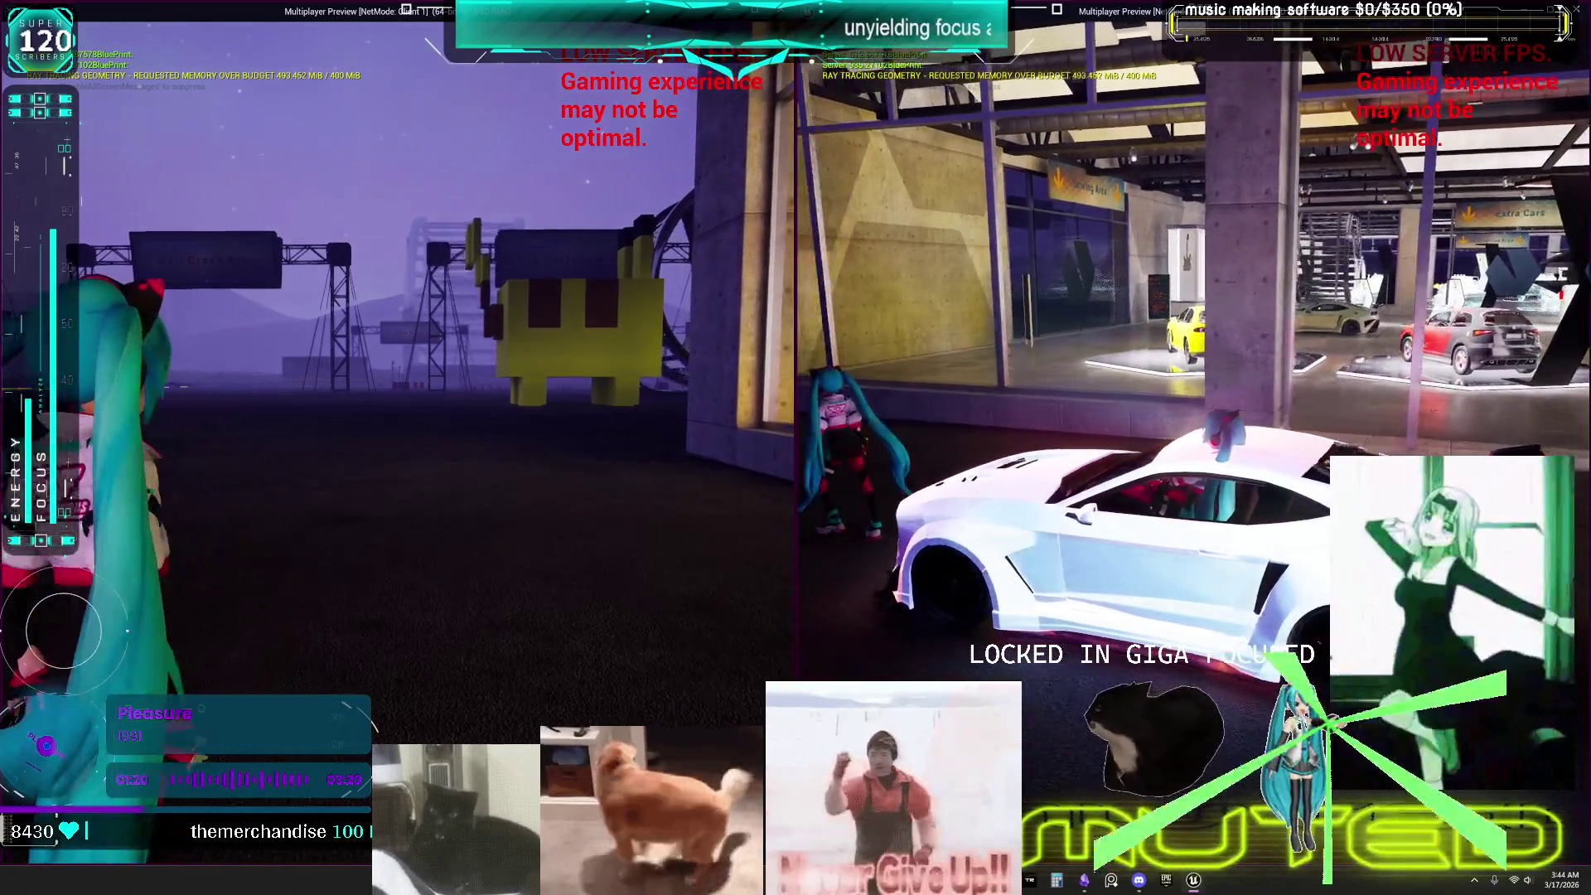
key("w")
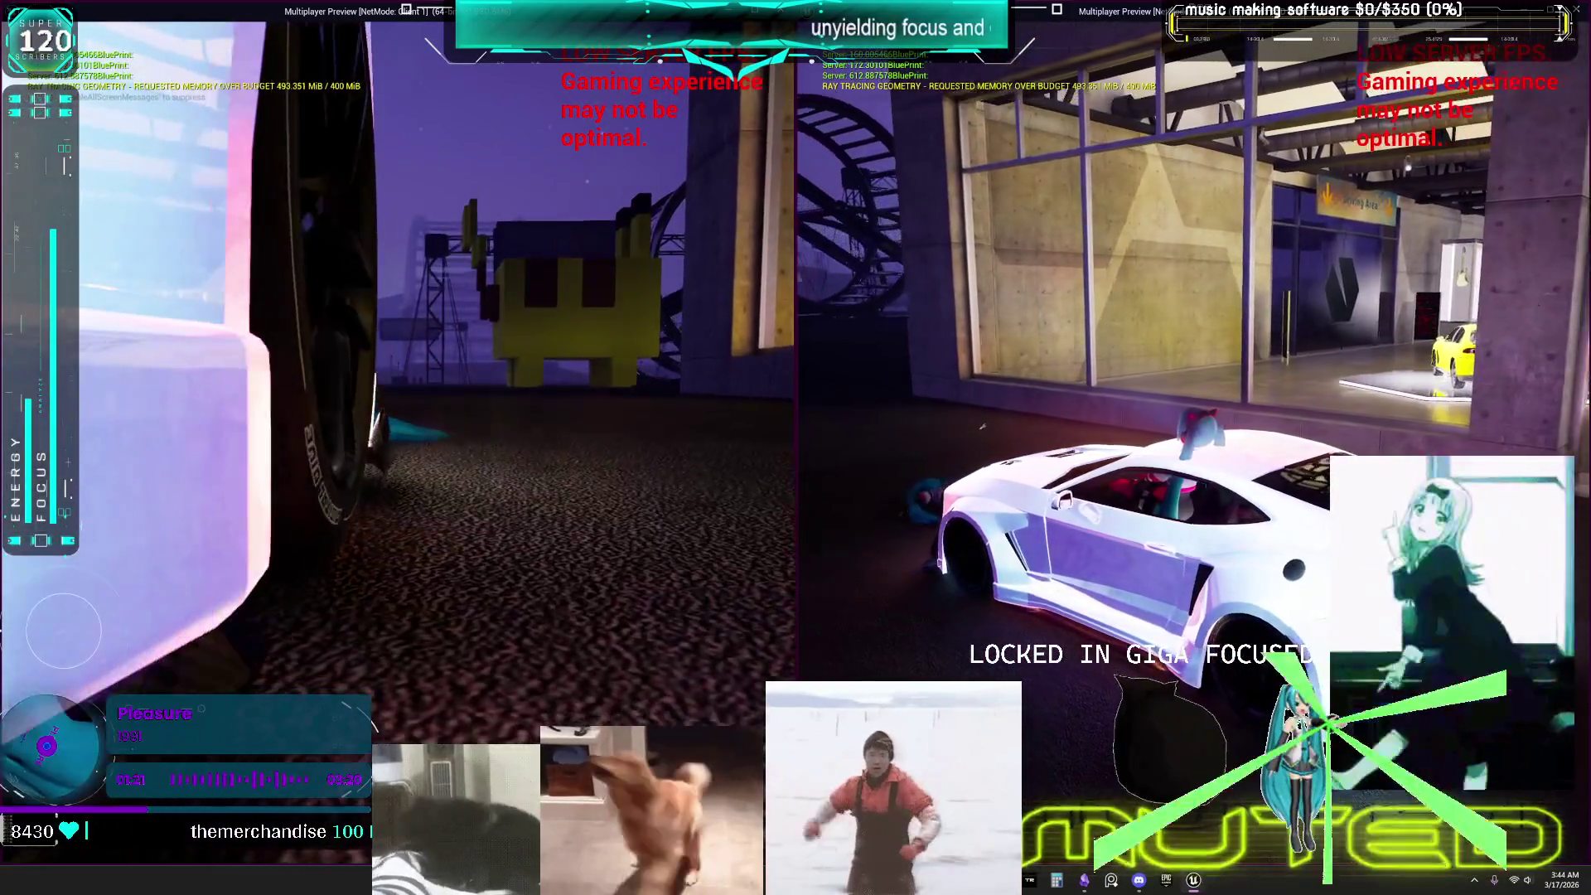
key("w")
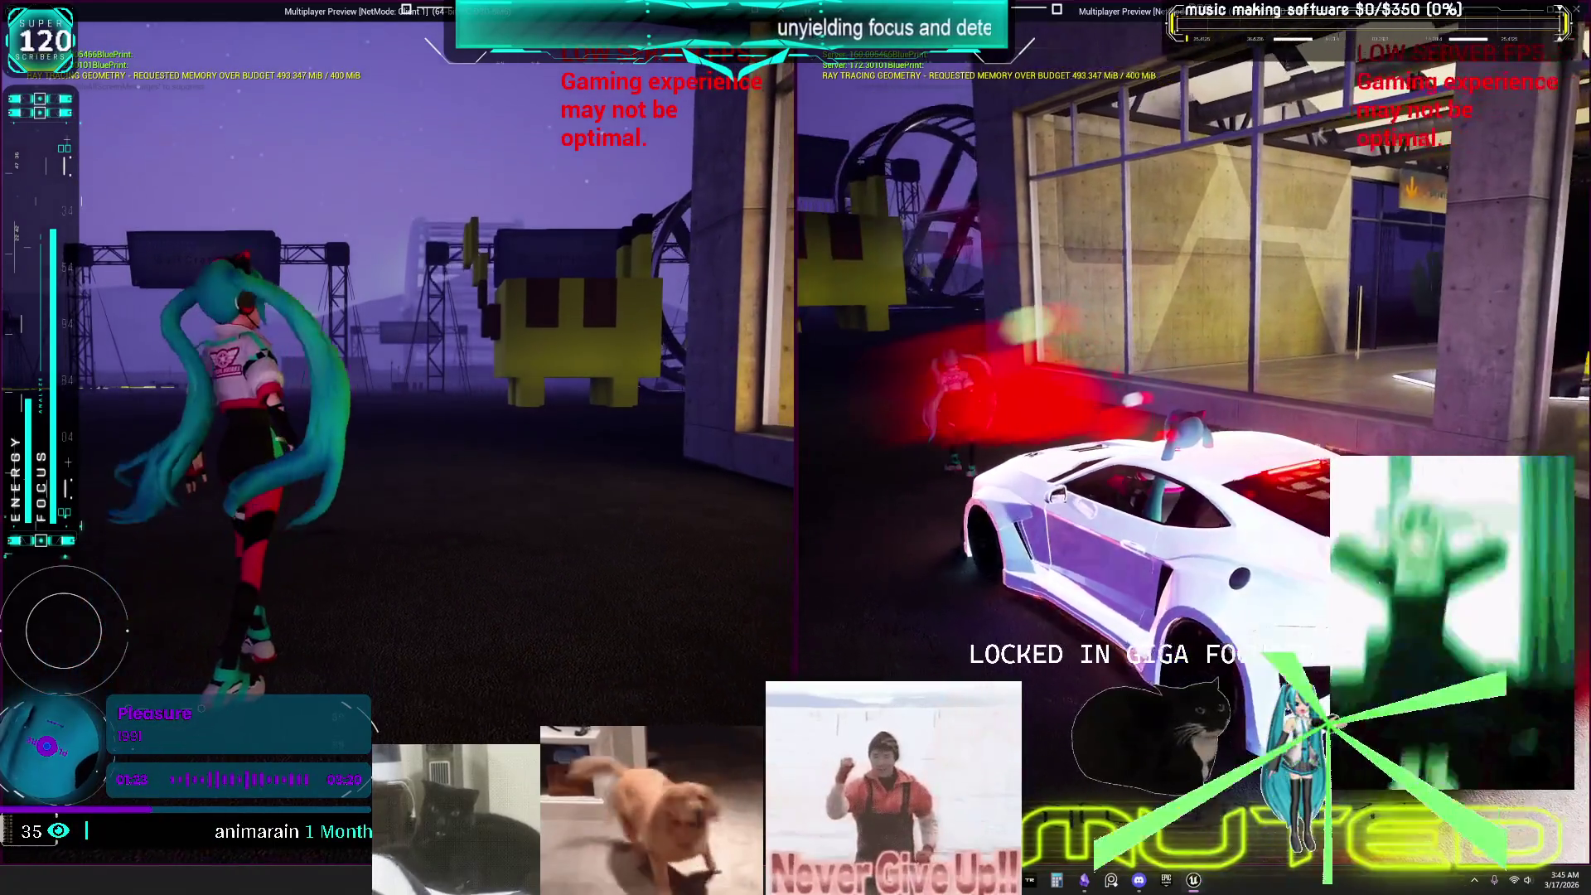
key("w")
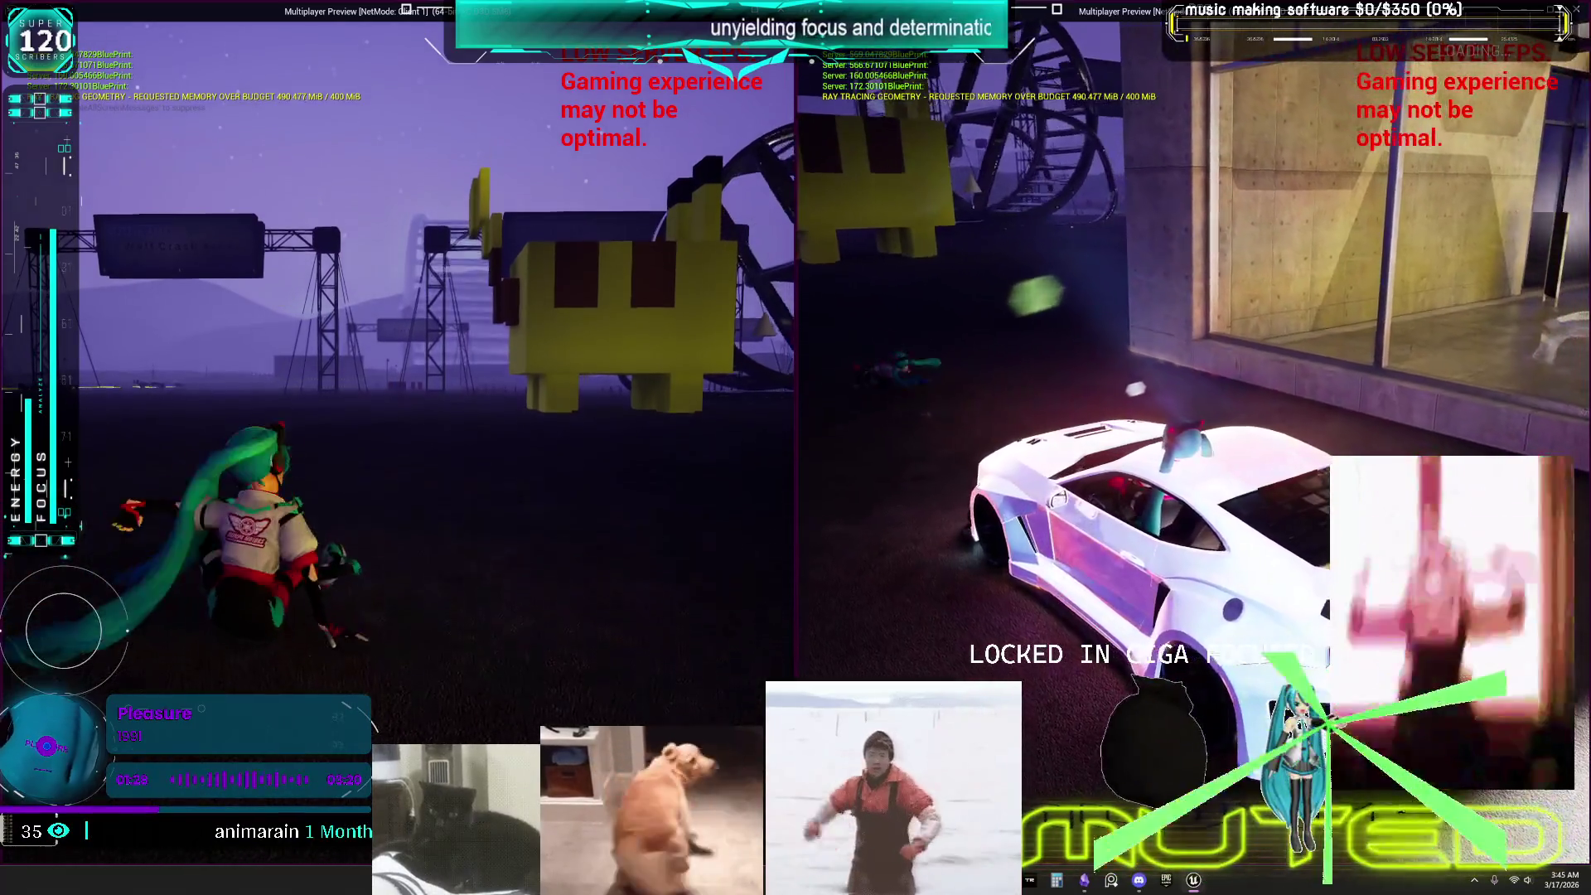
key("w")
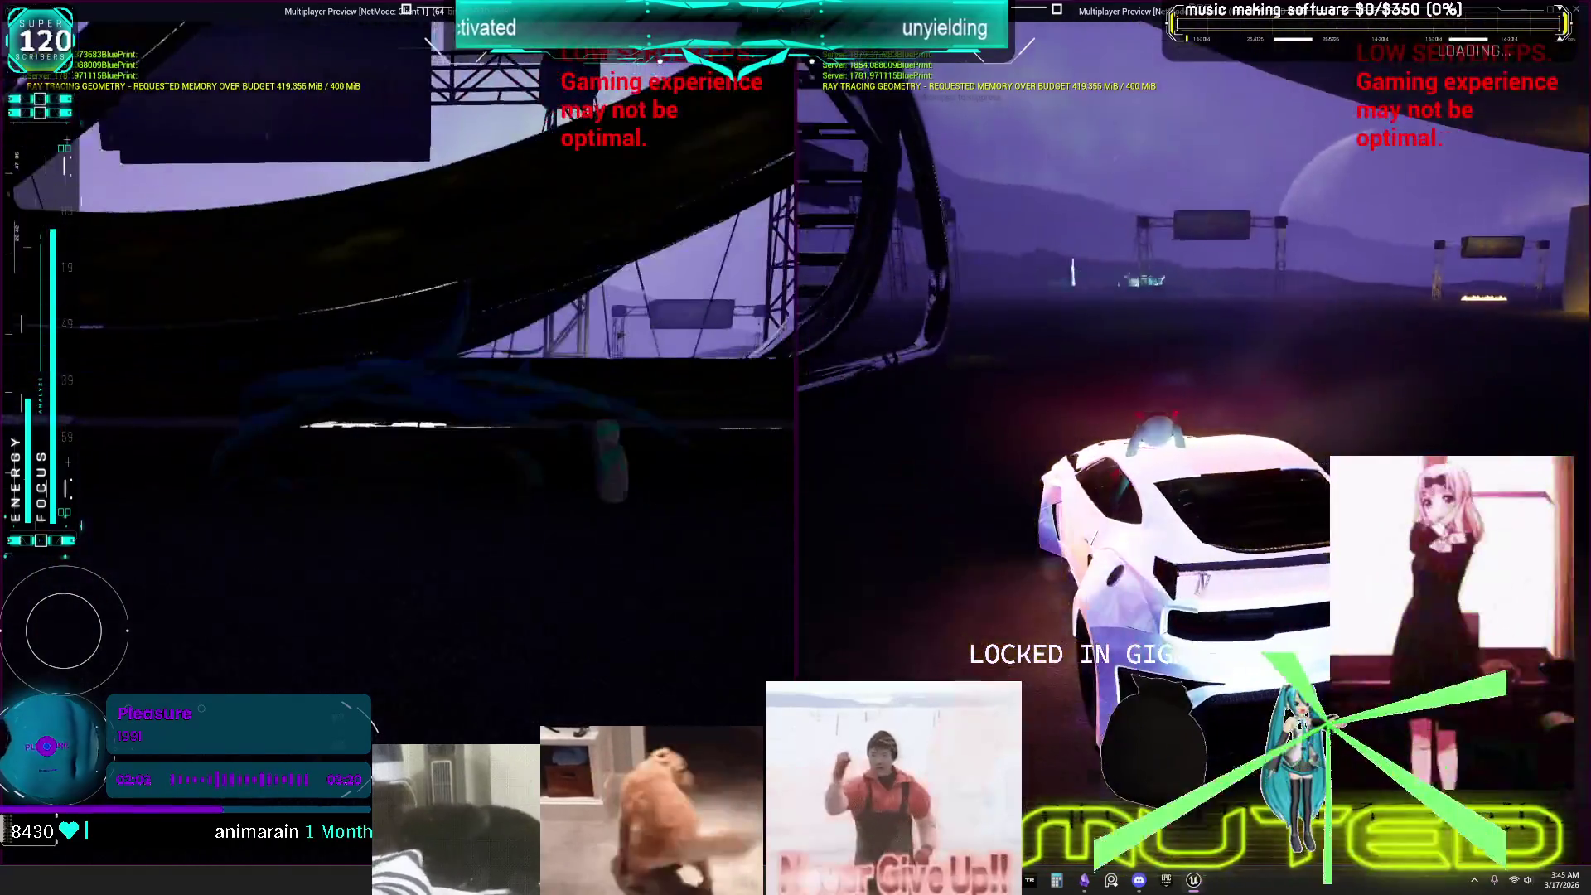
key("alt+Tab")
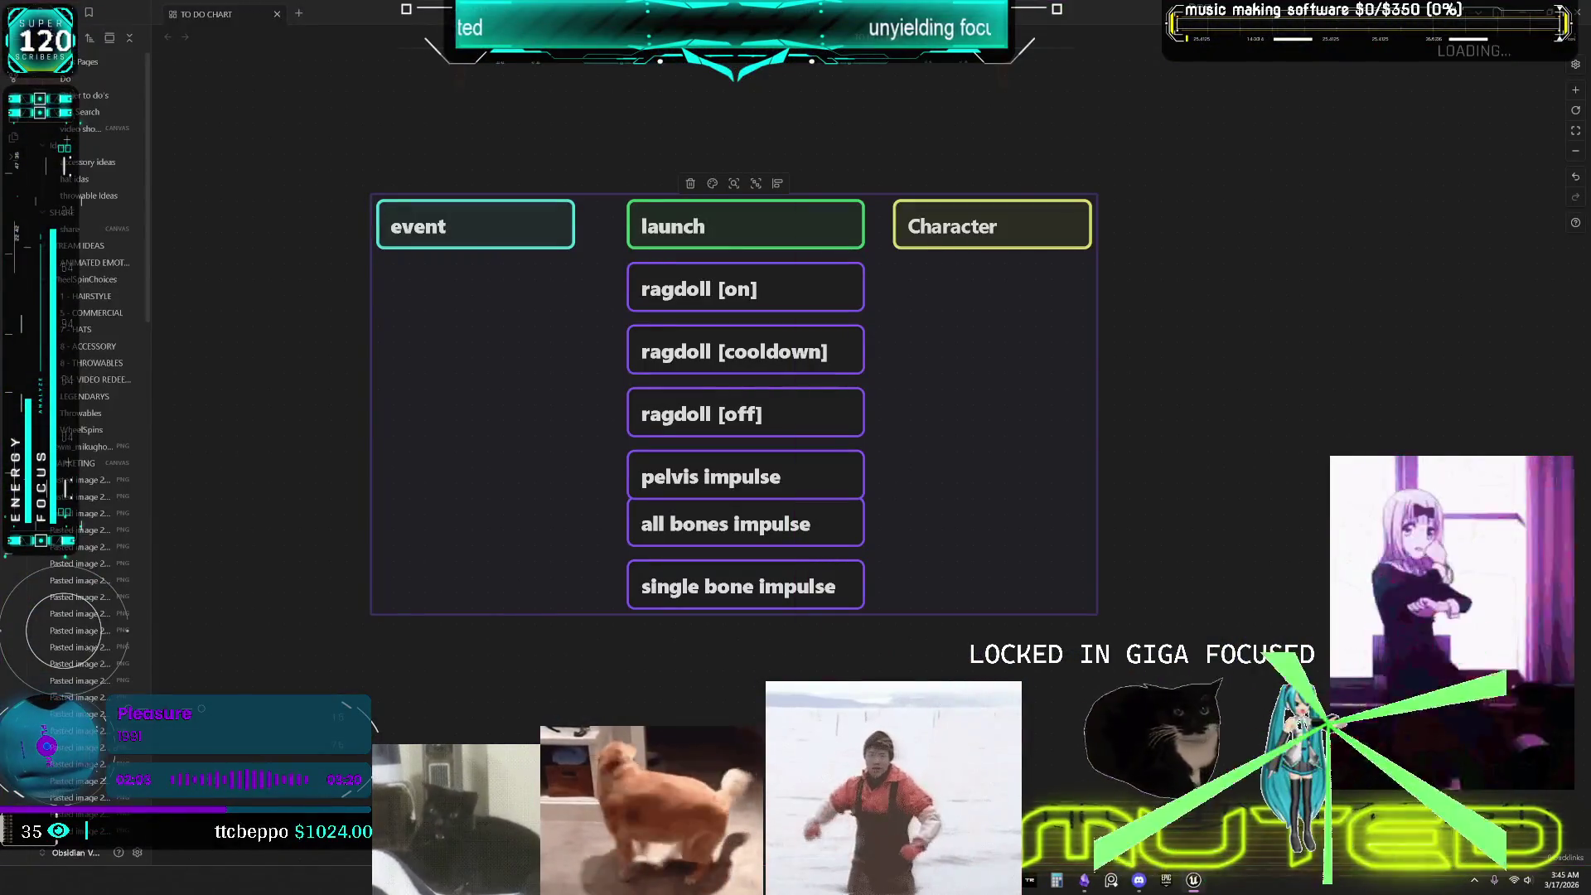
key("alt+Tab")
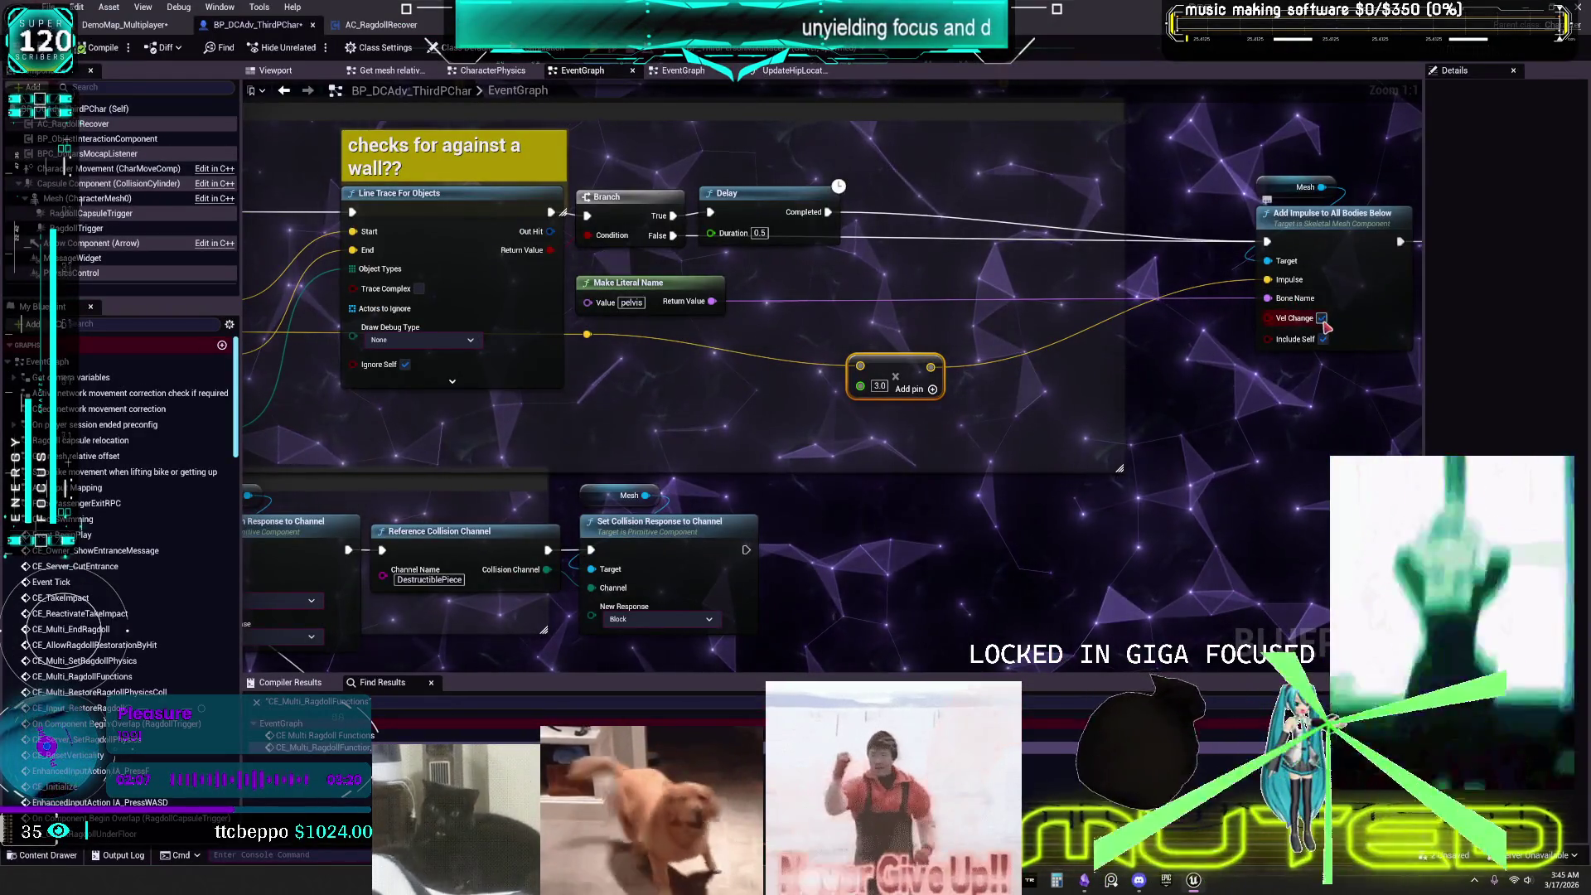
Tick Include Self on the Add Impulse to All Bodies Below node and launch the multiplayer preview.
mouse_move(587, 334)
left_mouse_down()
mouse_move(1227, 305)
mouse_move(860, 366)
left_mouse_up()
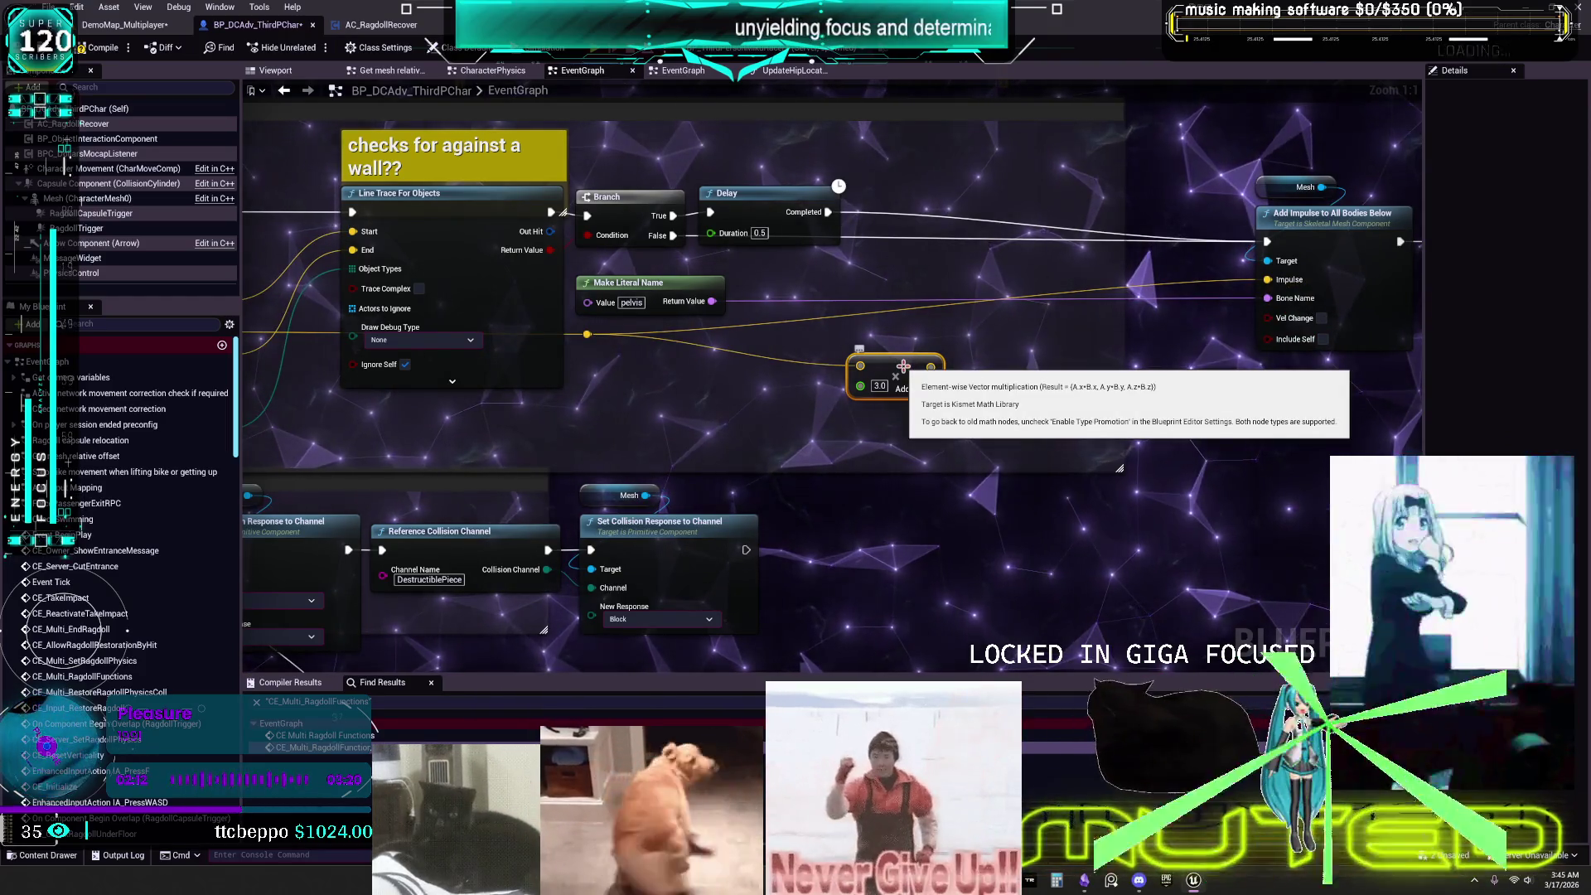
left_click(1324, 339)
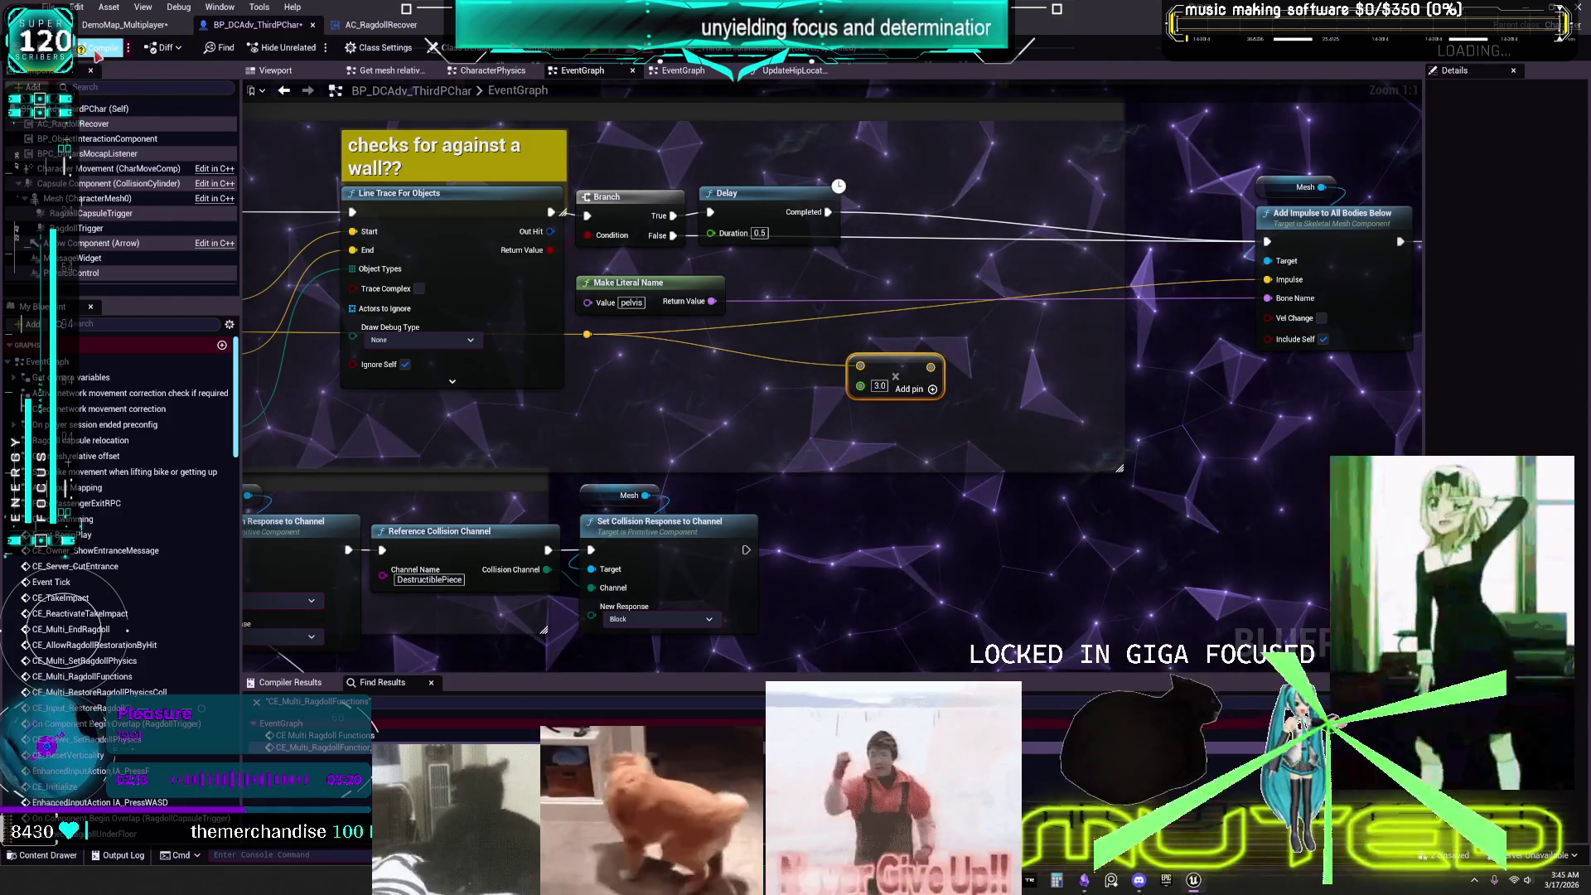
left_click(596, 59)
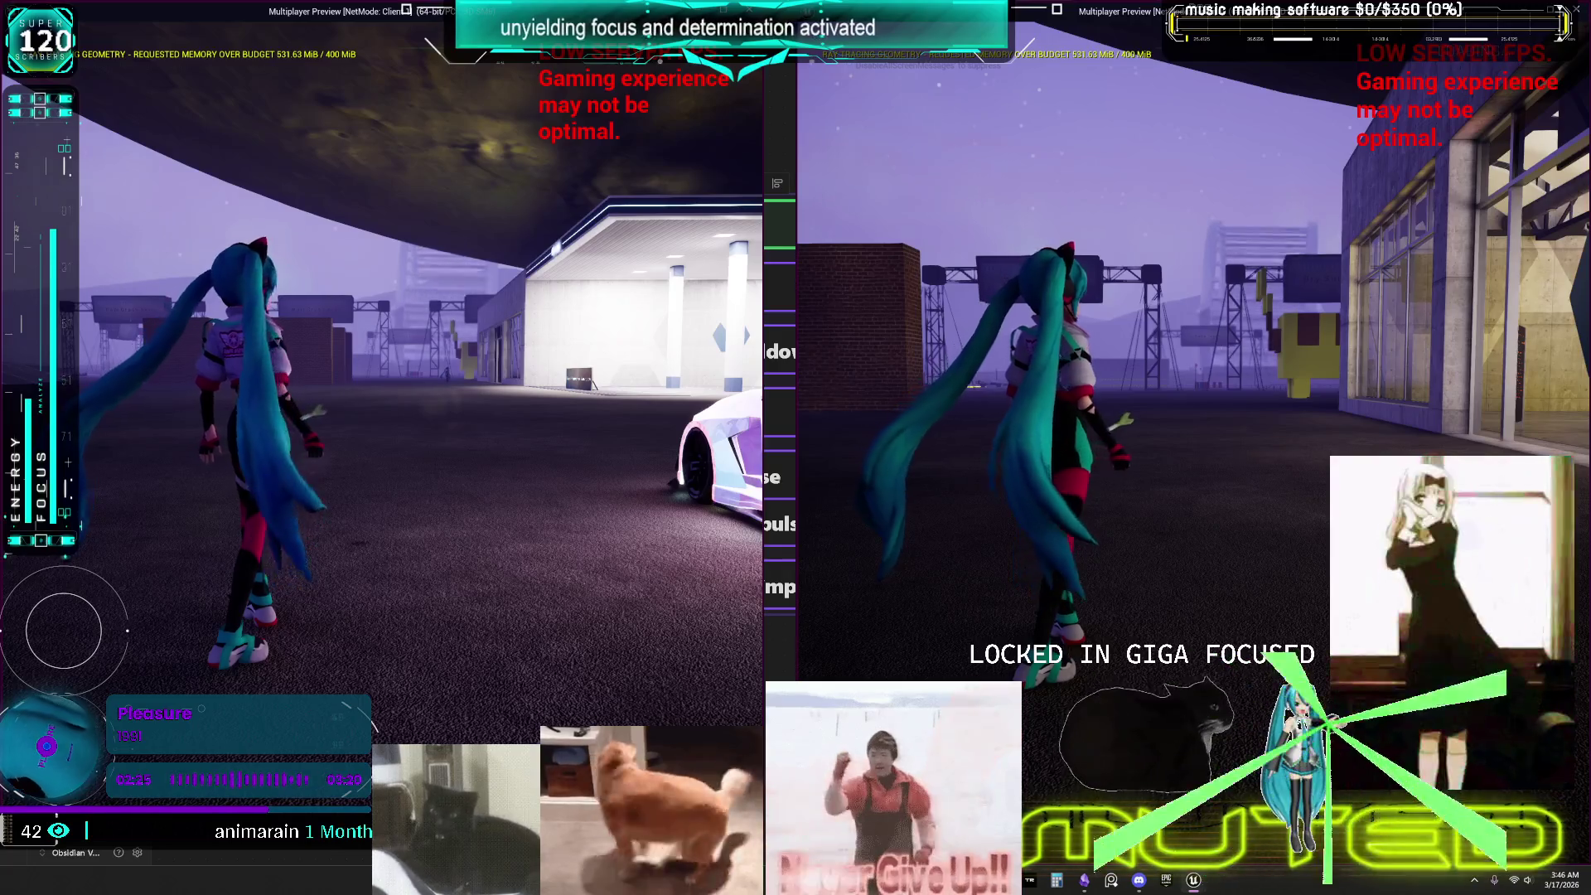
Walk the left client's character forward along the white sports car's side.
key("w")
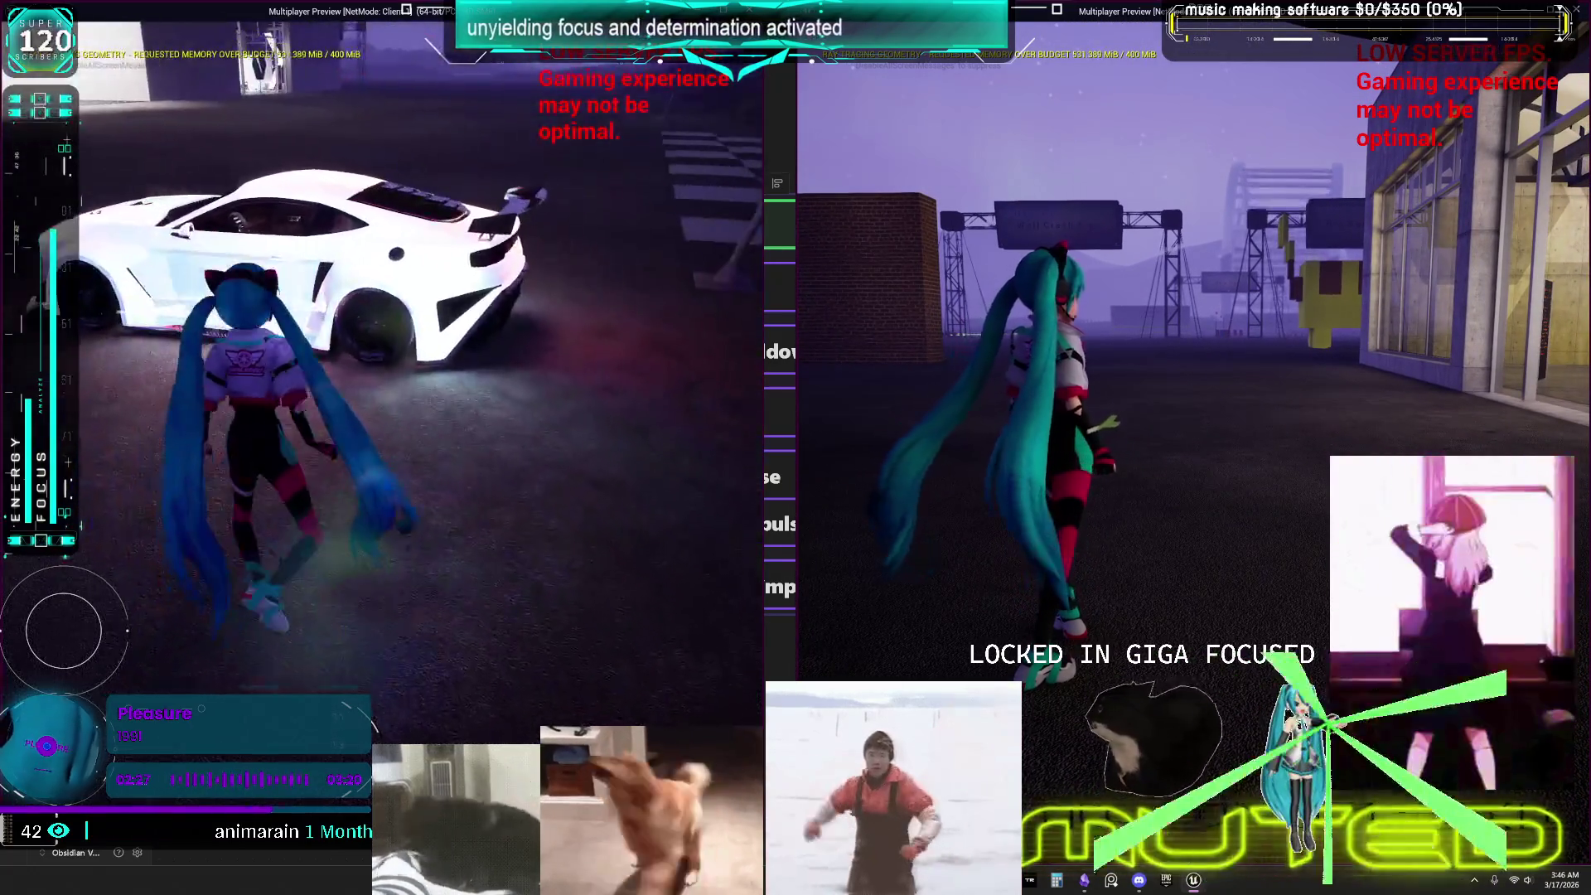
key("w")
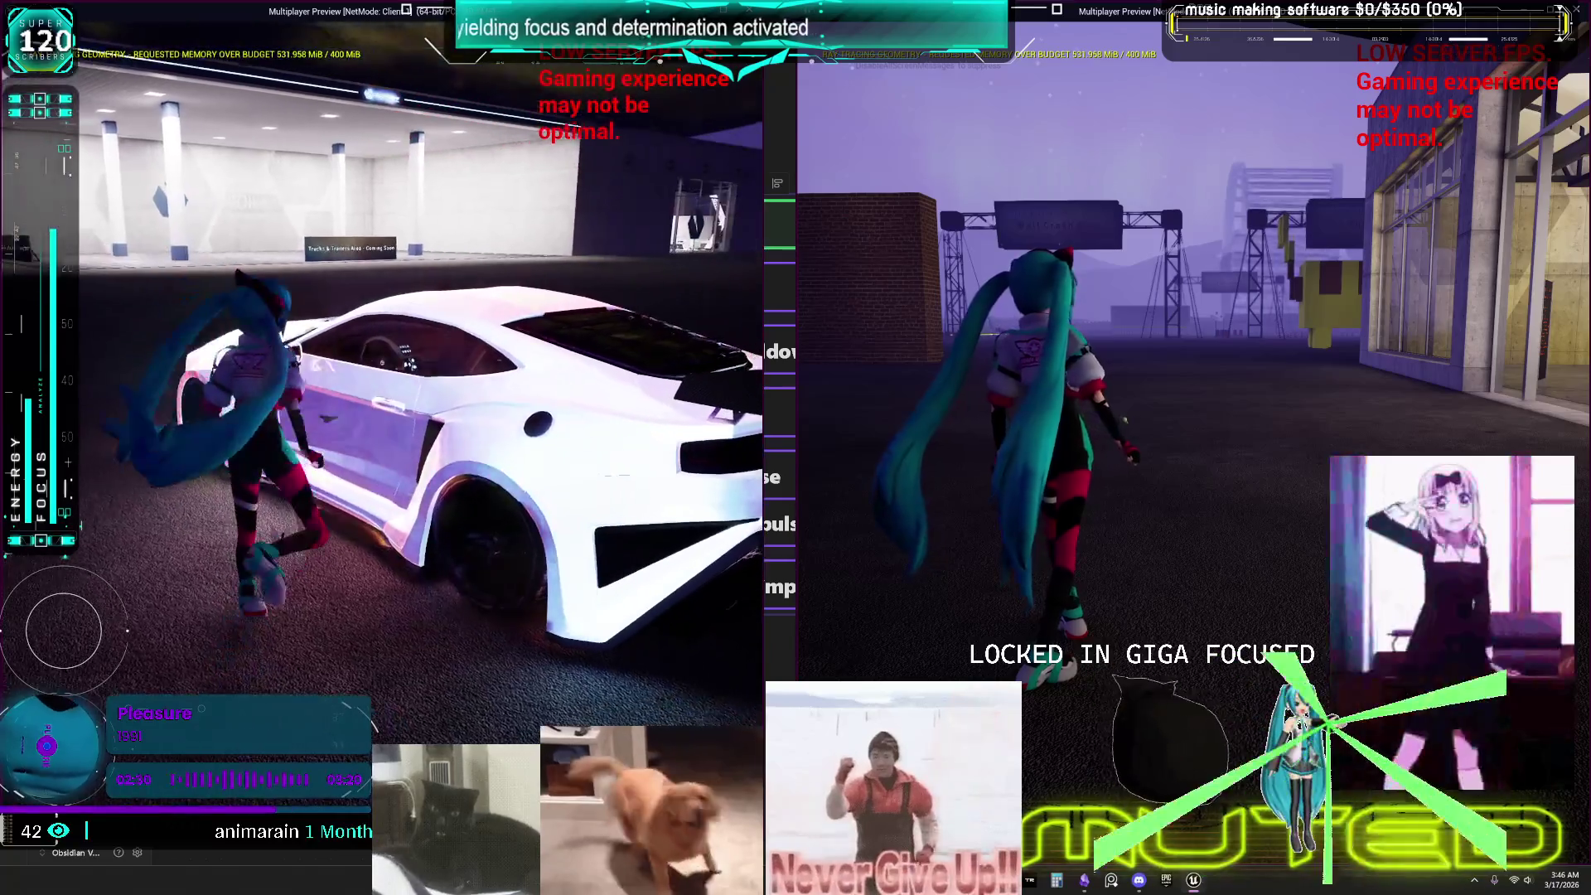
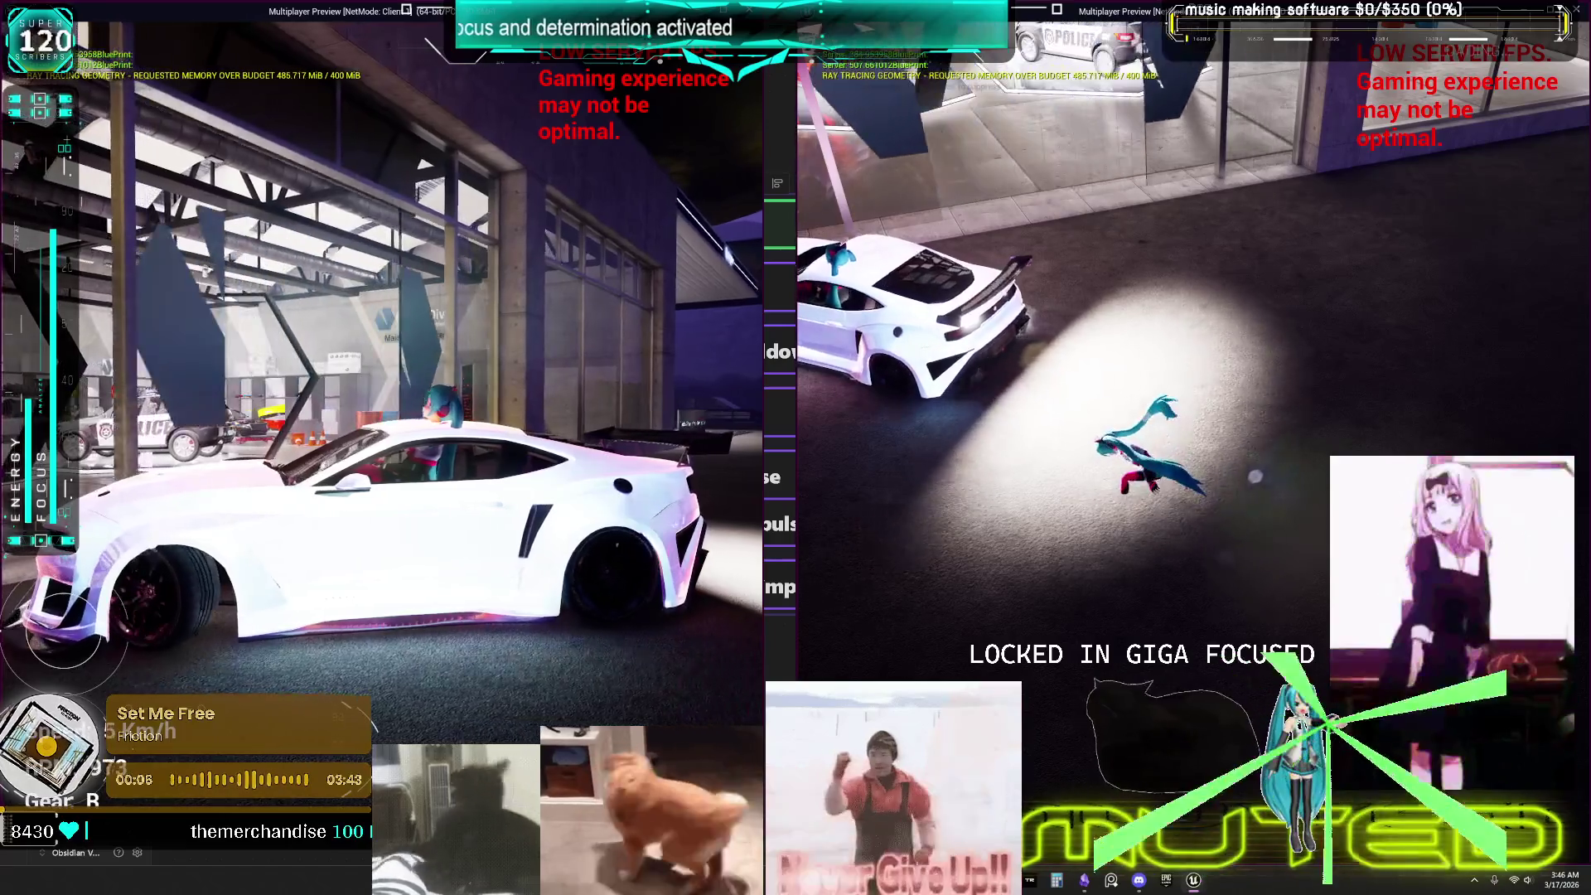
Drive the car across the lot, past the garage and the yellow structure.
key("w")
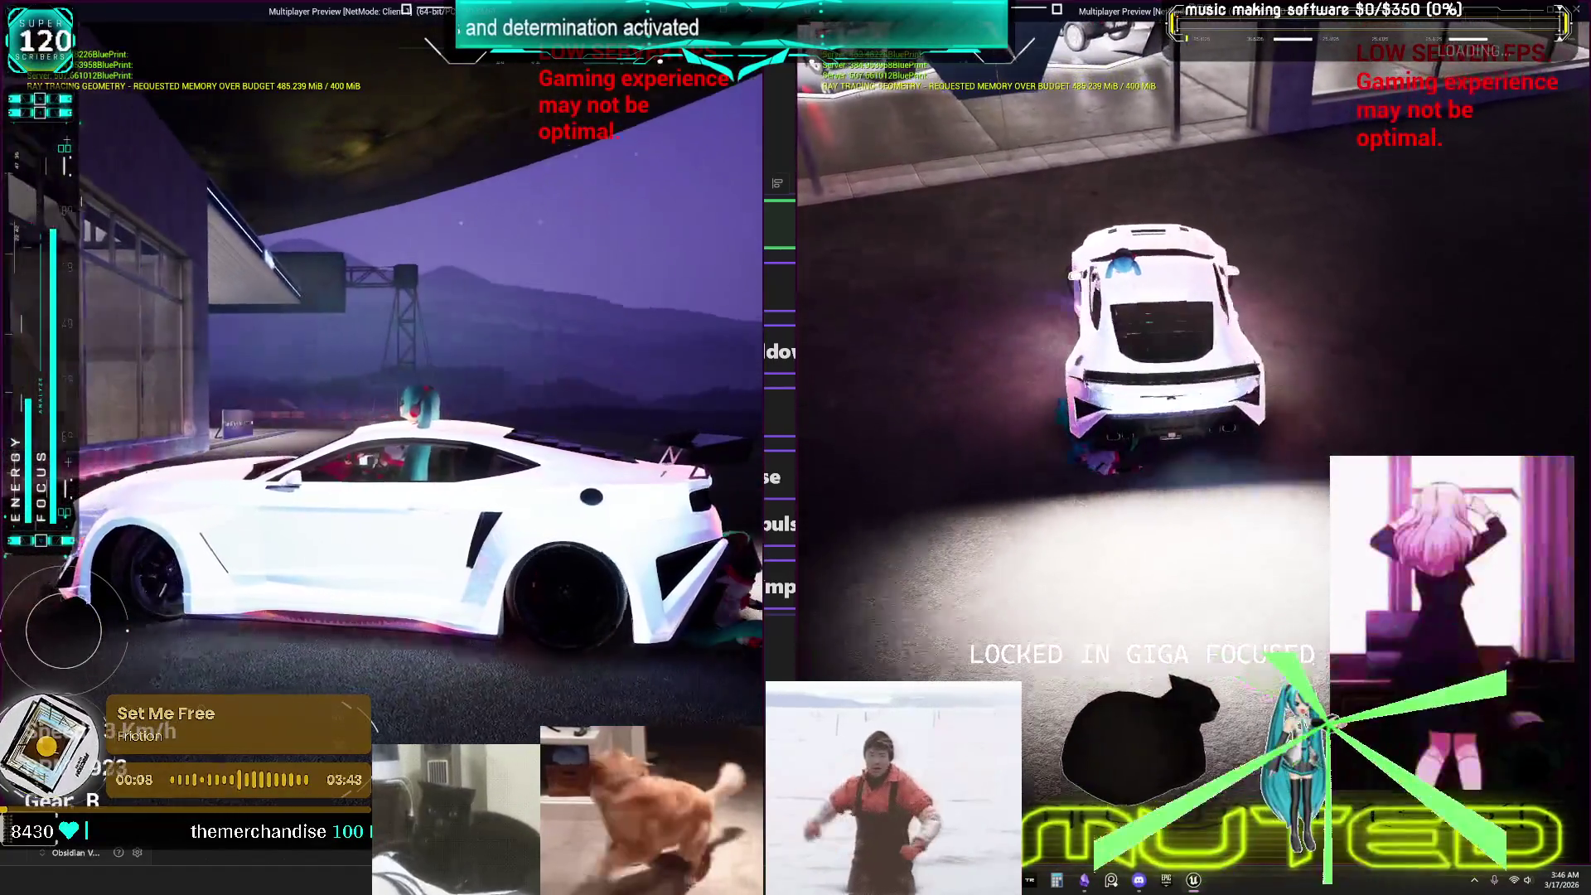
key("w")
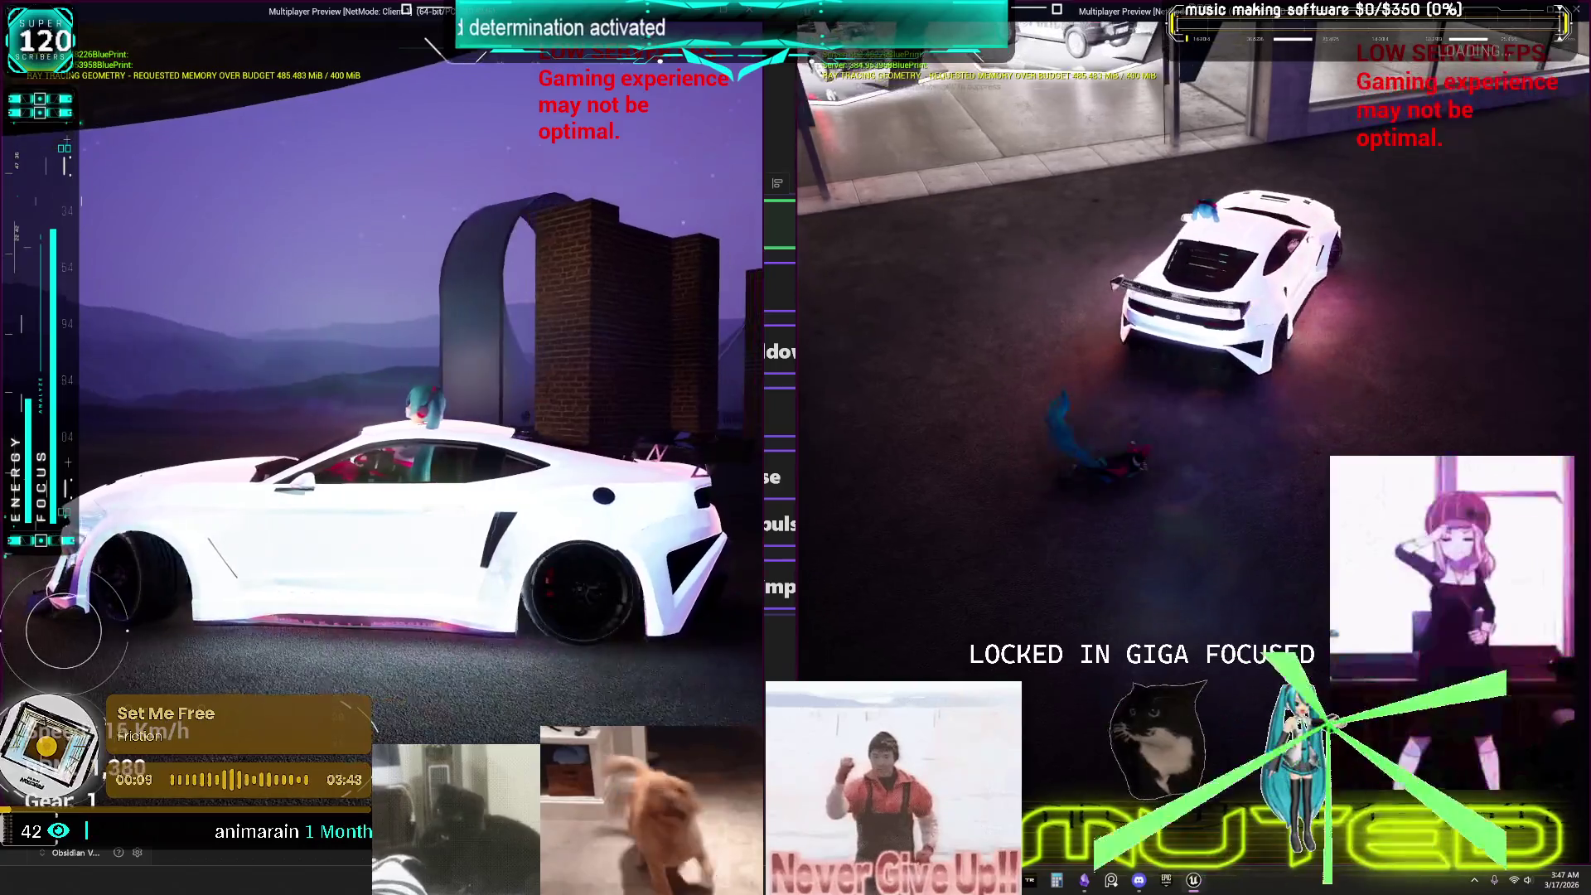
key("w")
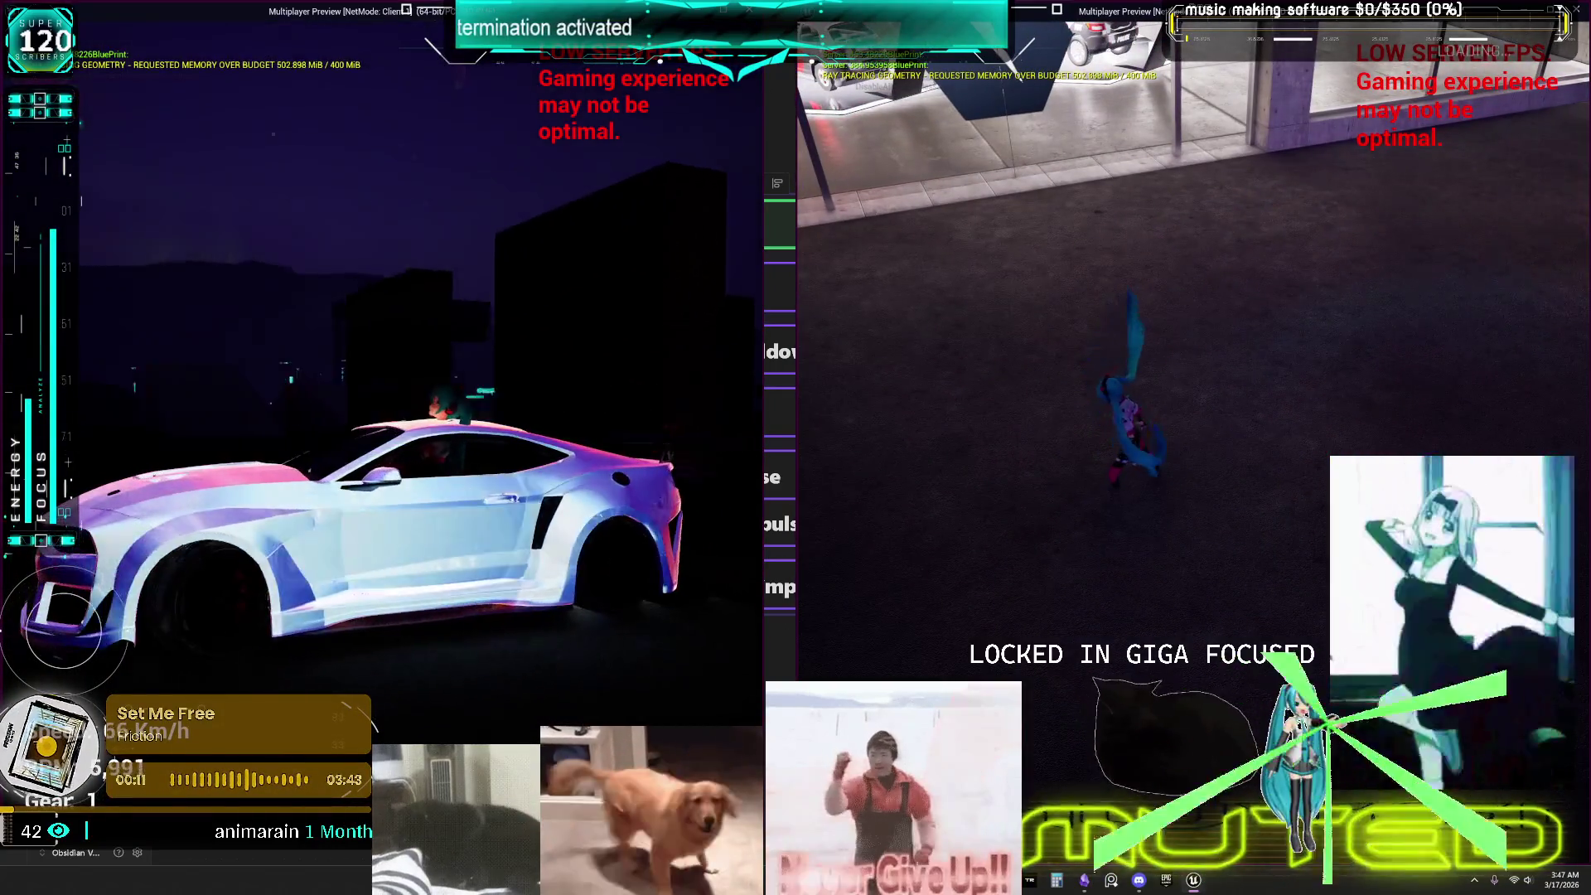
key("w")
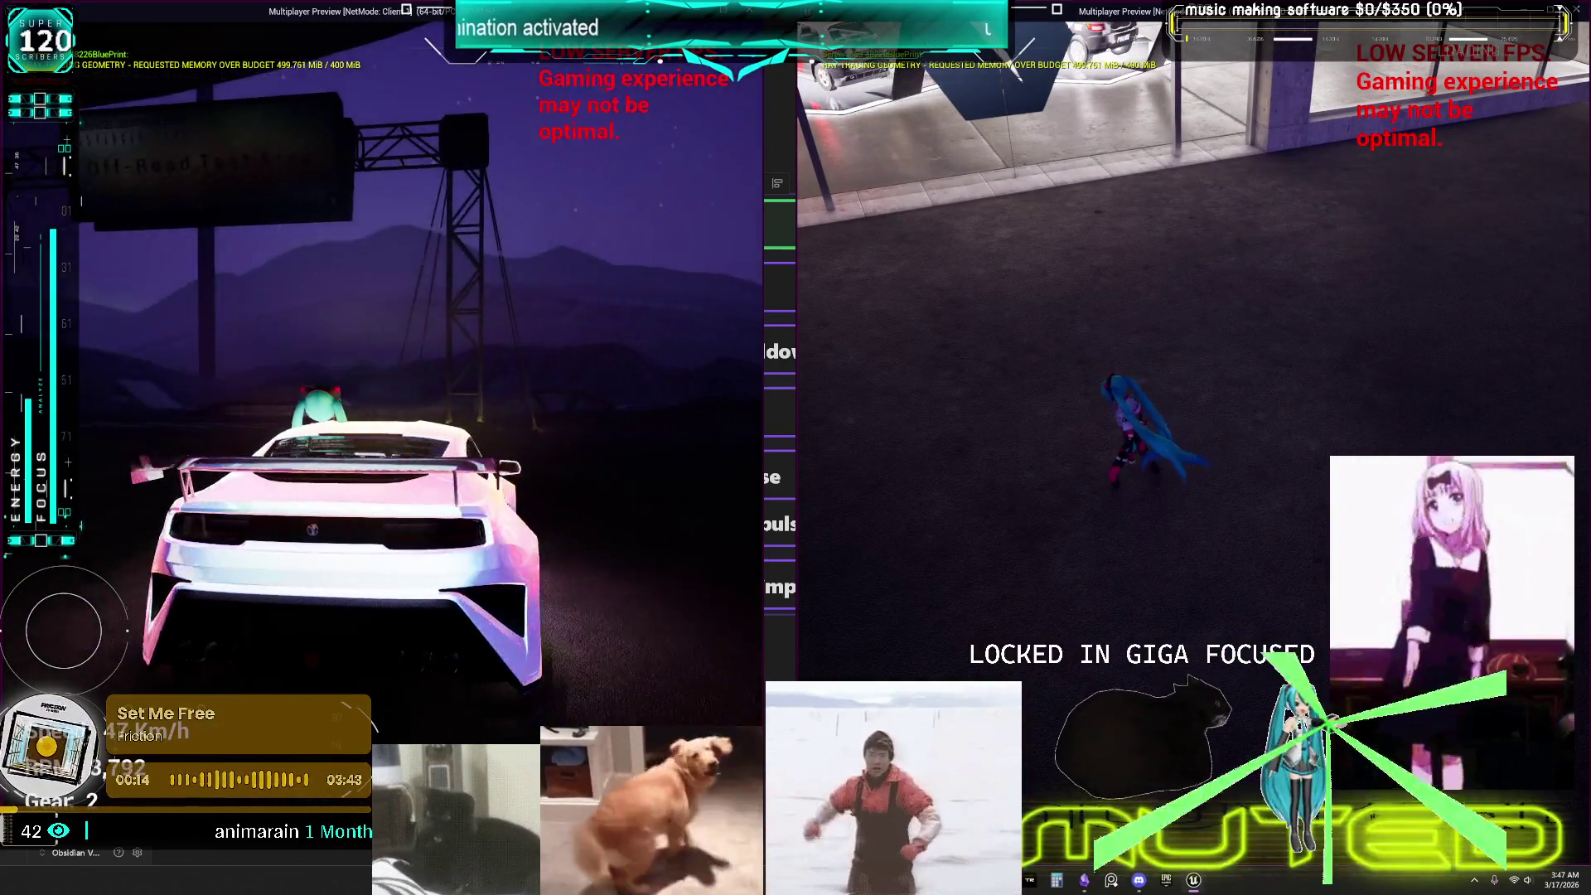
key("s")
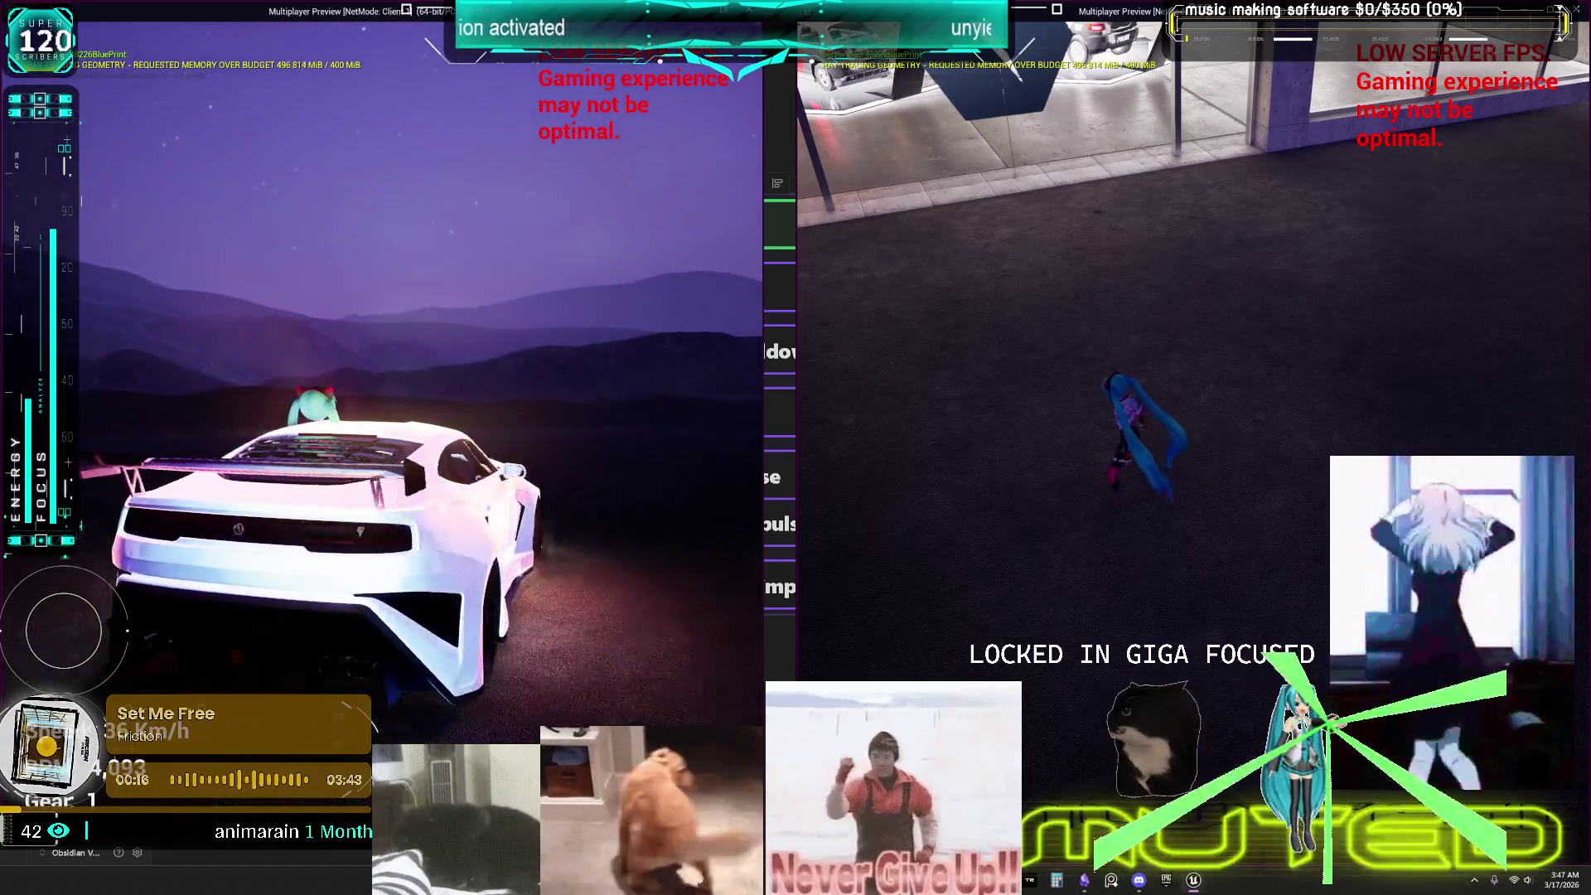
key("w")
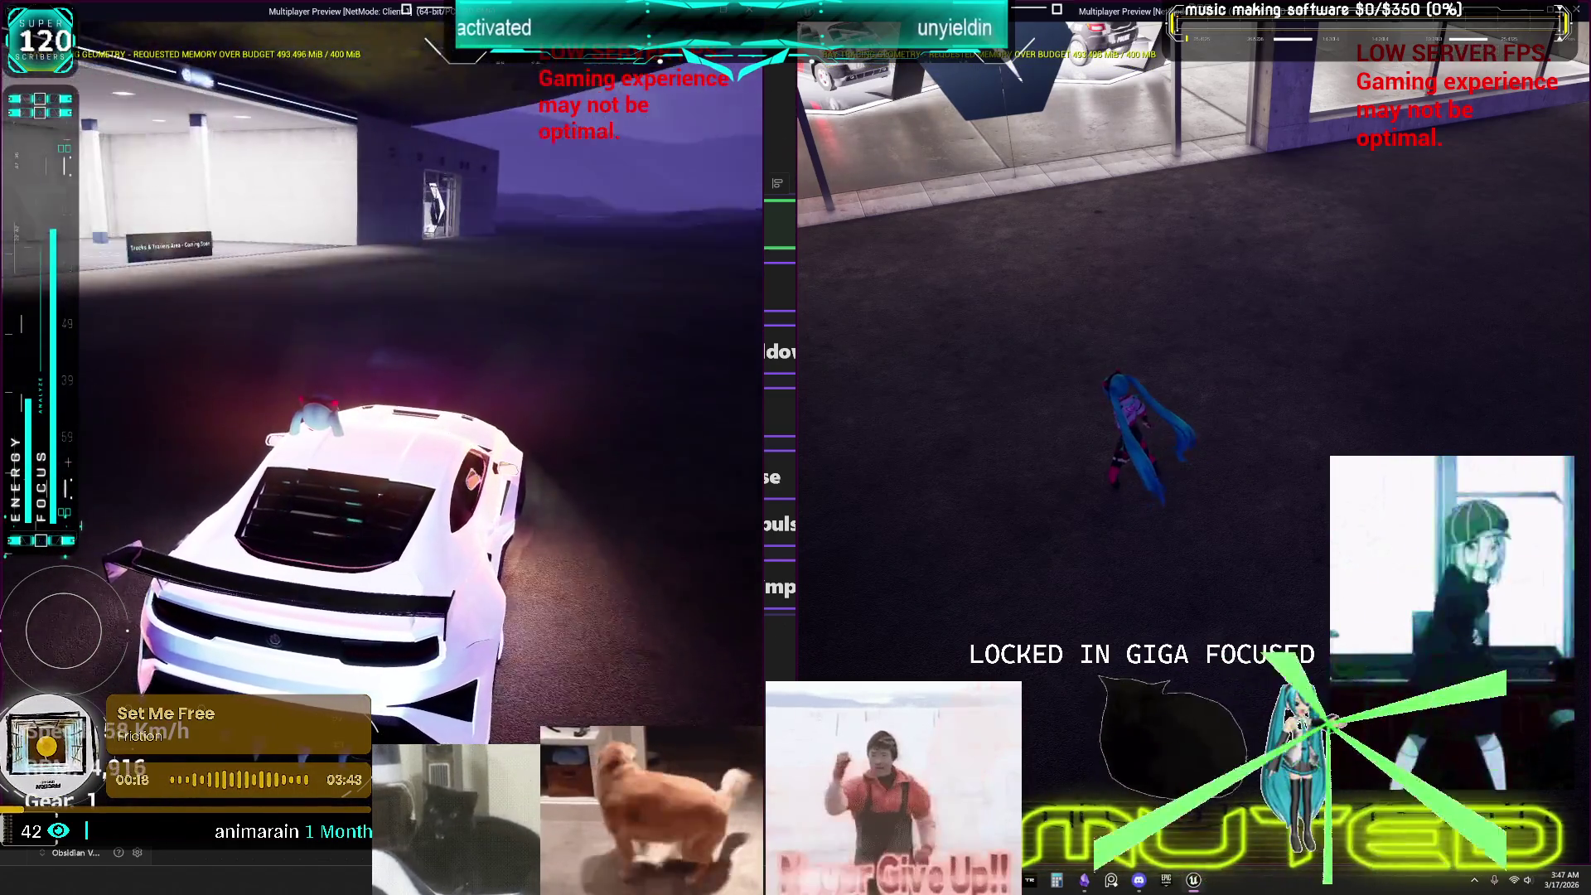
key("a")
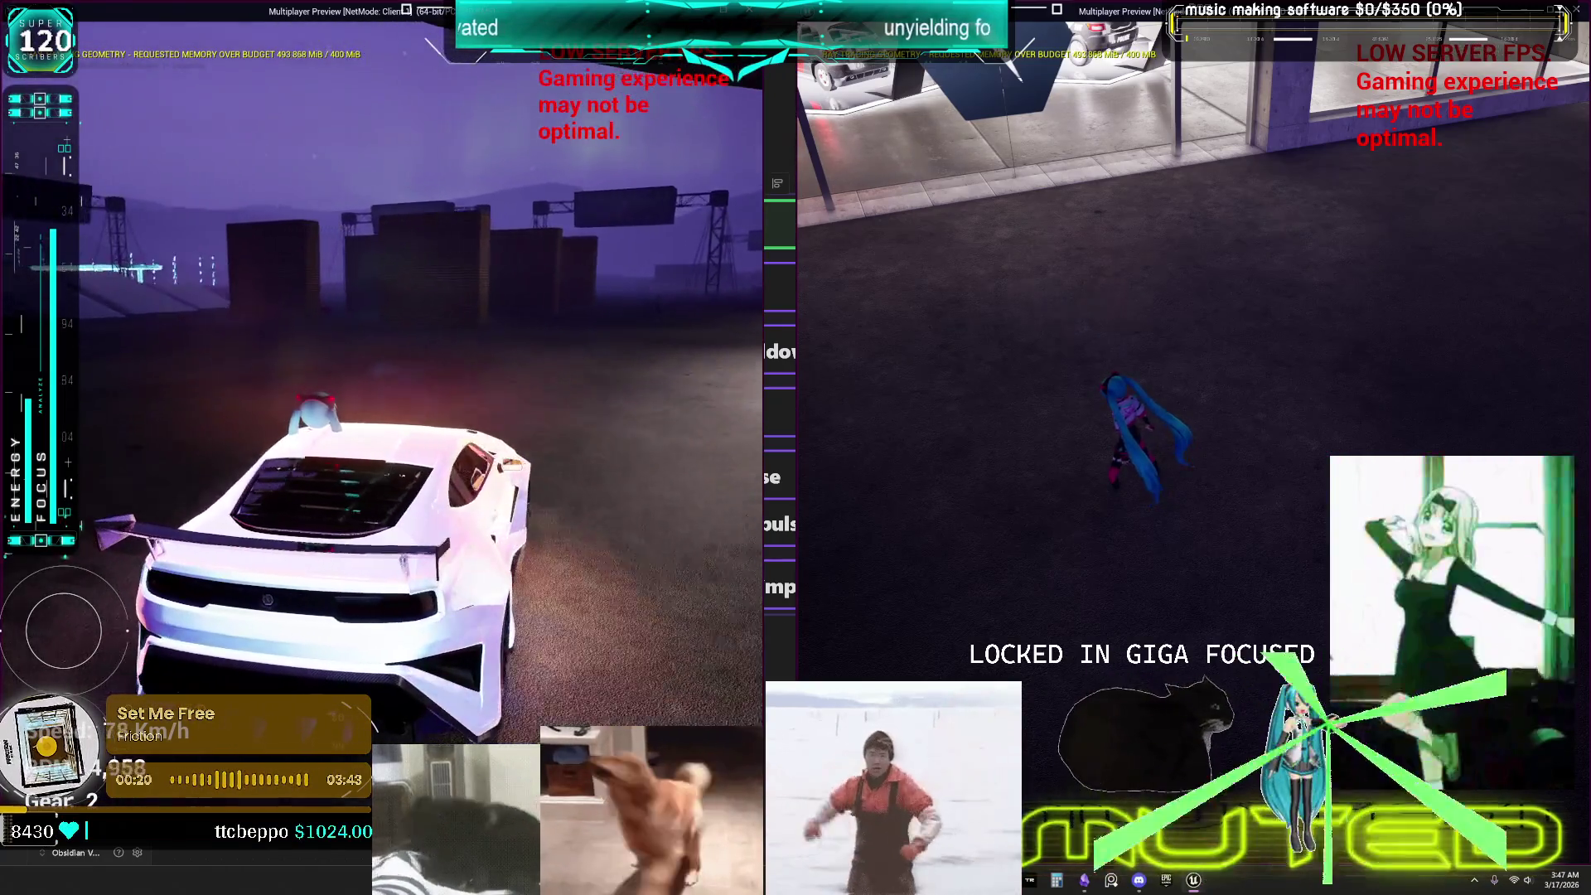
key("w")
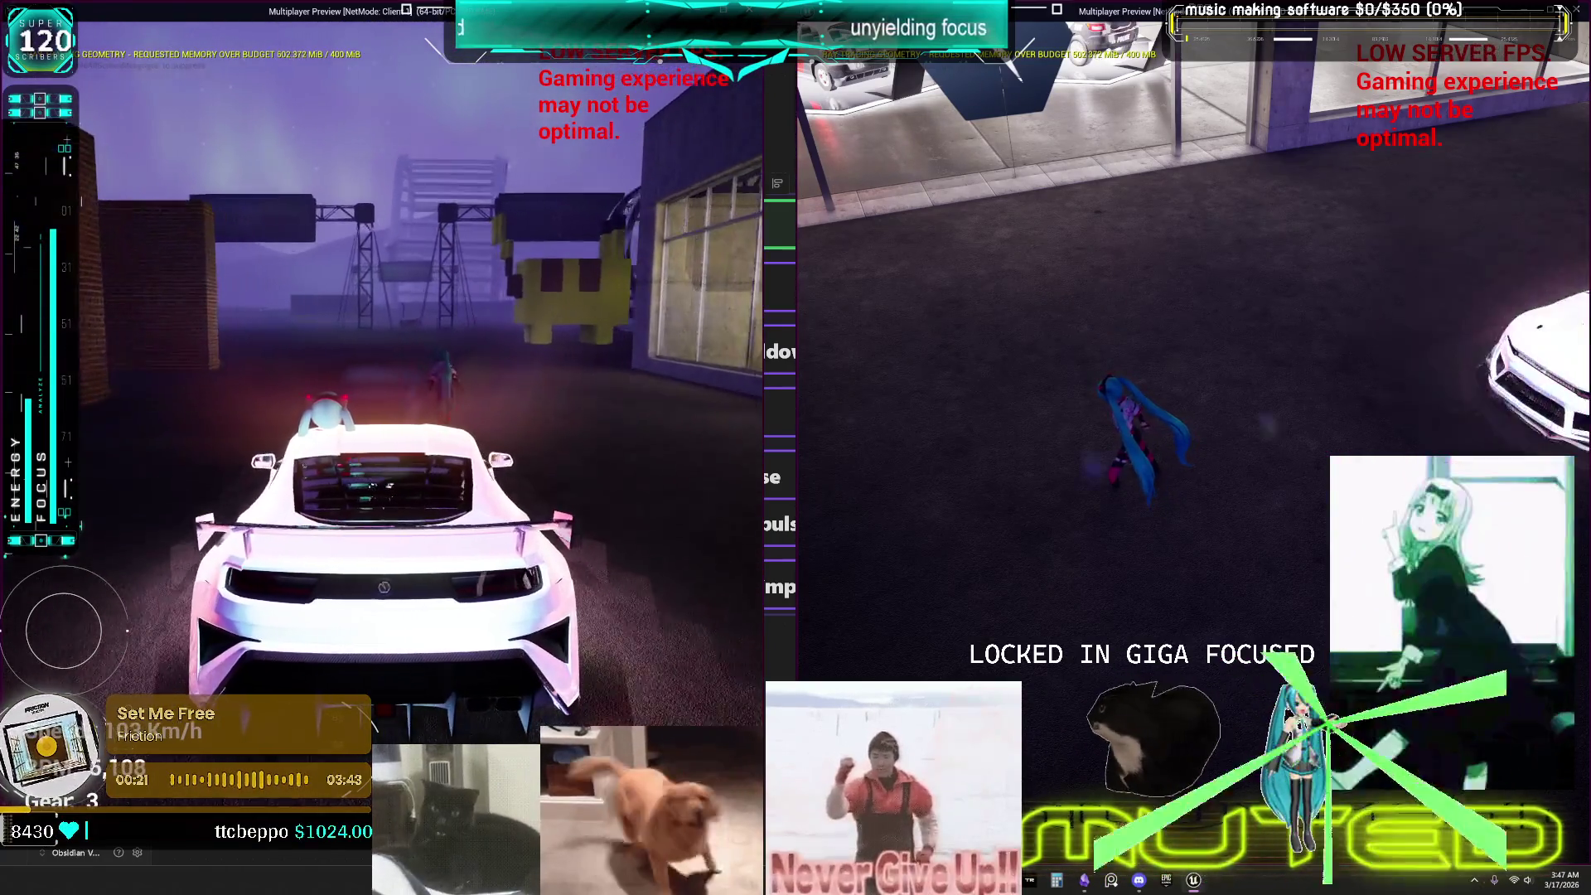
key("w")
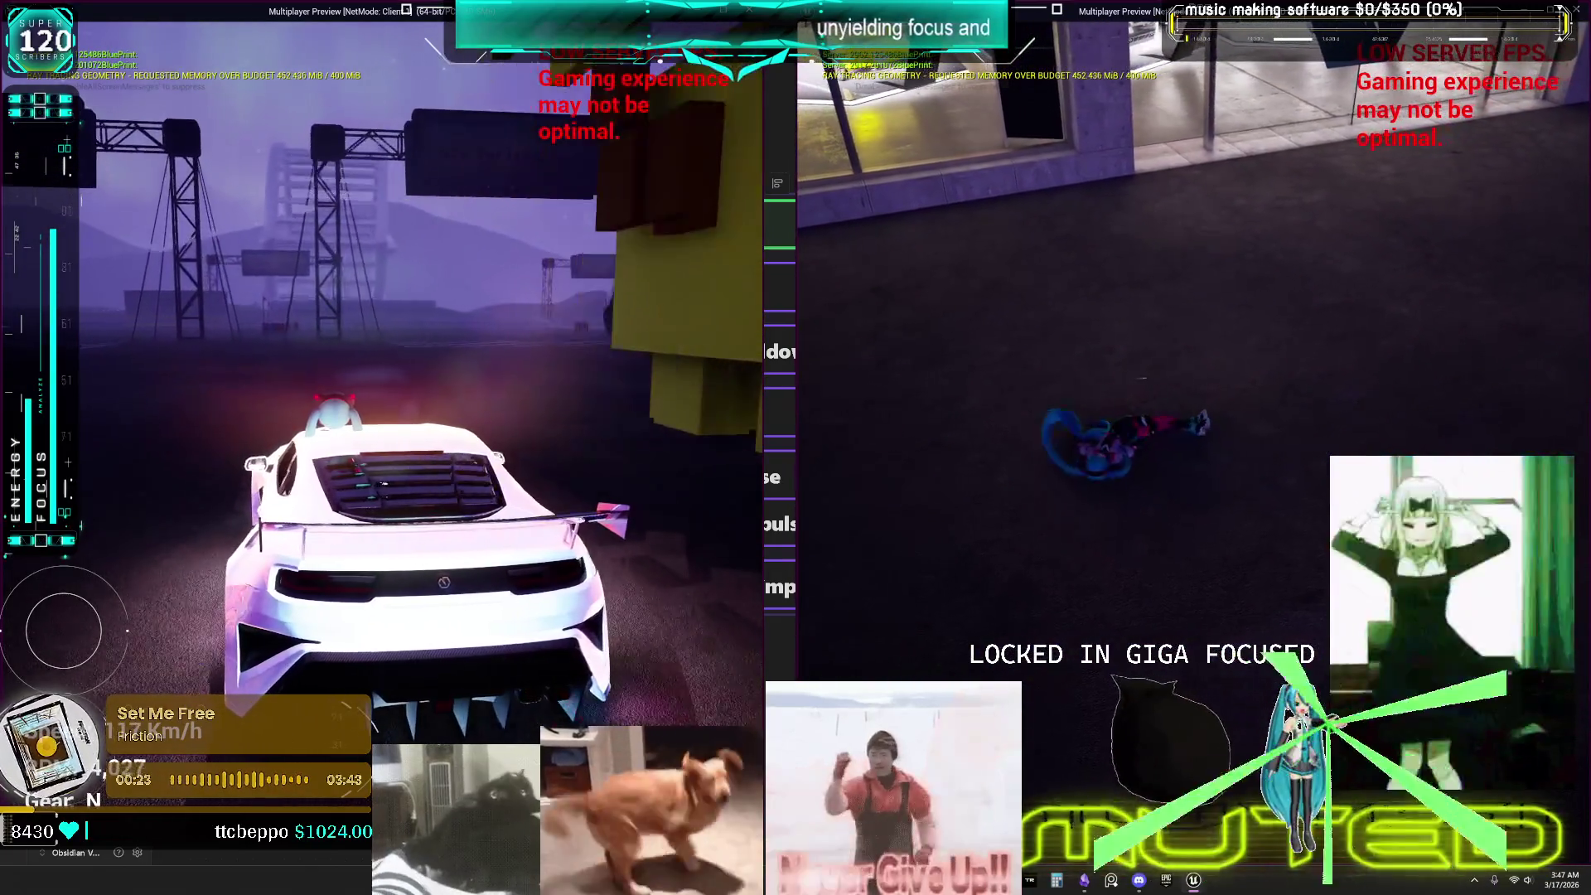
Brake into sideways slides, then back the car to a stop at the brick wall.
key("s")
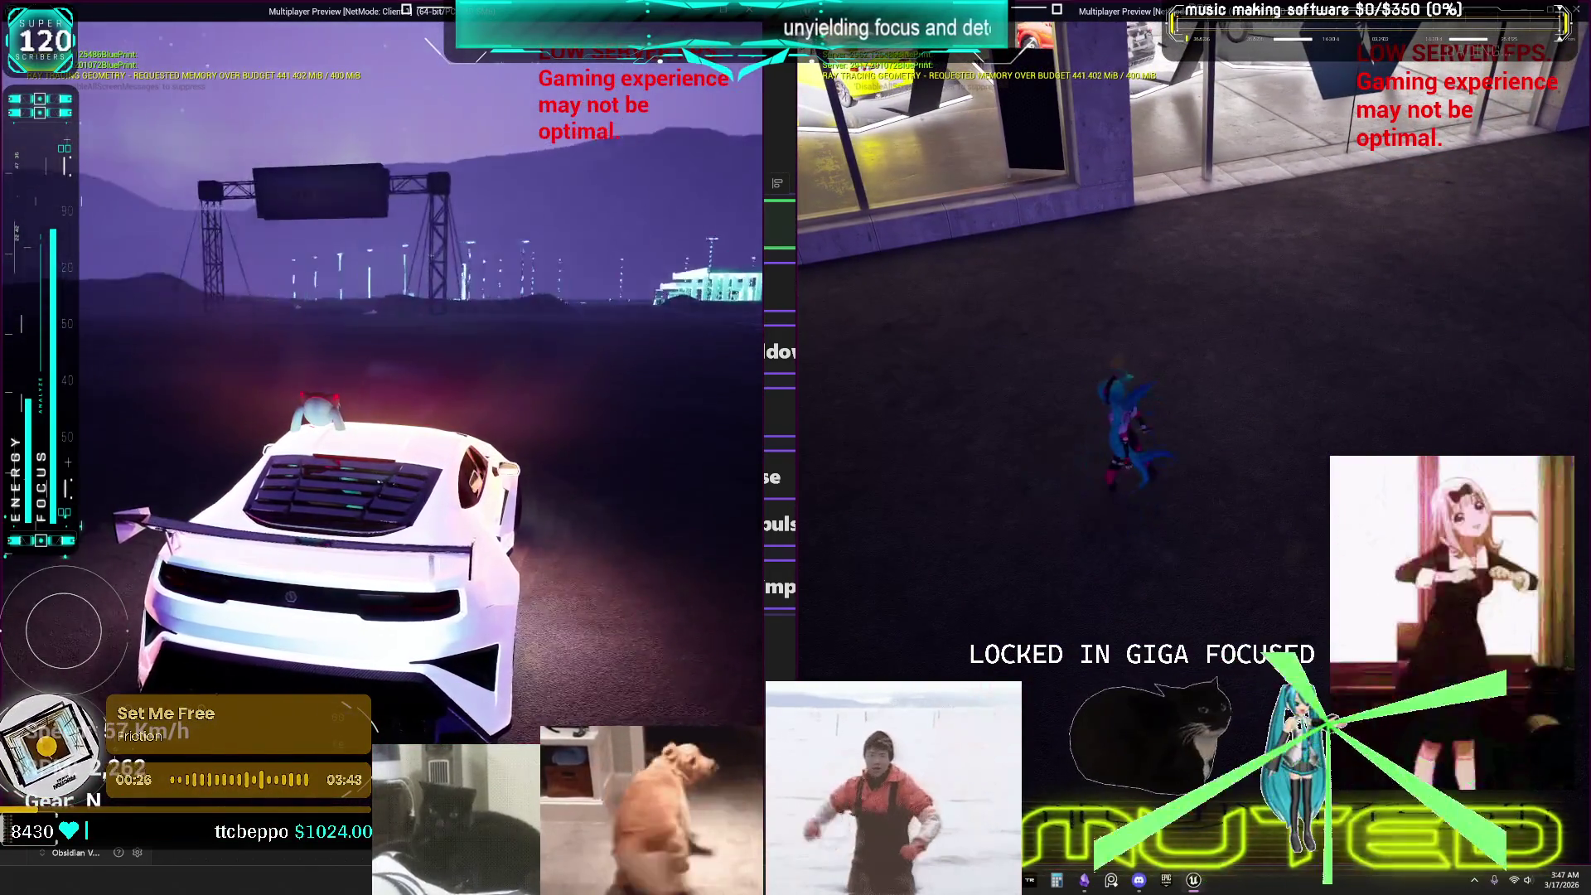
key("w")
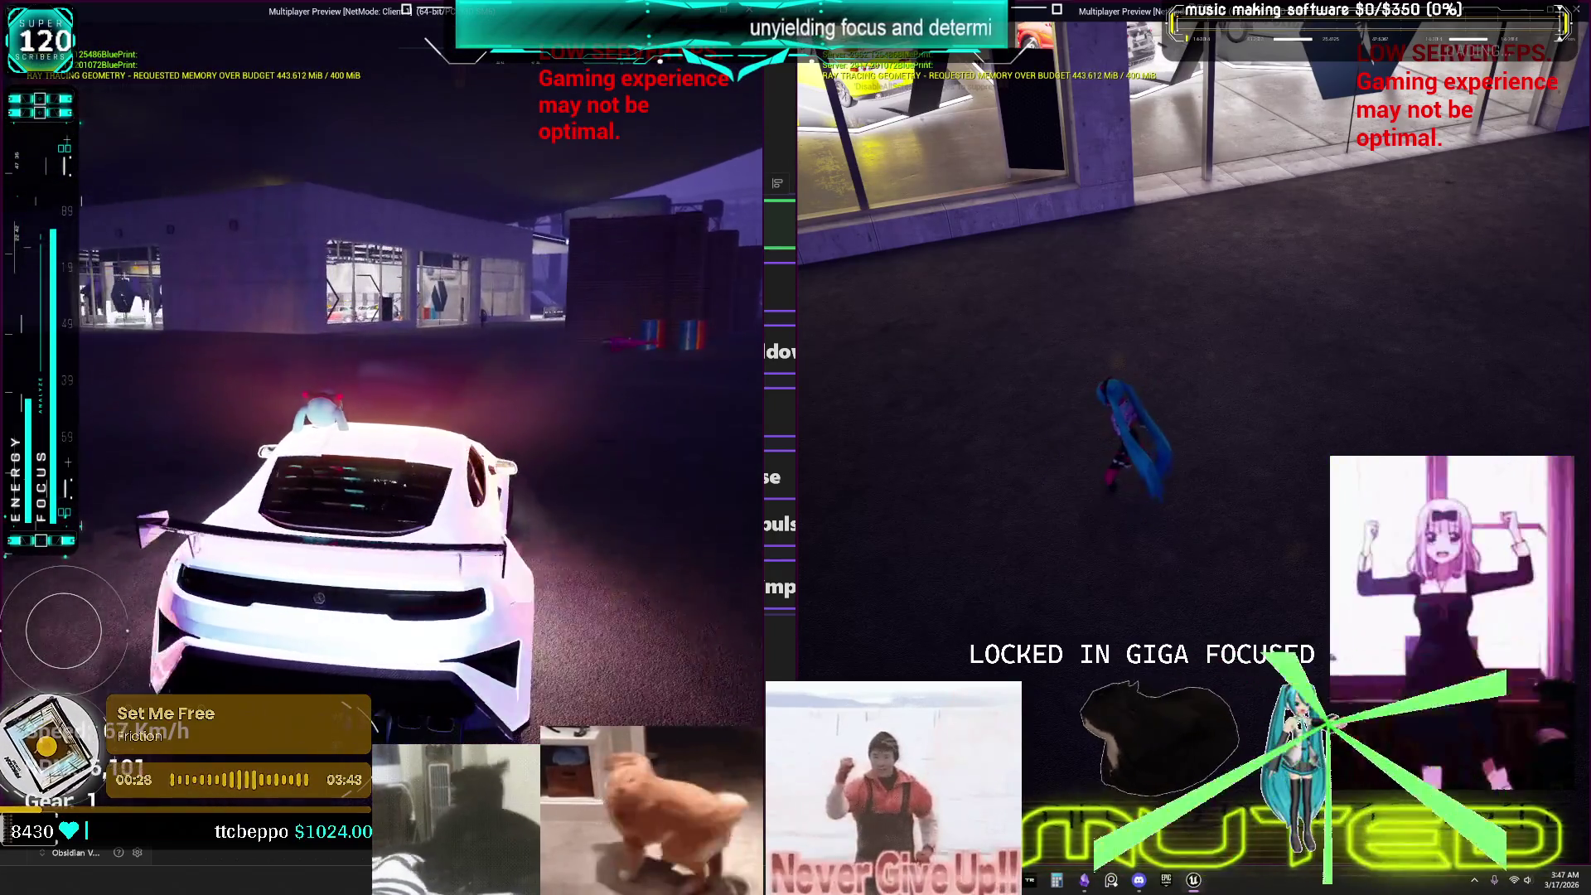
key("s")
key("w")
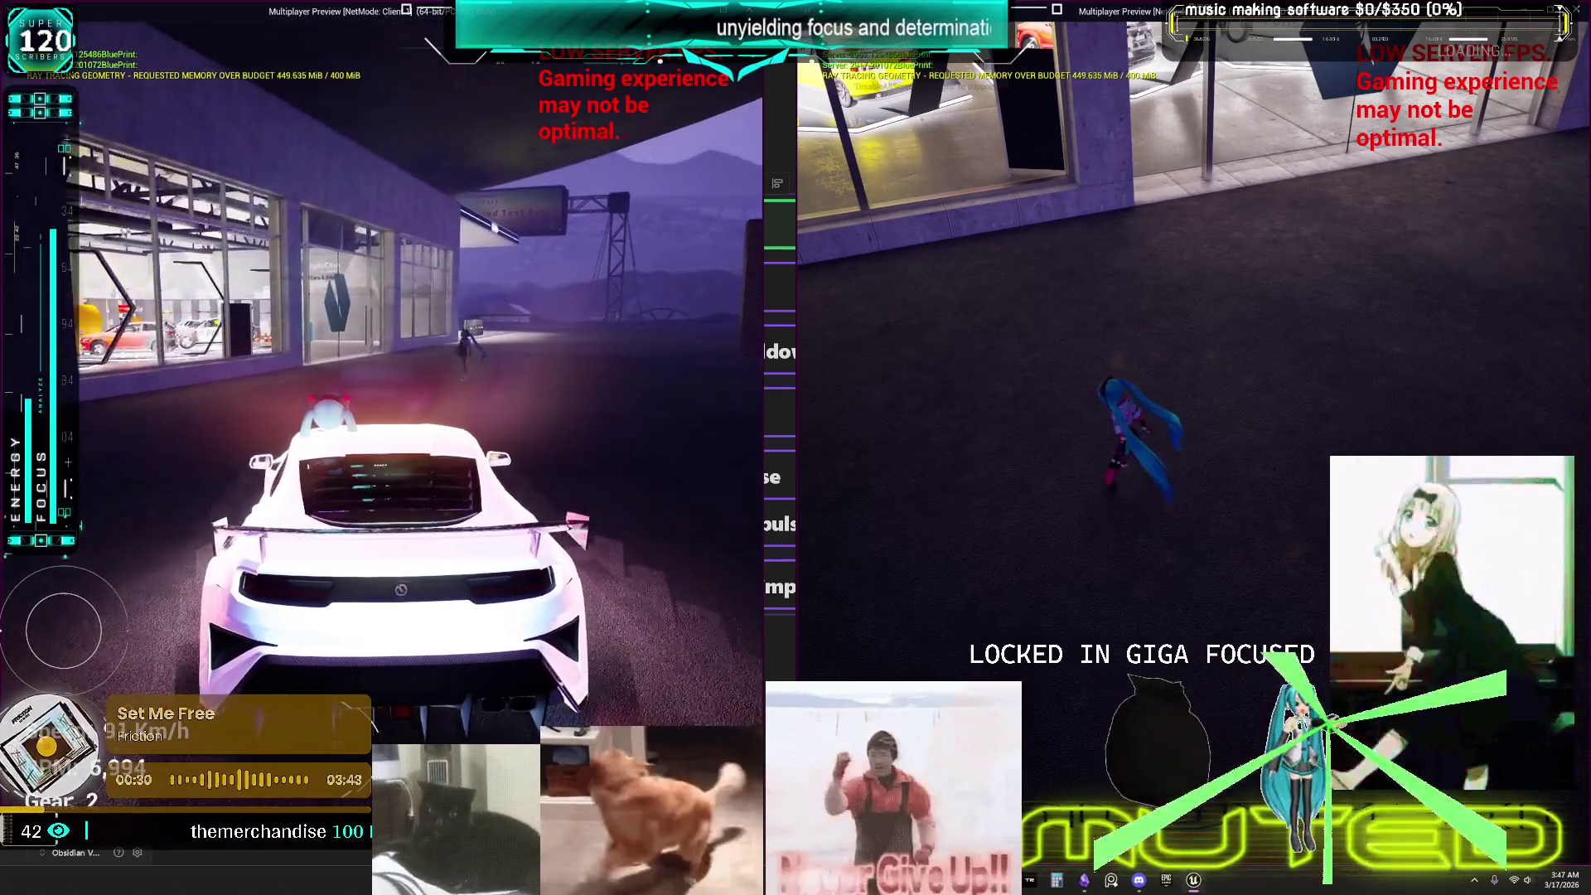
key("s")
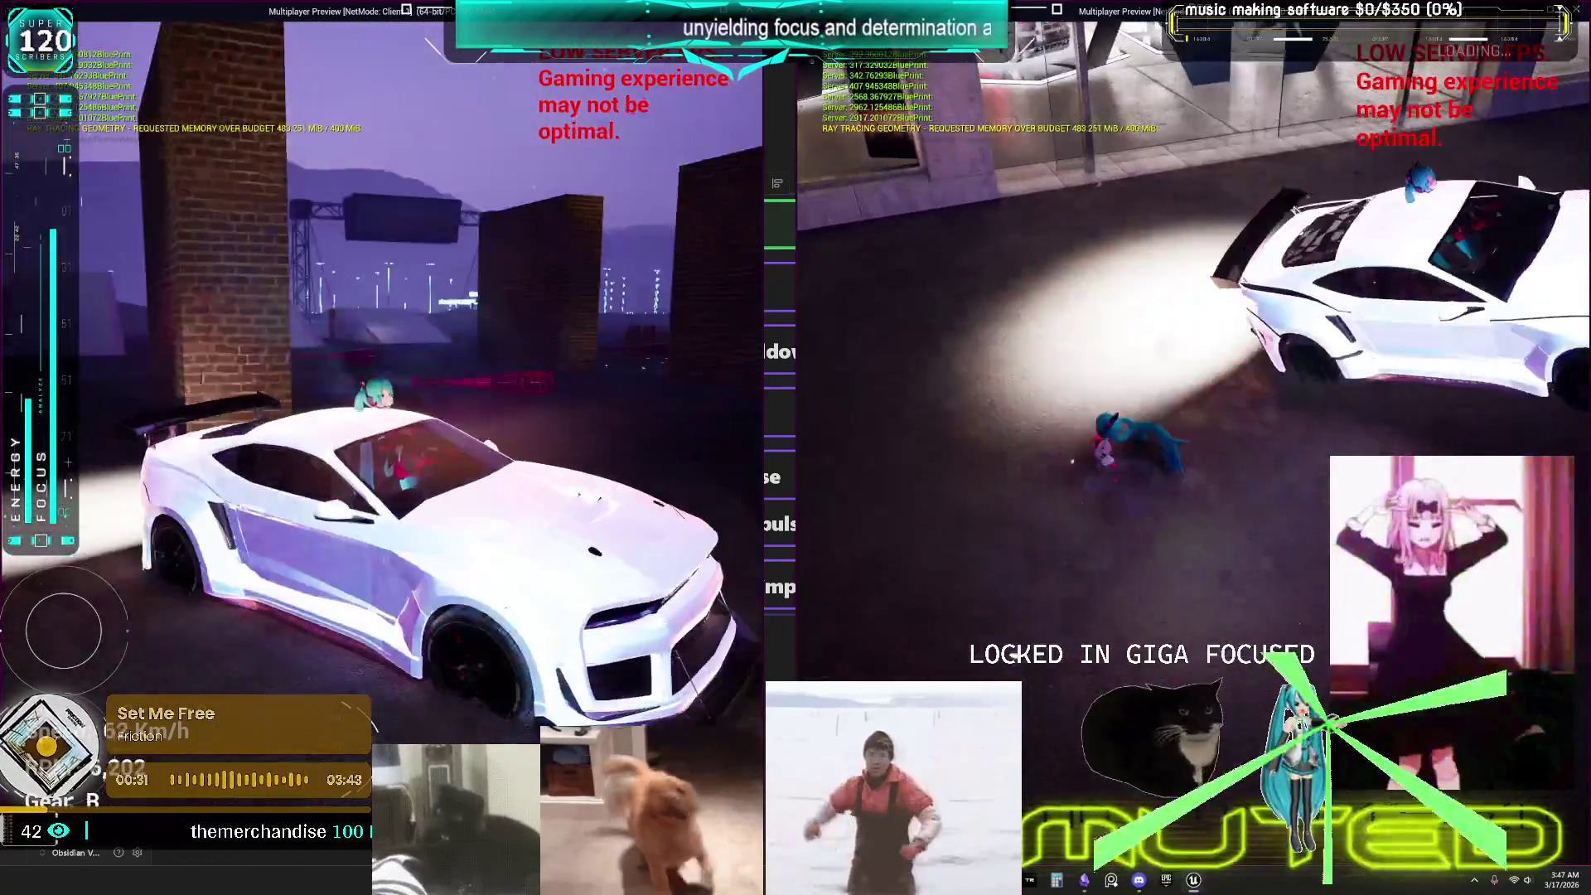
key("s")
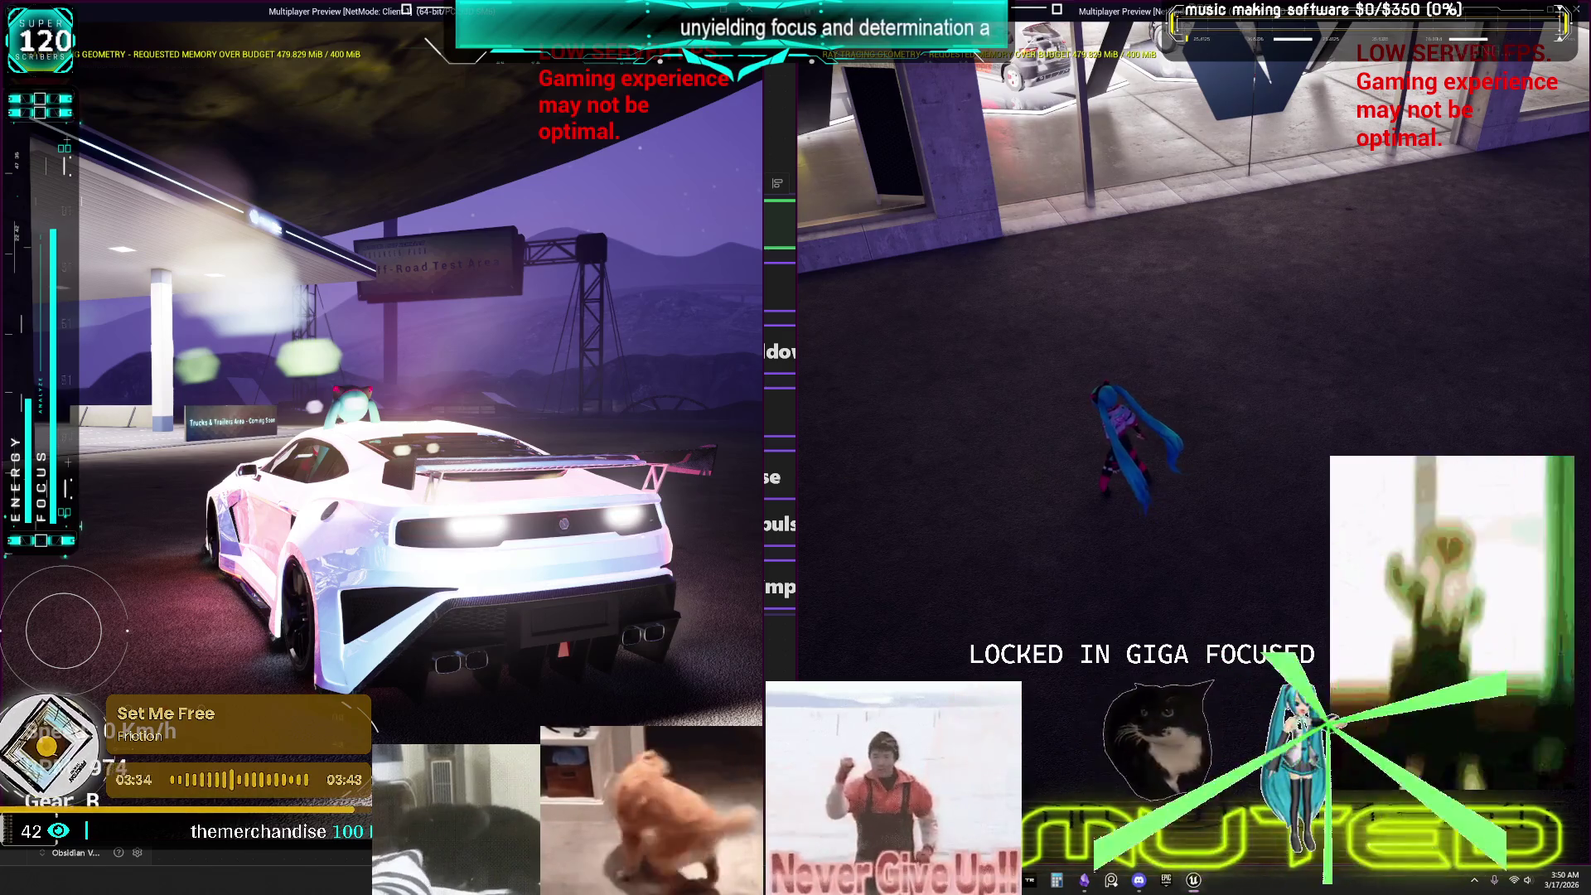
Drive the car past the garage and speed along the road beside the buildings.
key("w")
key("d")
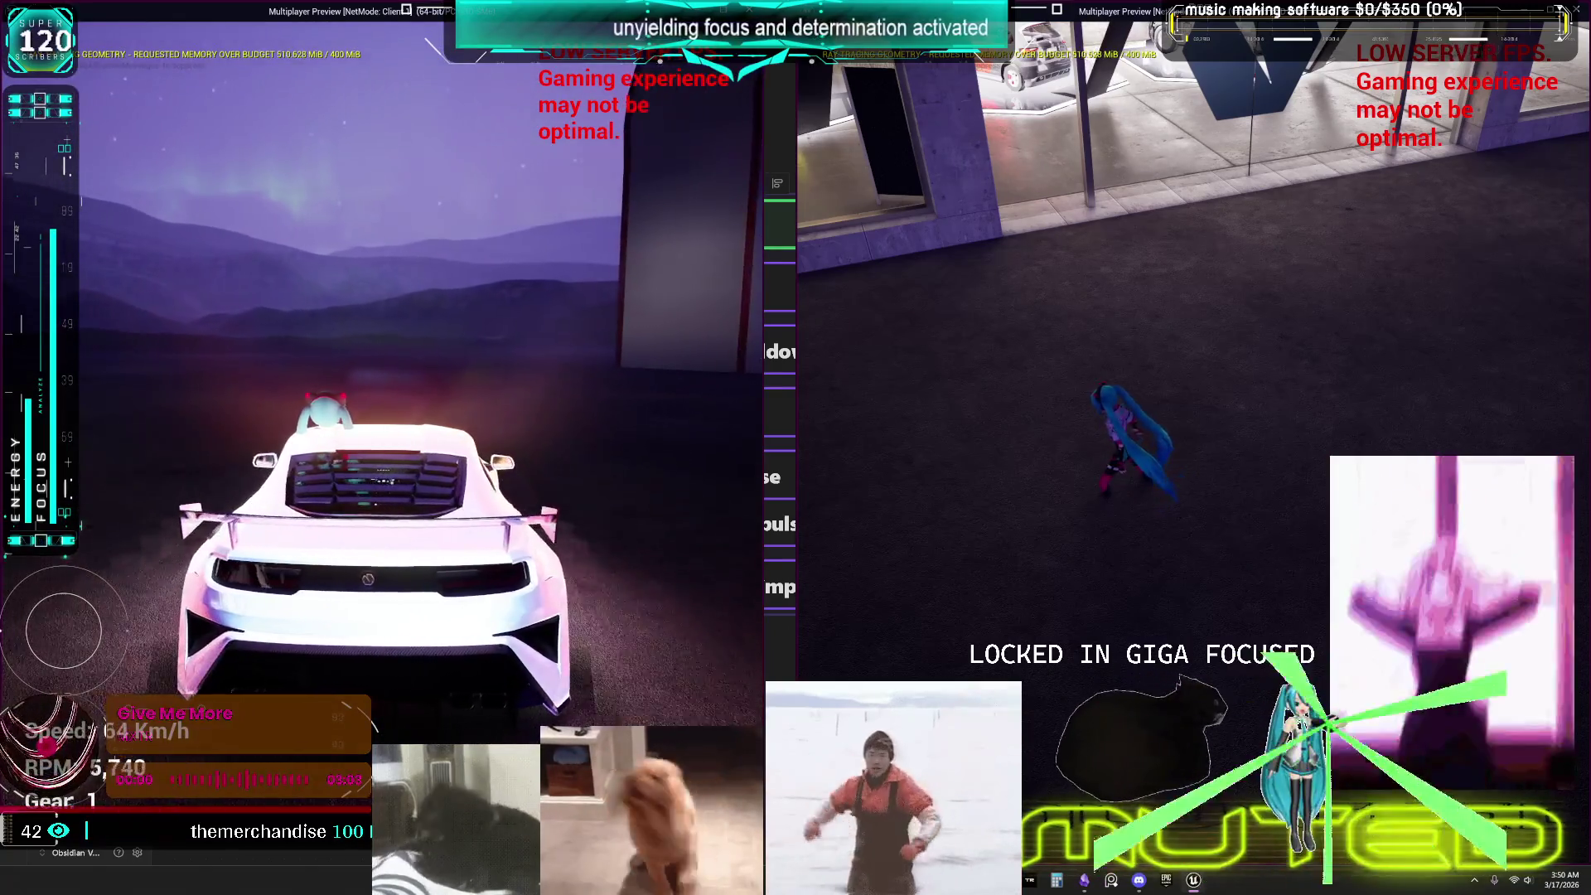
key("d")
key("a")
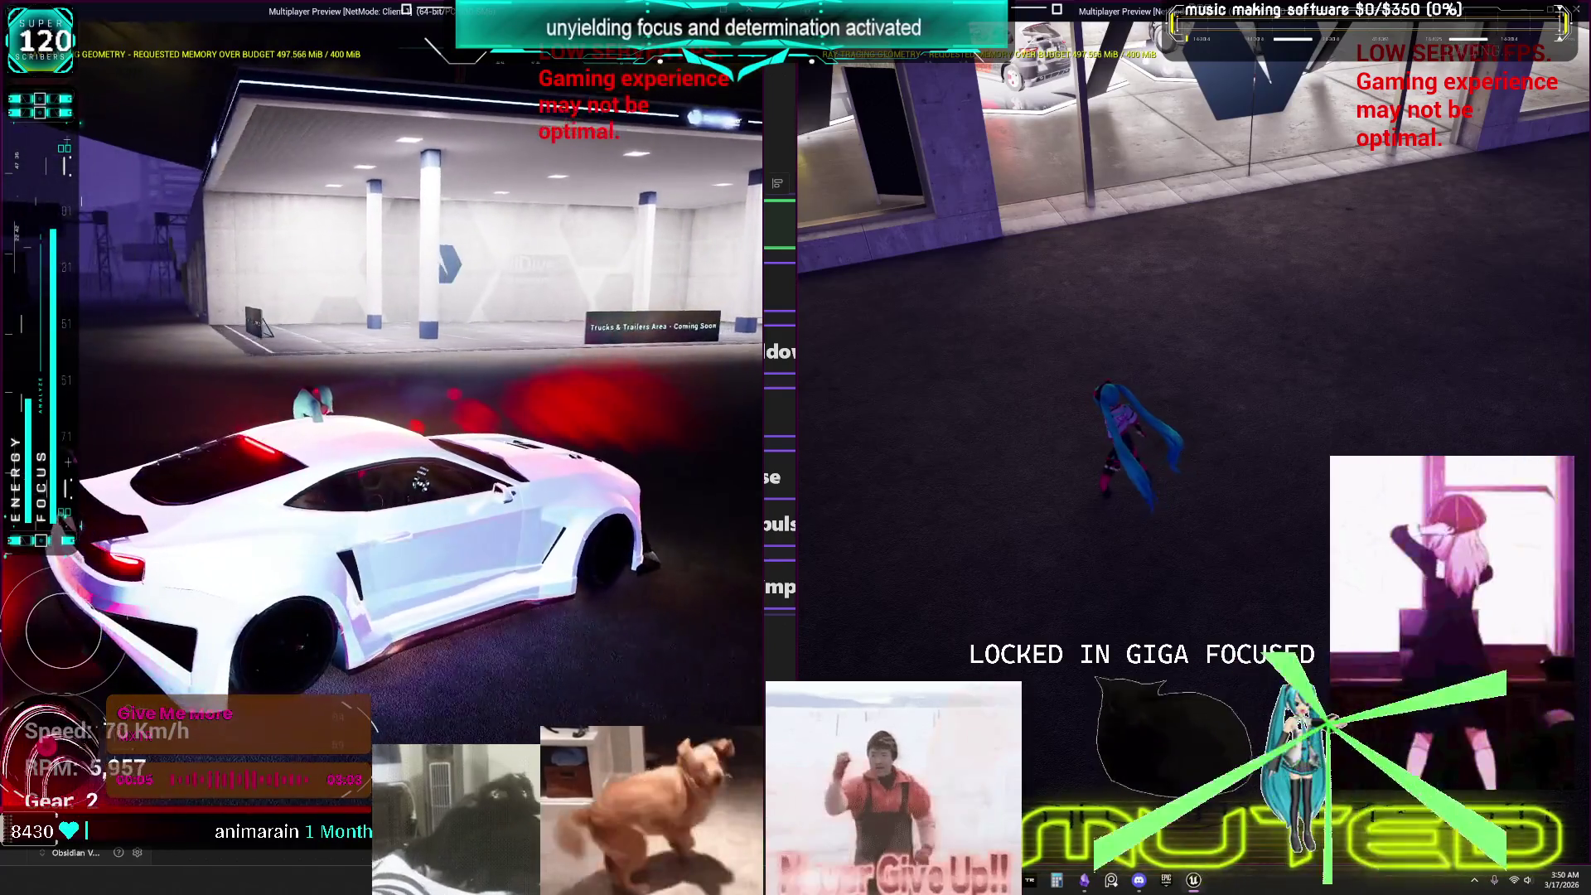
key("a")
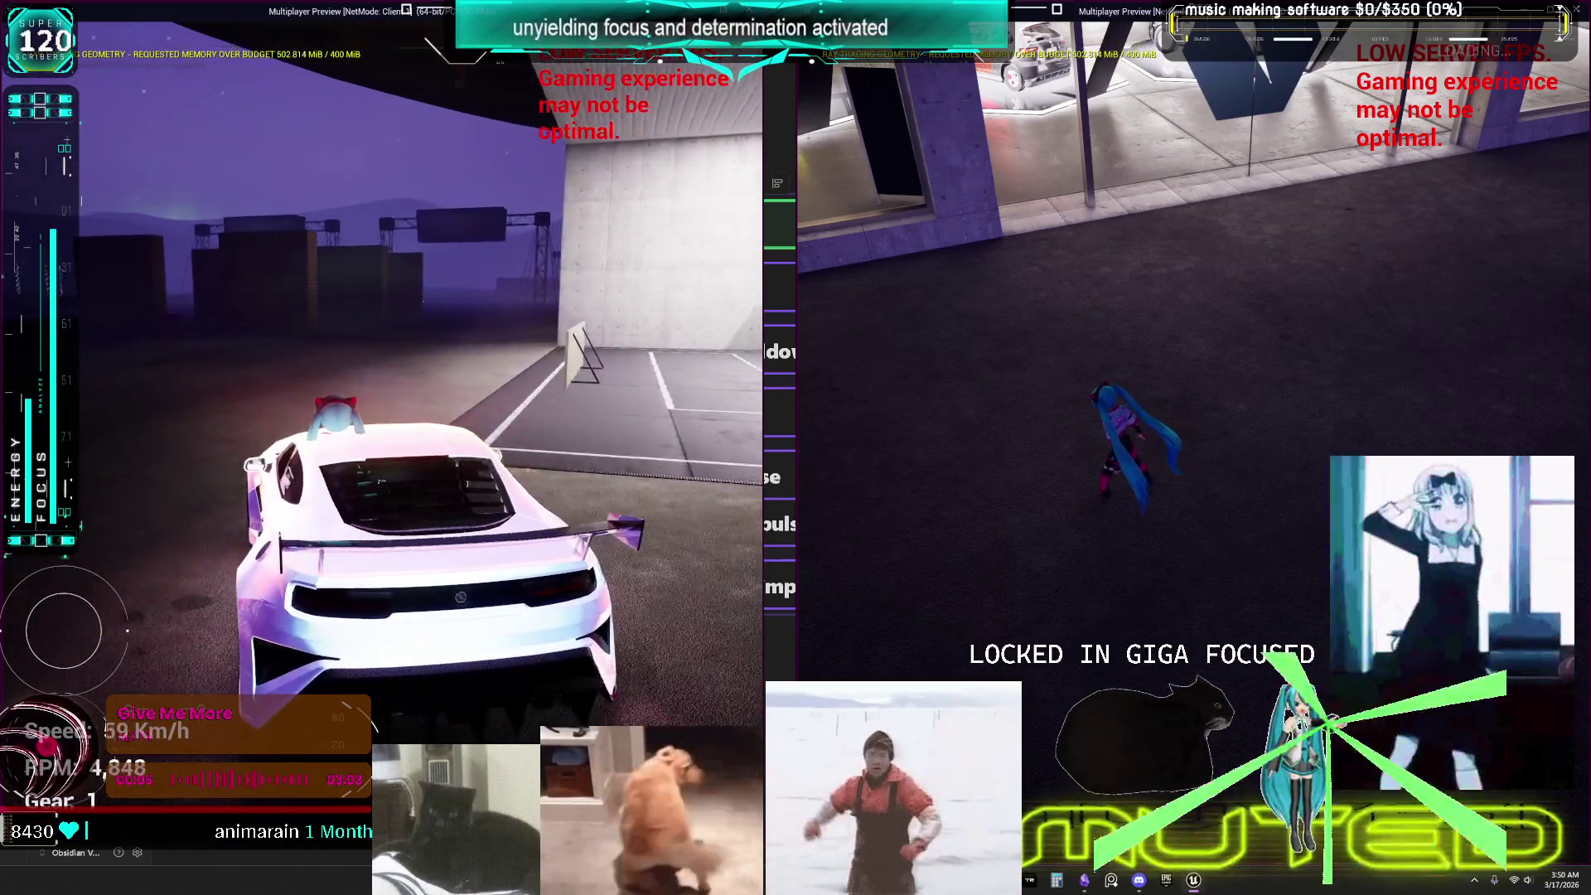
key("w")
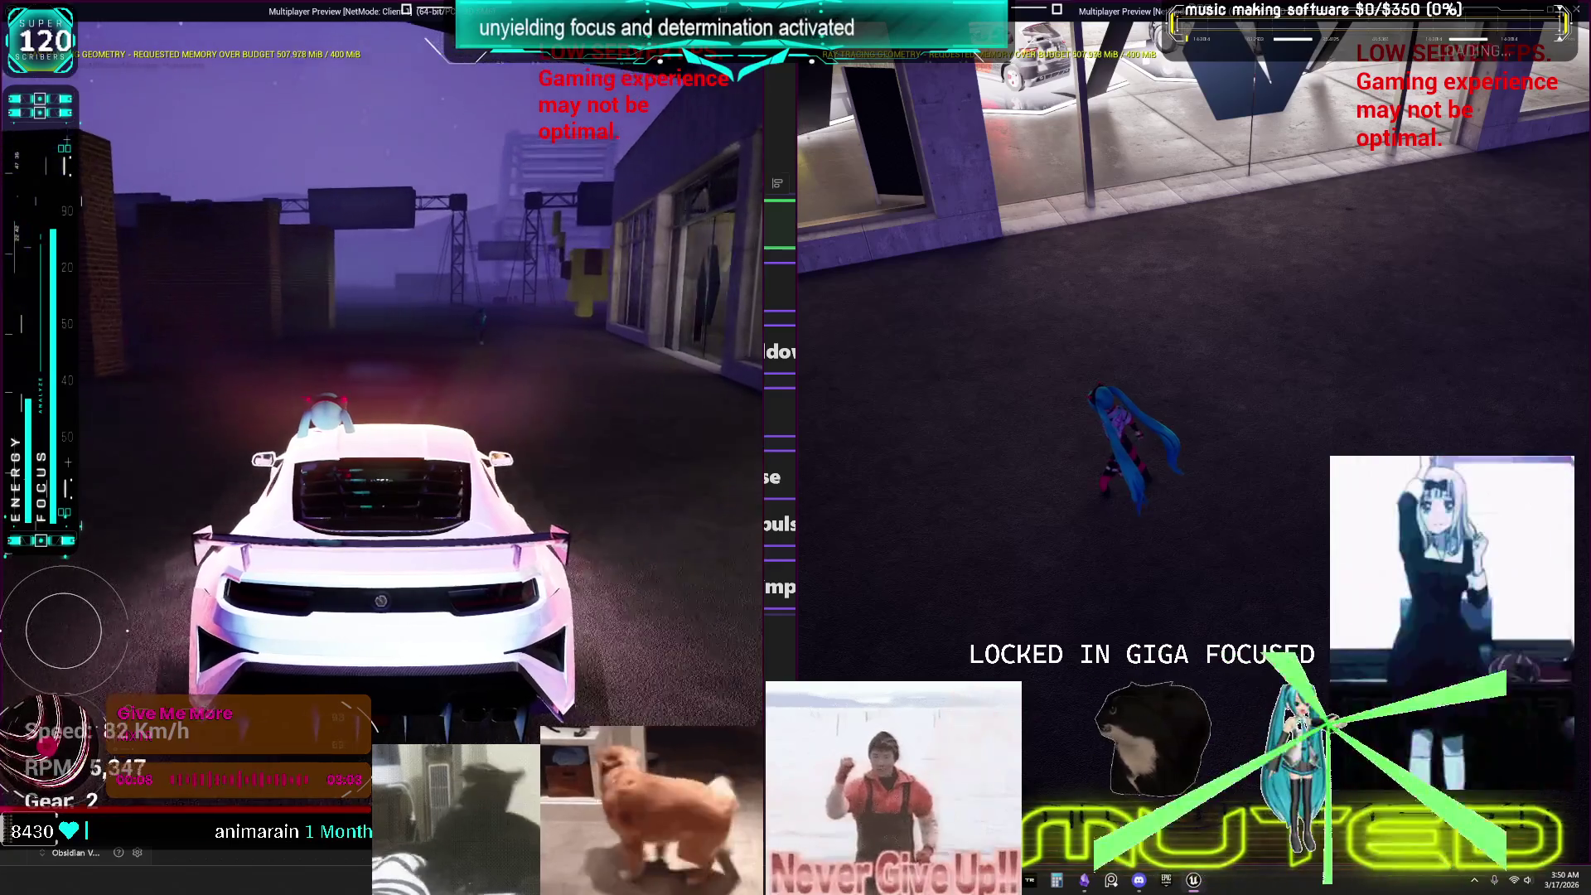
key("w")
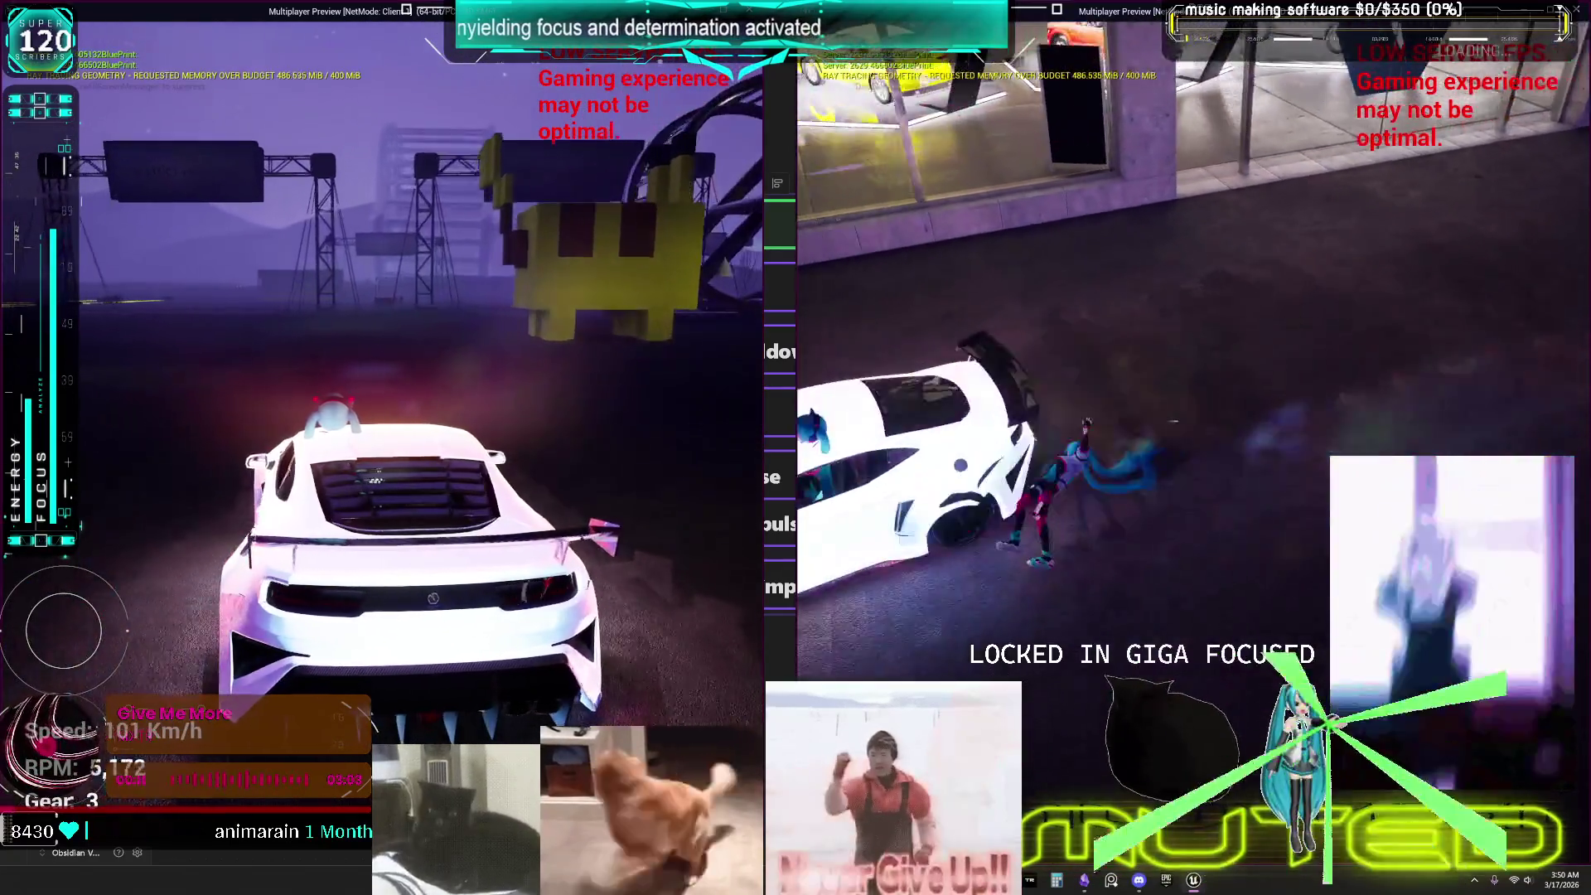
key("w")
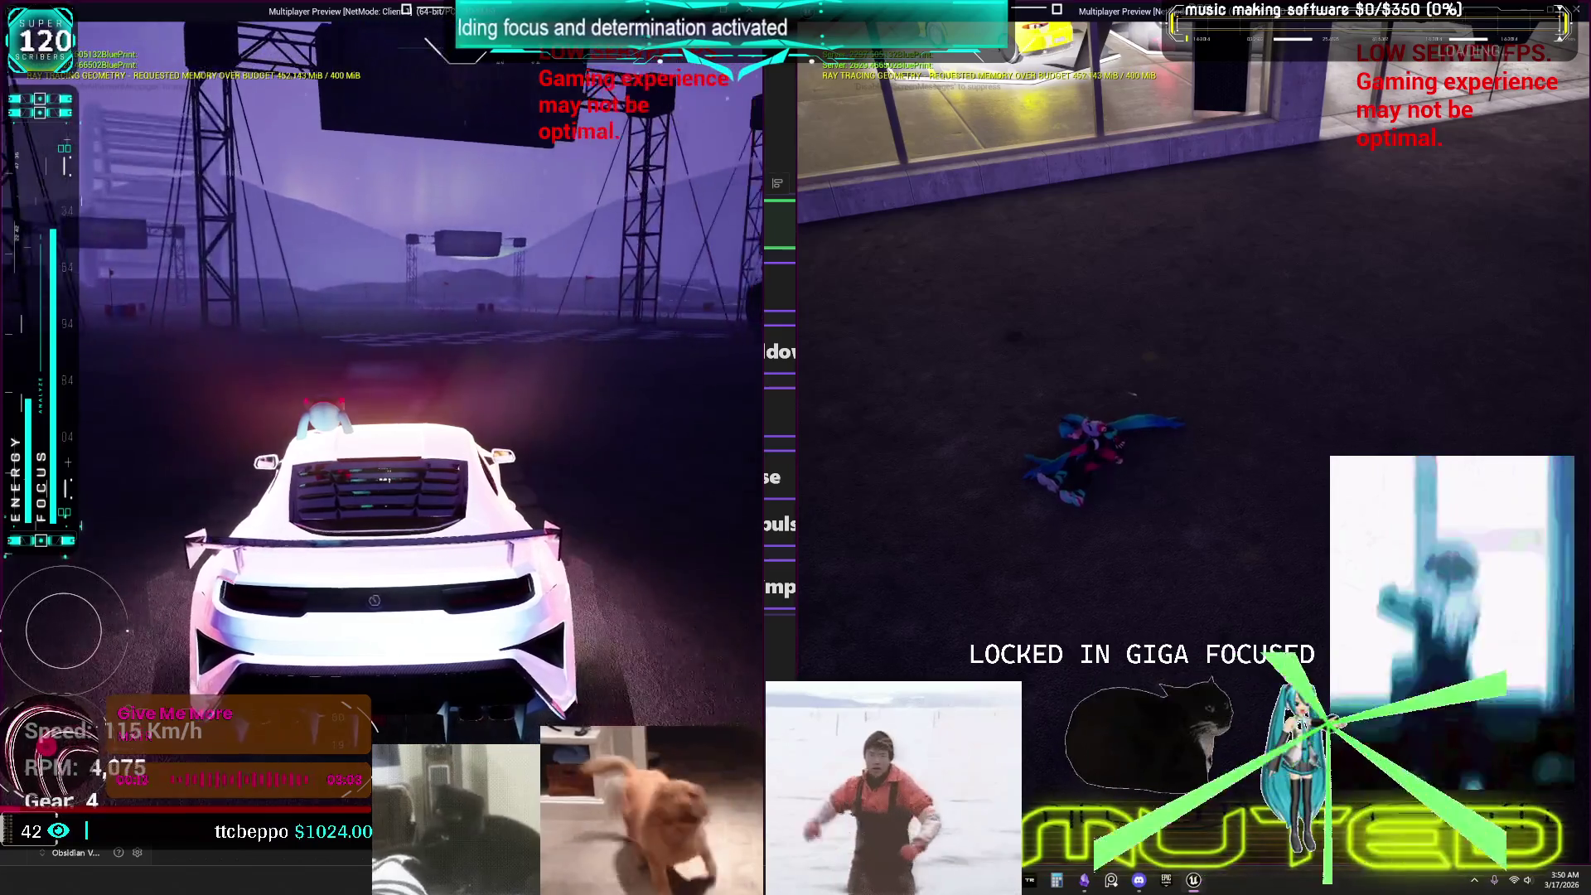
key("w")
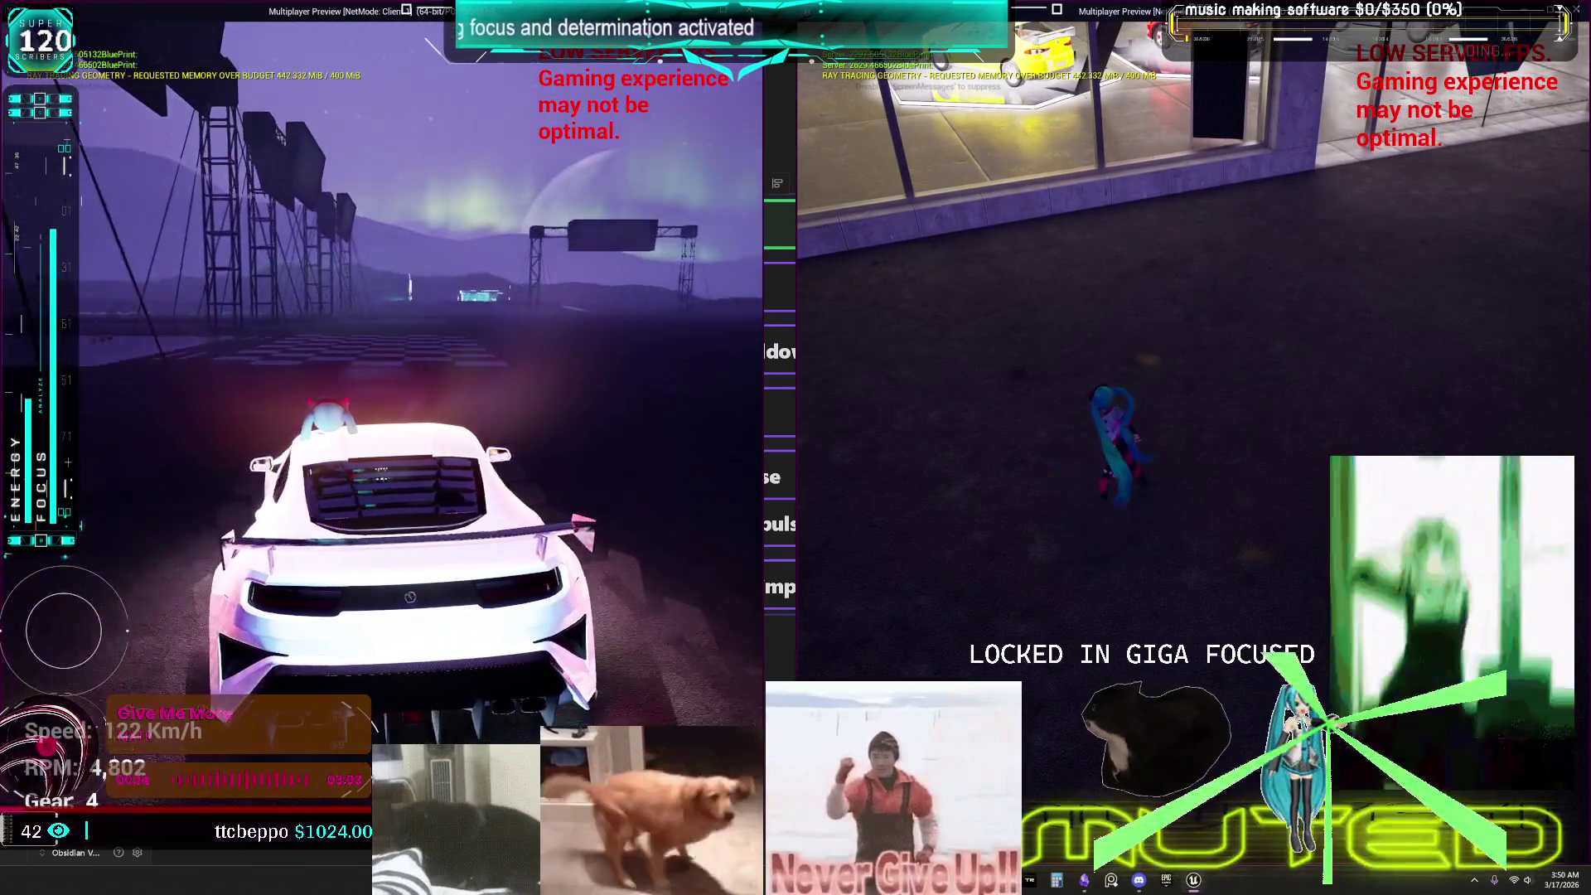
key("w")
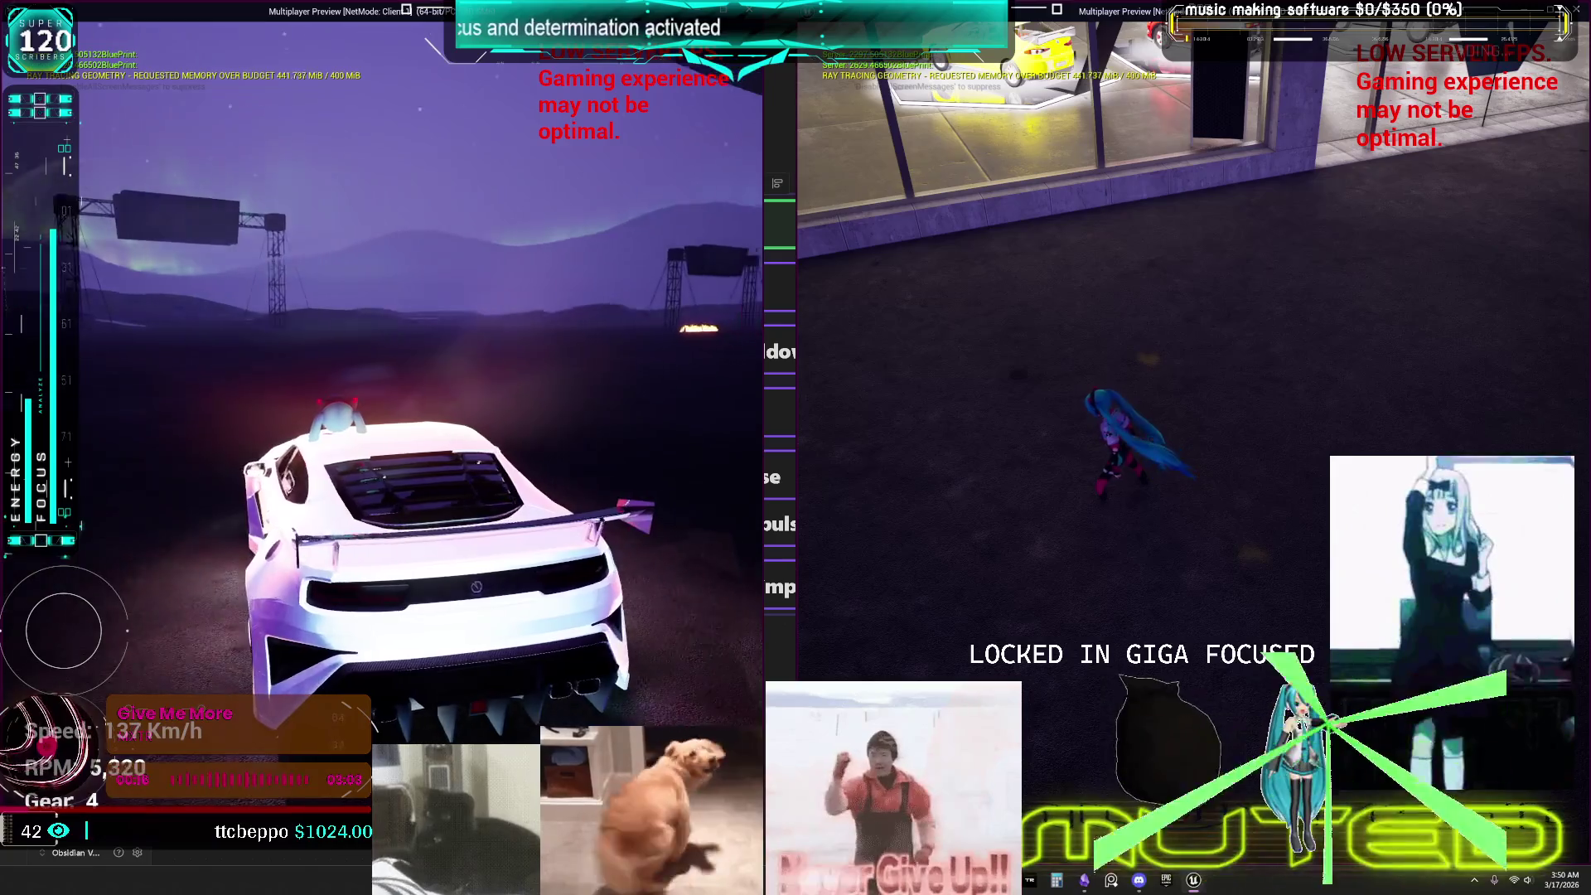
key("w")
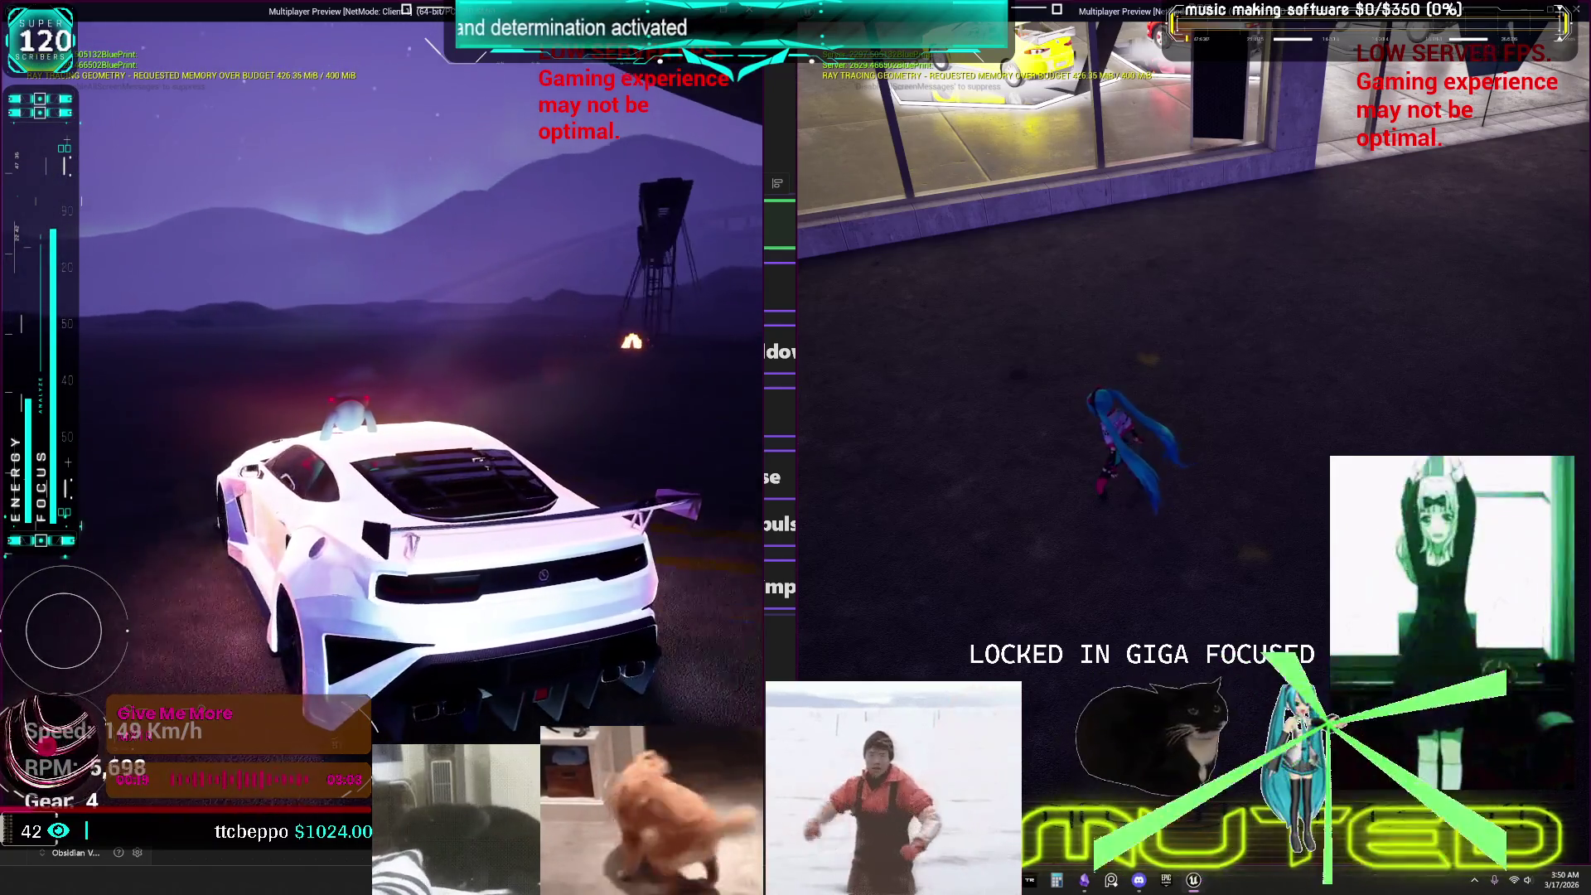
Brake hard near the hills, turn the car around and drive forward again.
key("s")
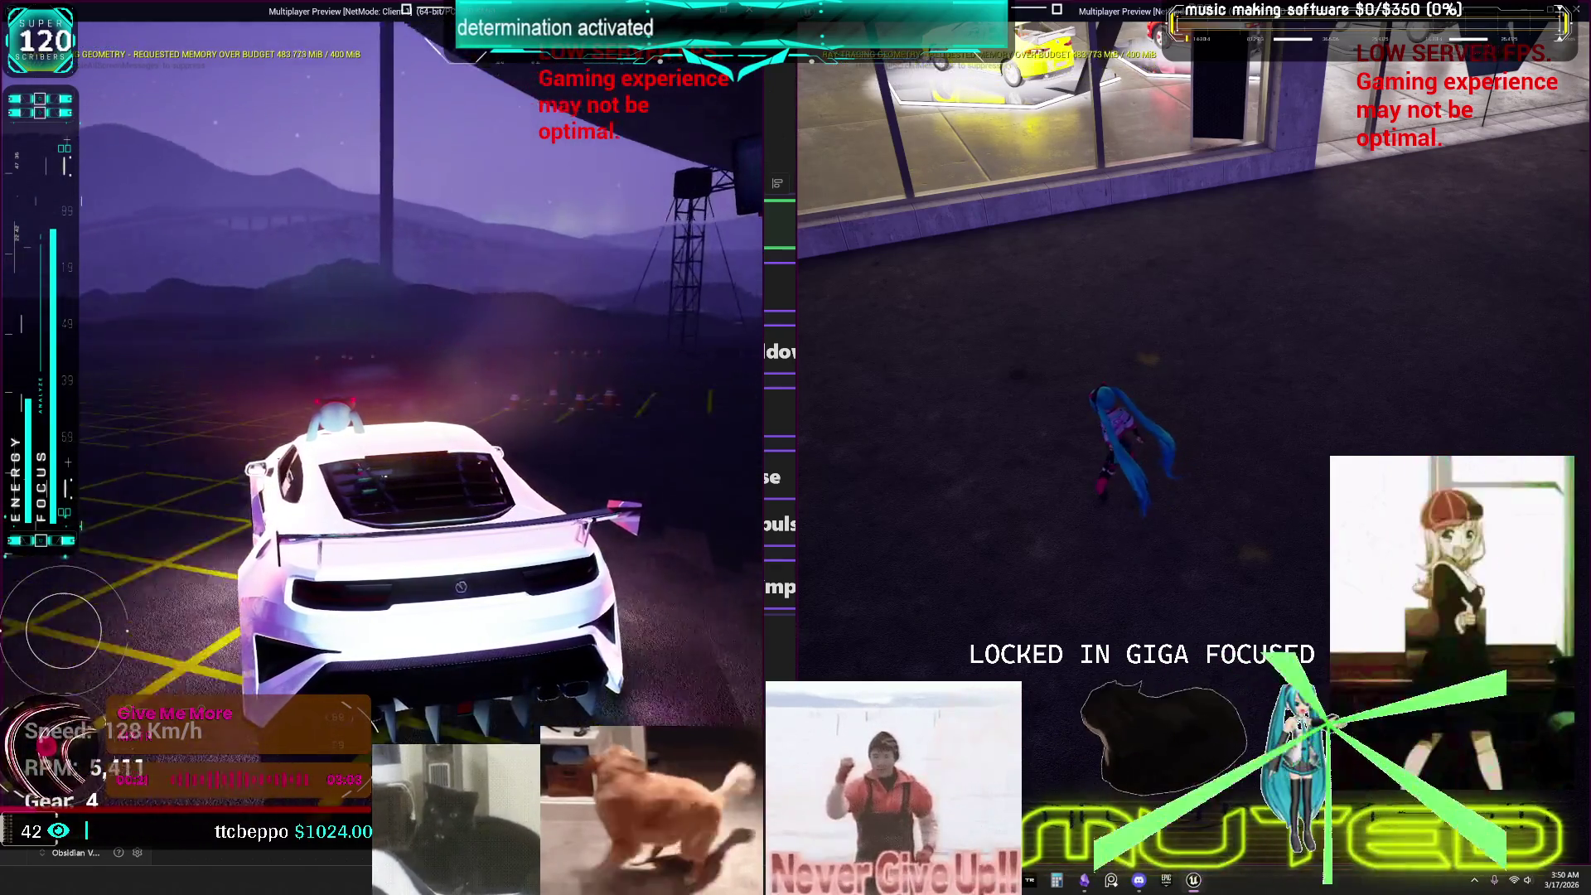
key("w")
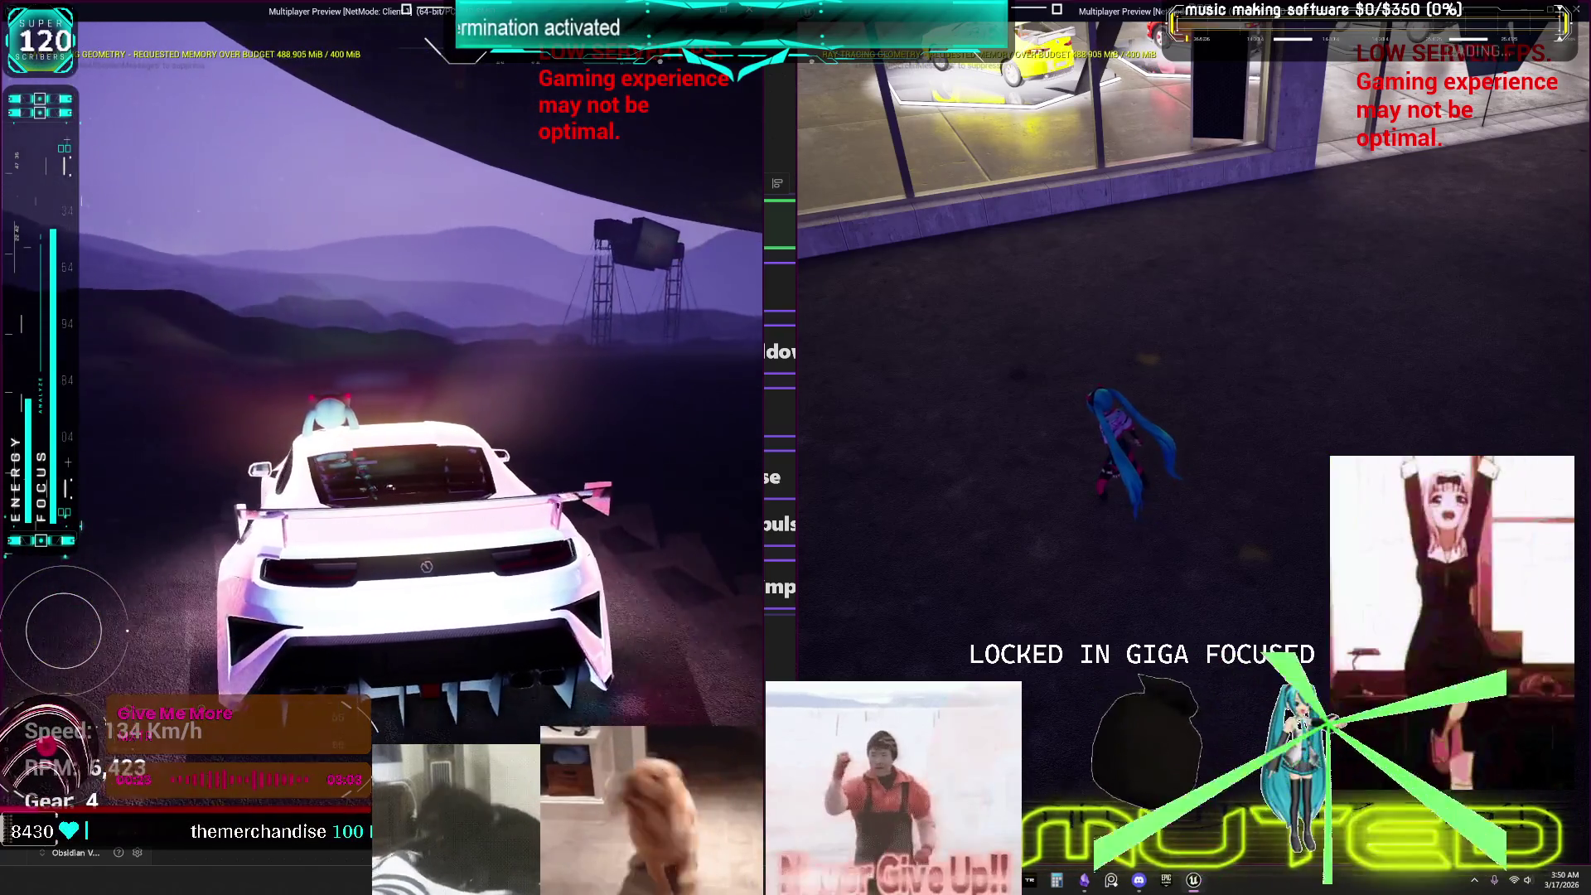
key("s")
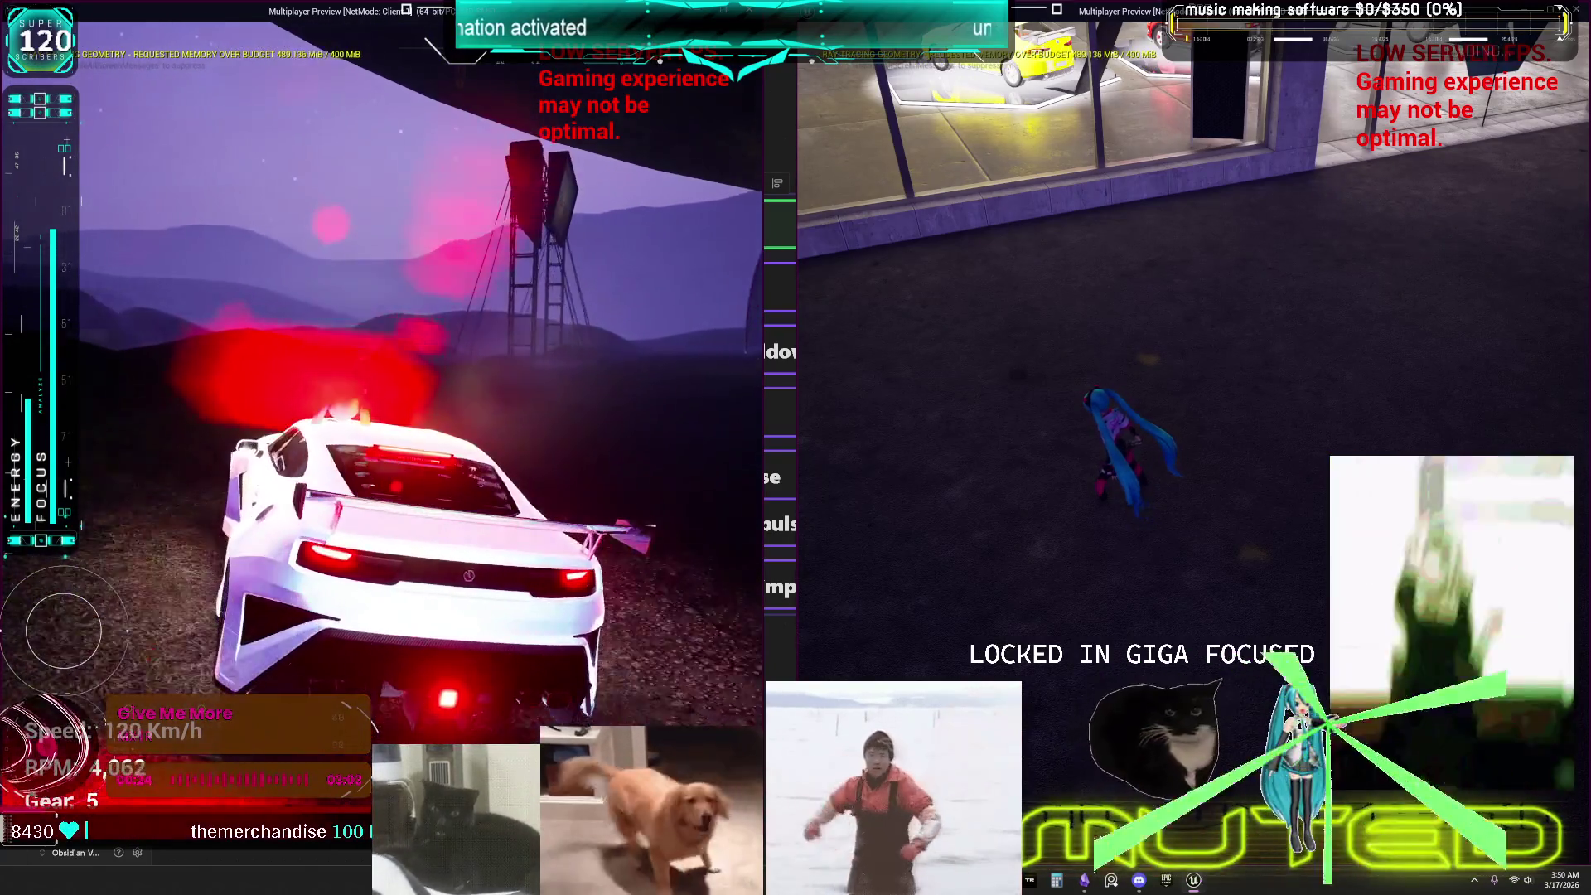
key("s")
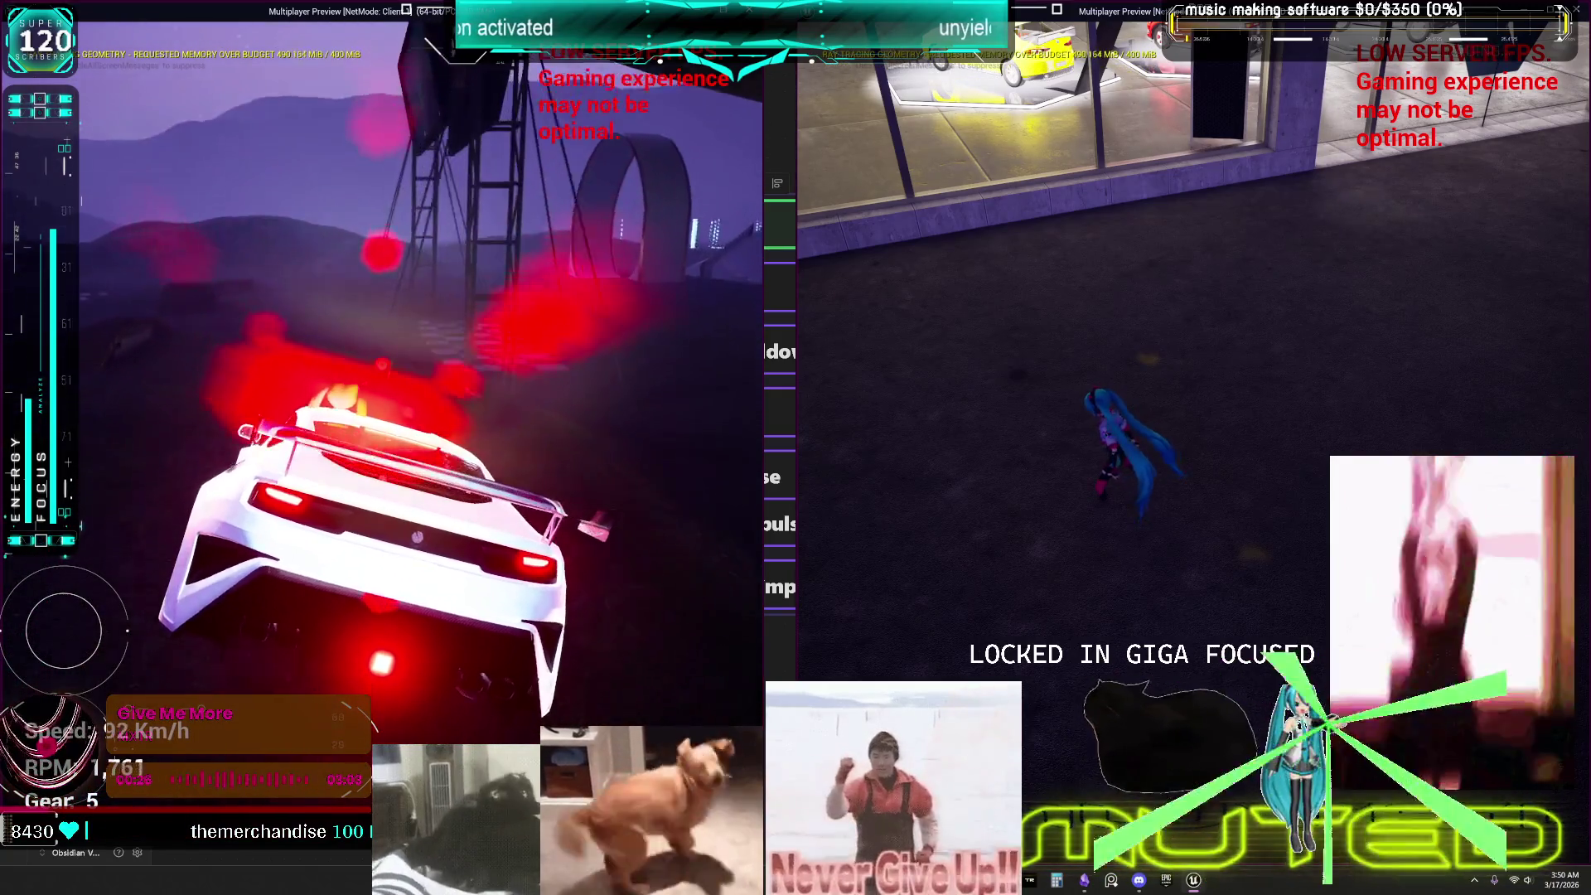
key("s")
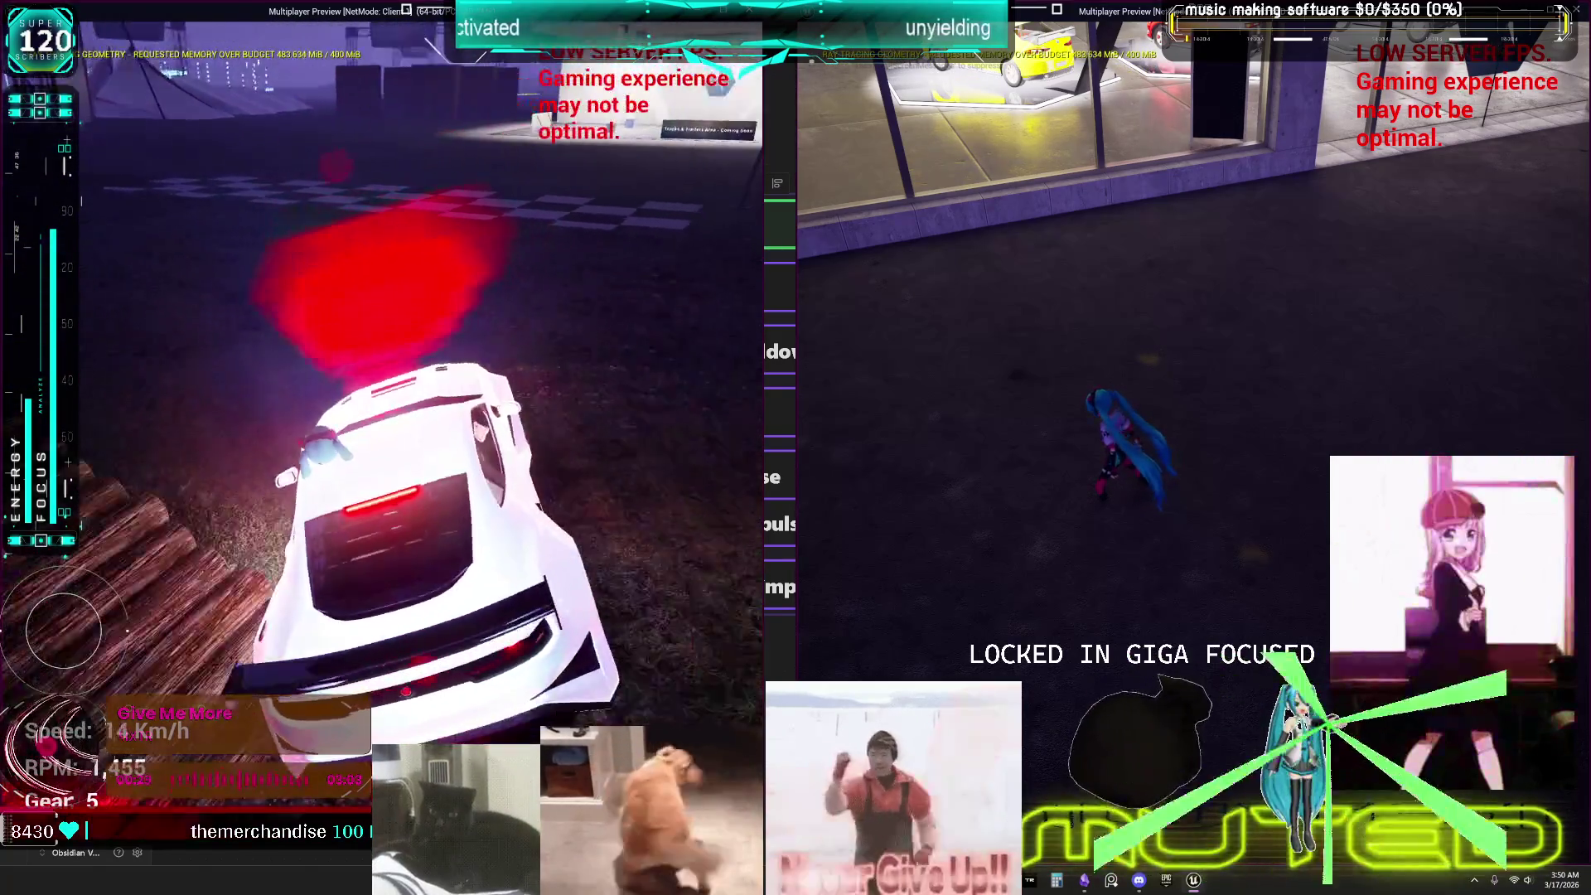
key("s")
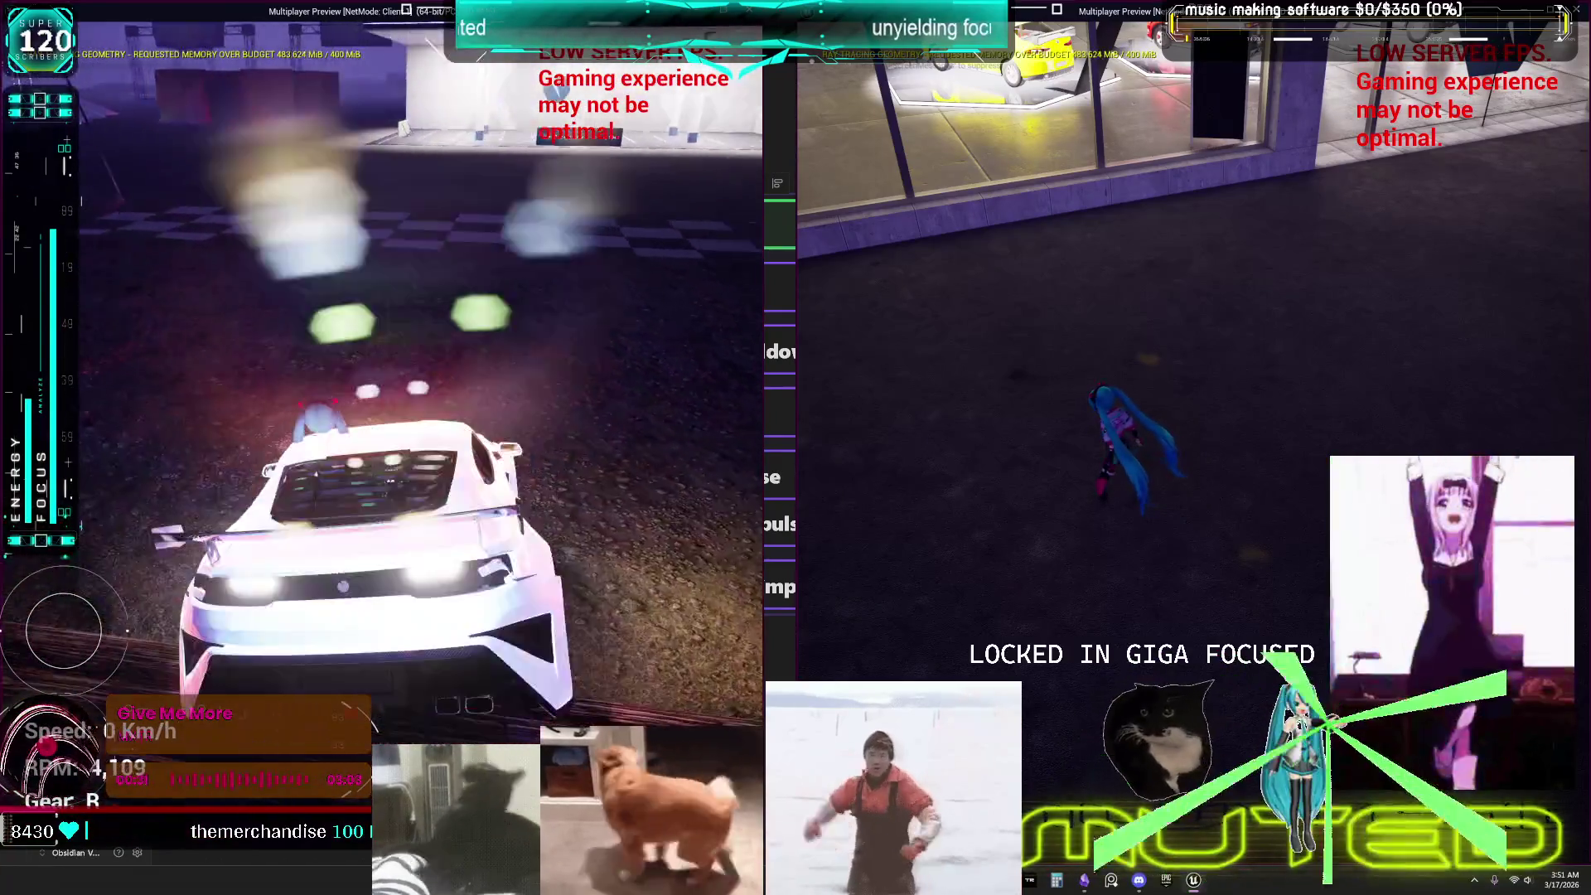
key("w")
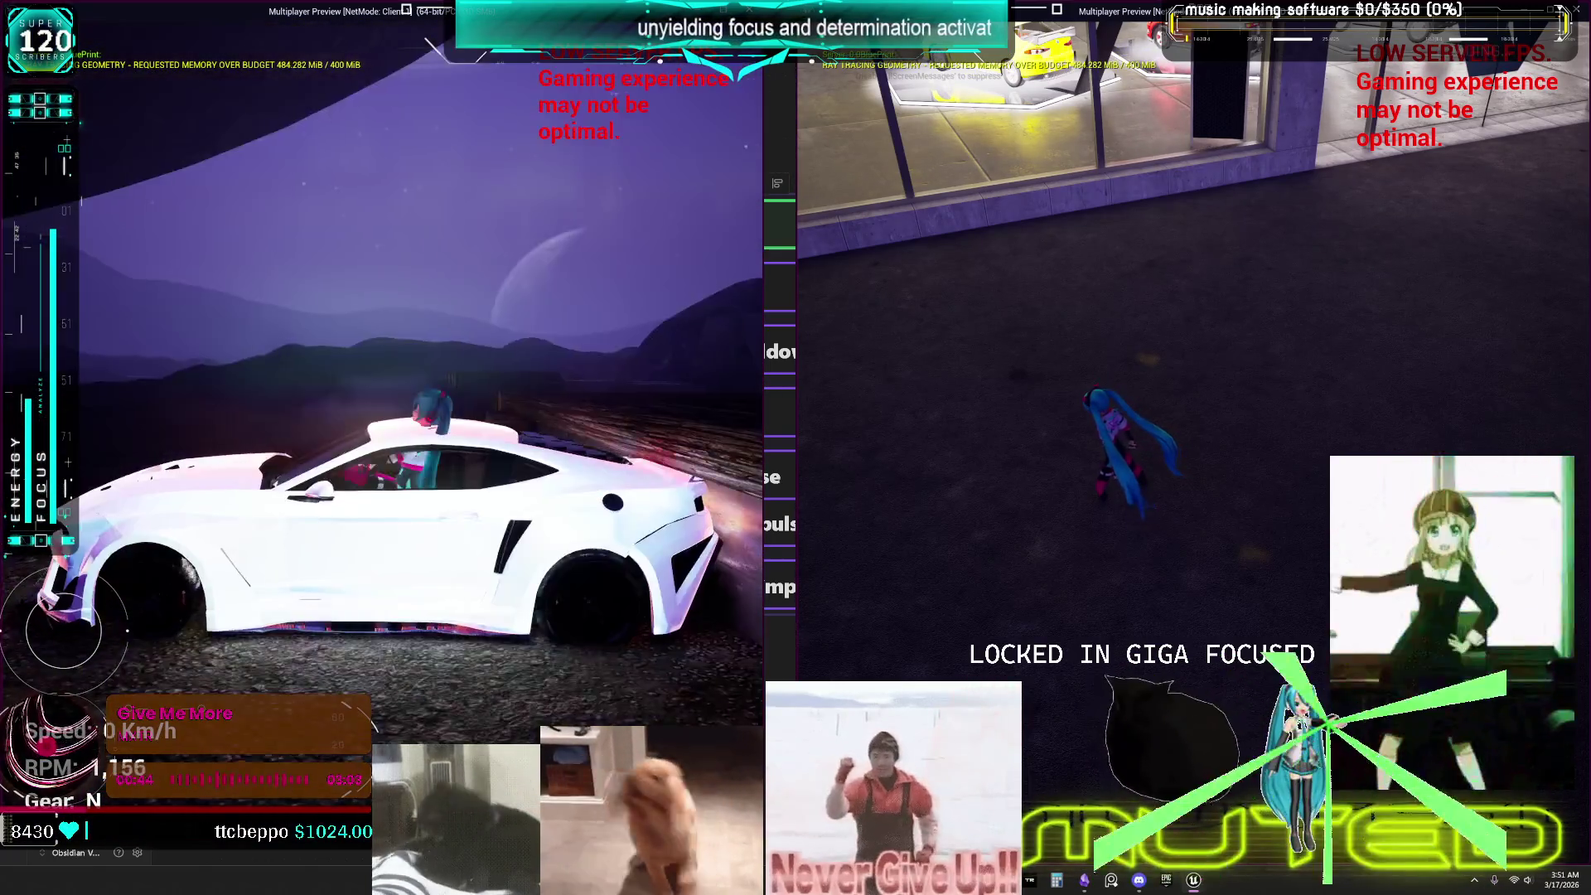
Reverse the parked car a little, then shift back into first gear.
key("s")
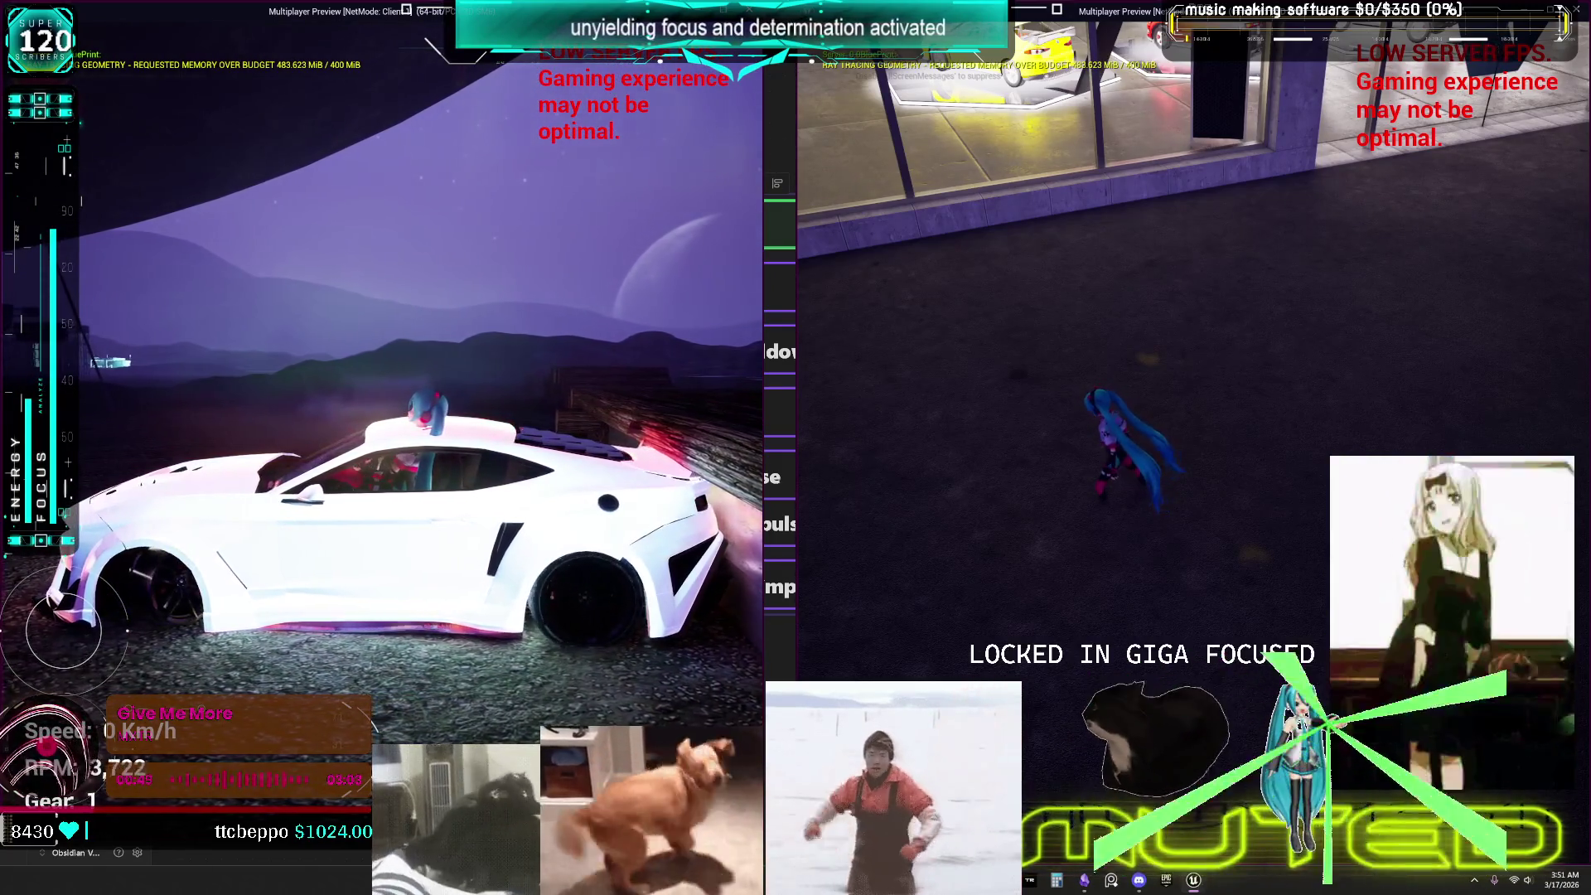
key("s")
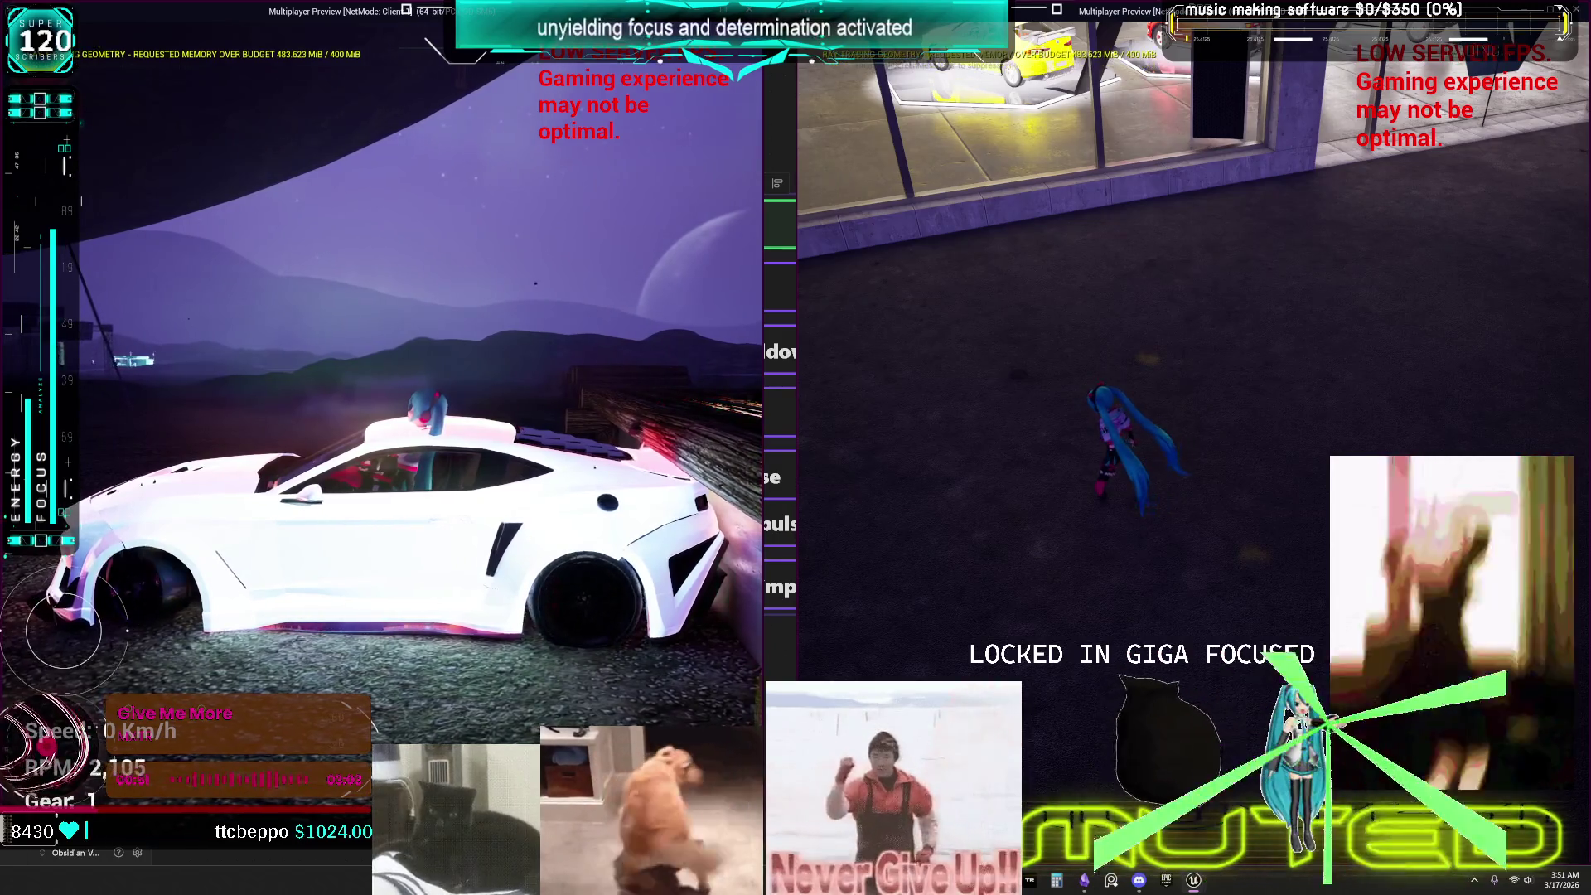
key("s")
key("s")
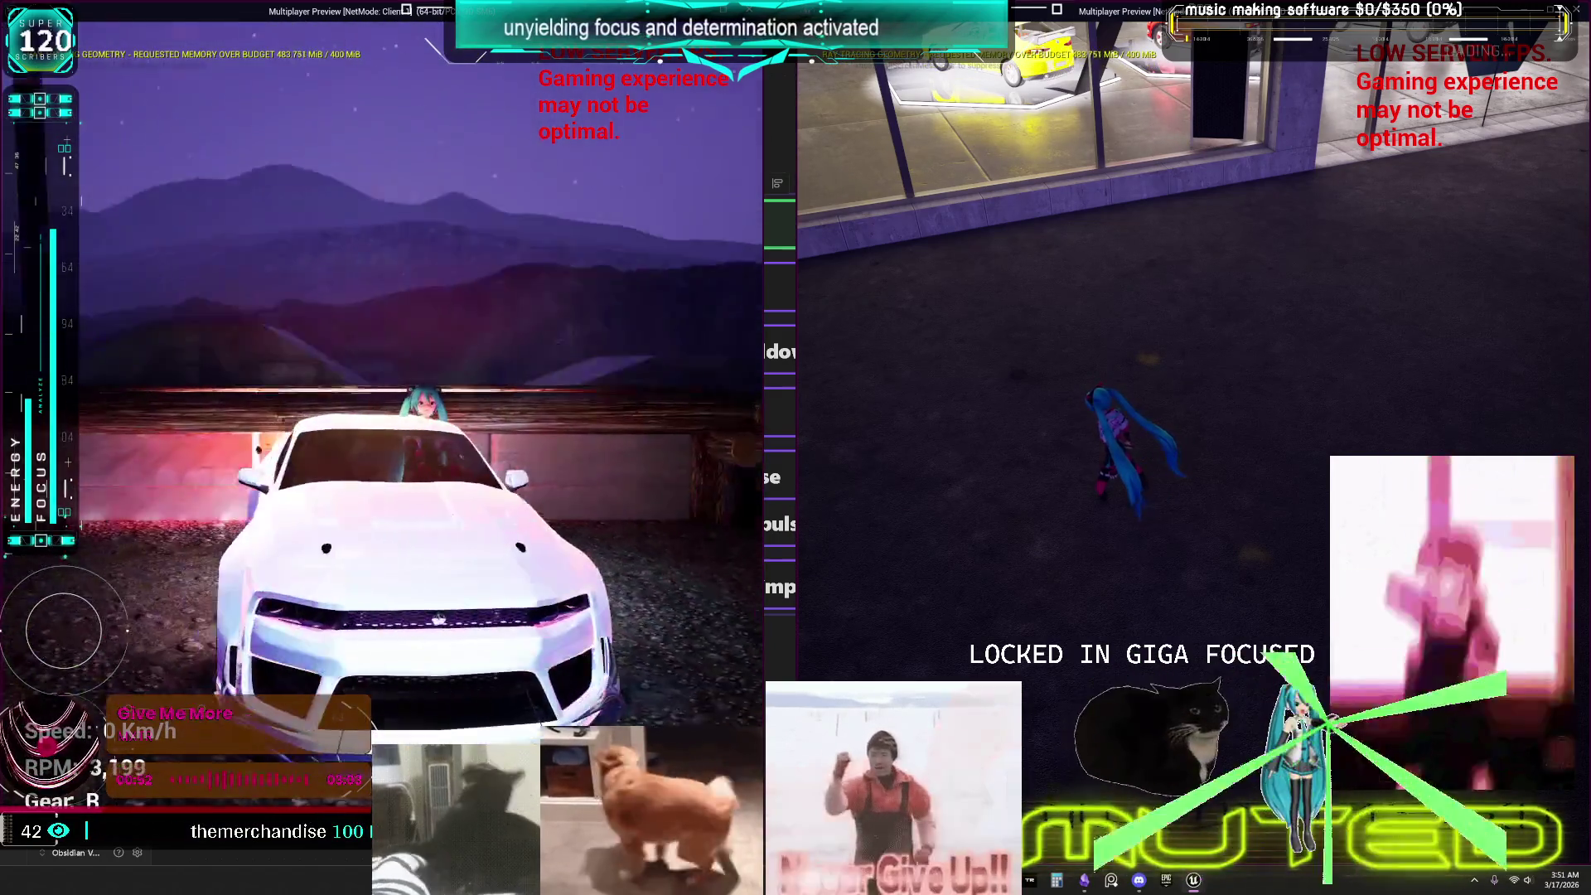
key("s")
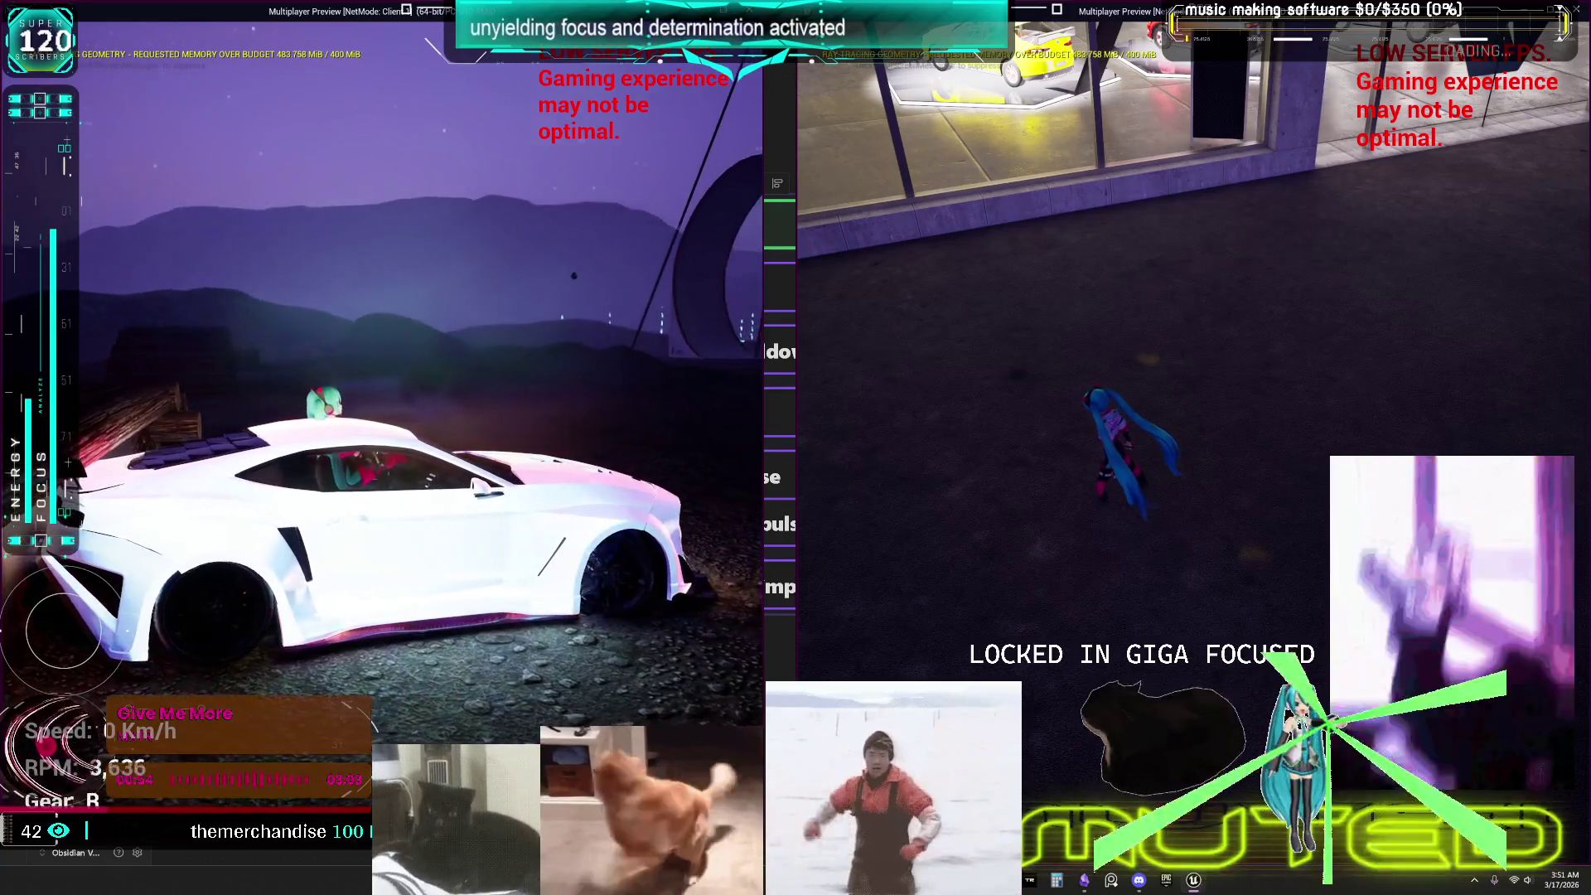
key("w")
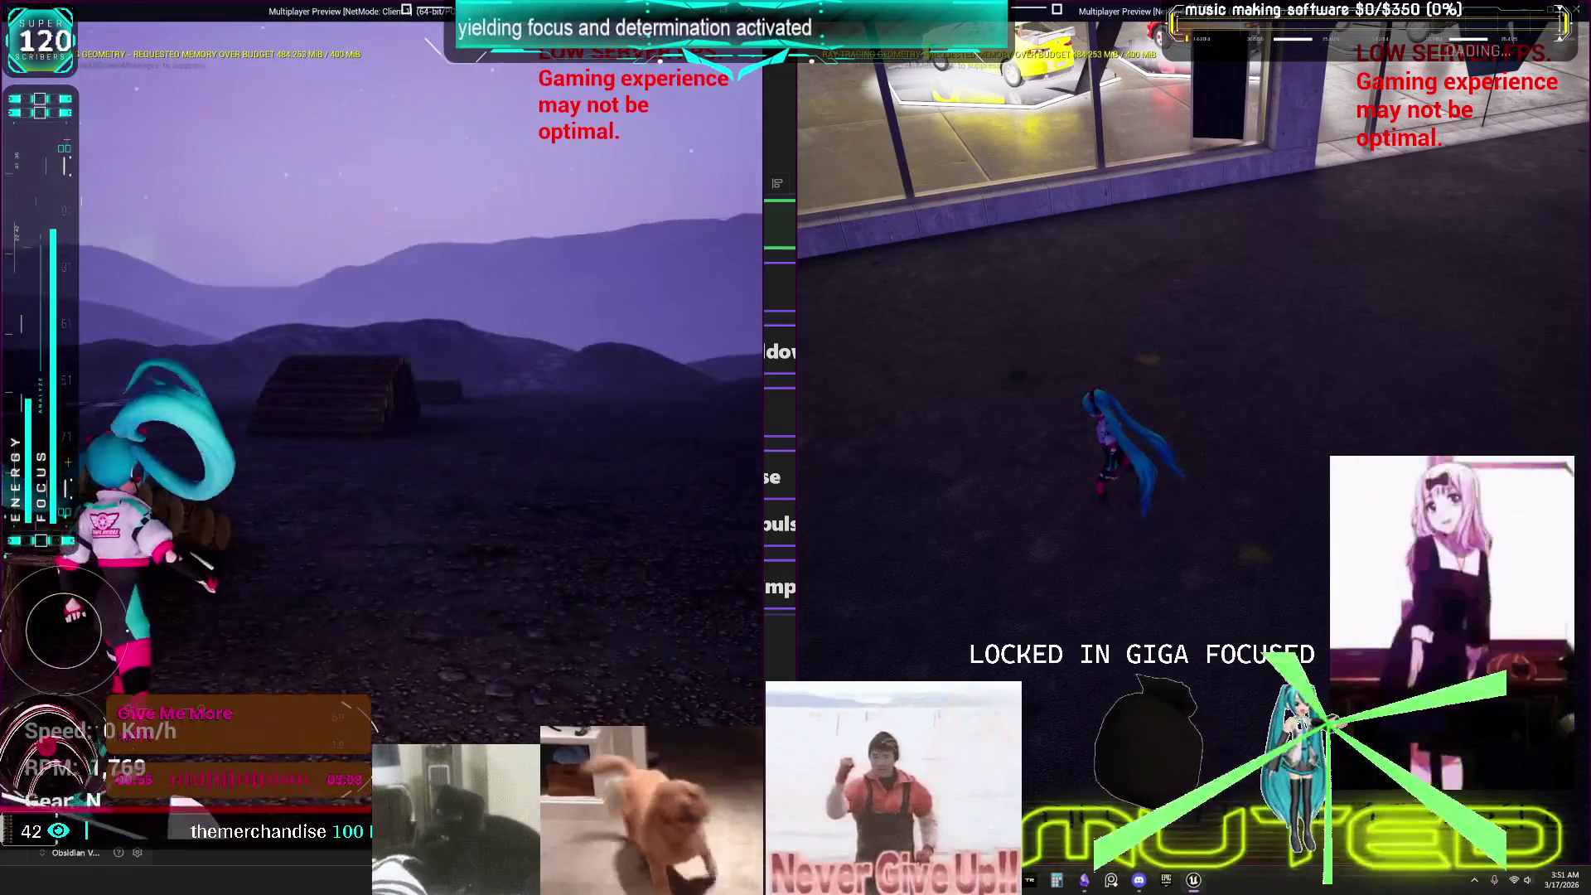
Exit the car, jump onto its roof, re-enter, and switch to the TO DO CHART notes.
key("w")
key("space")
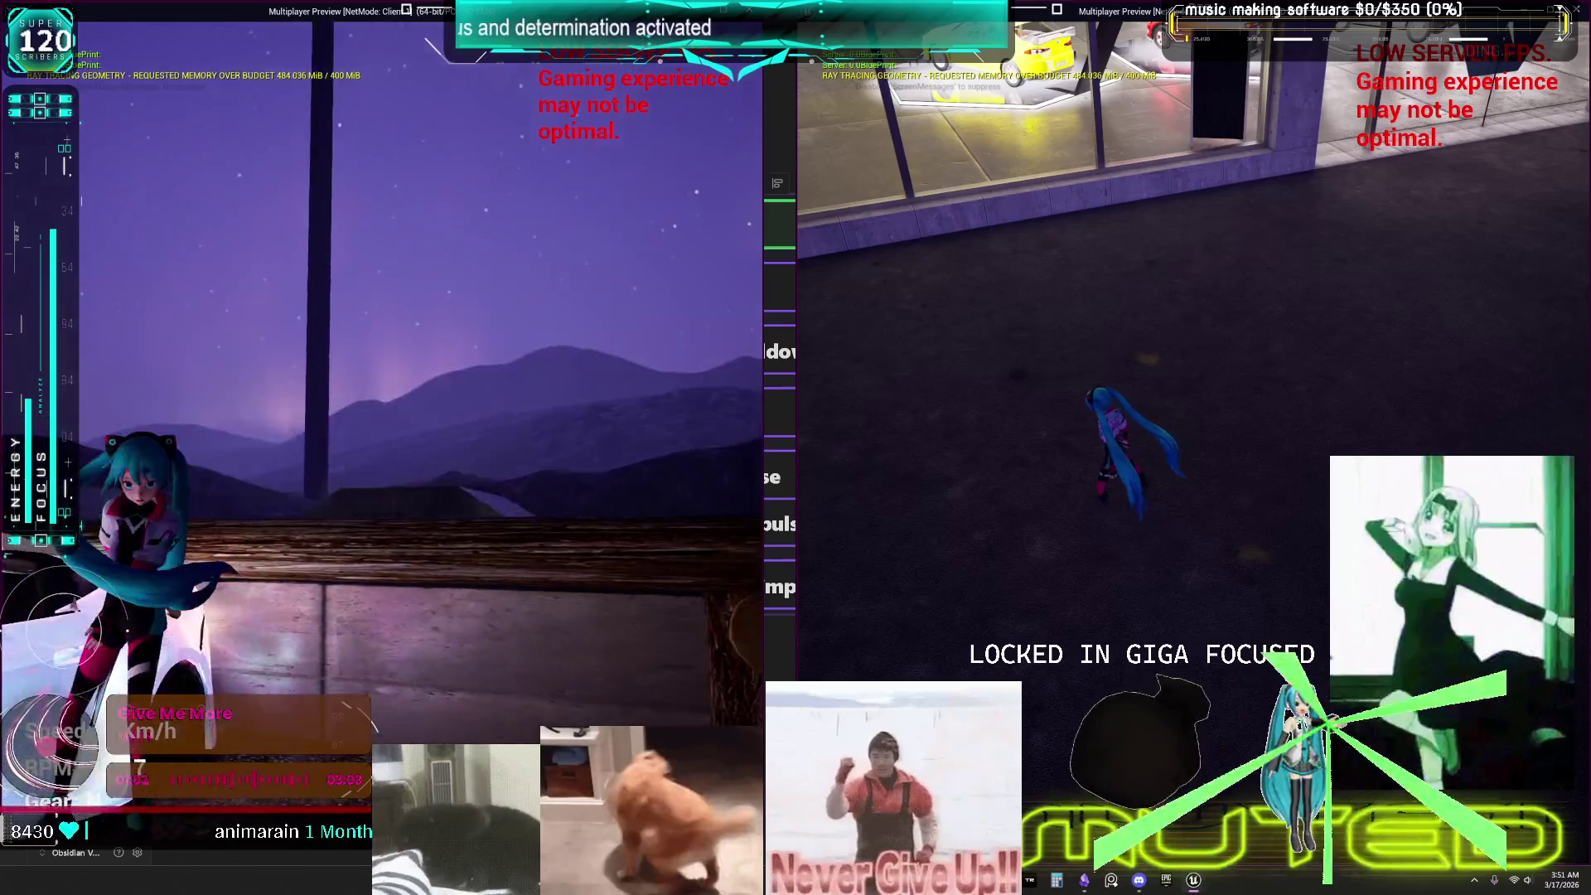
key("space")
key("e")
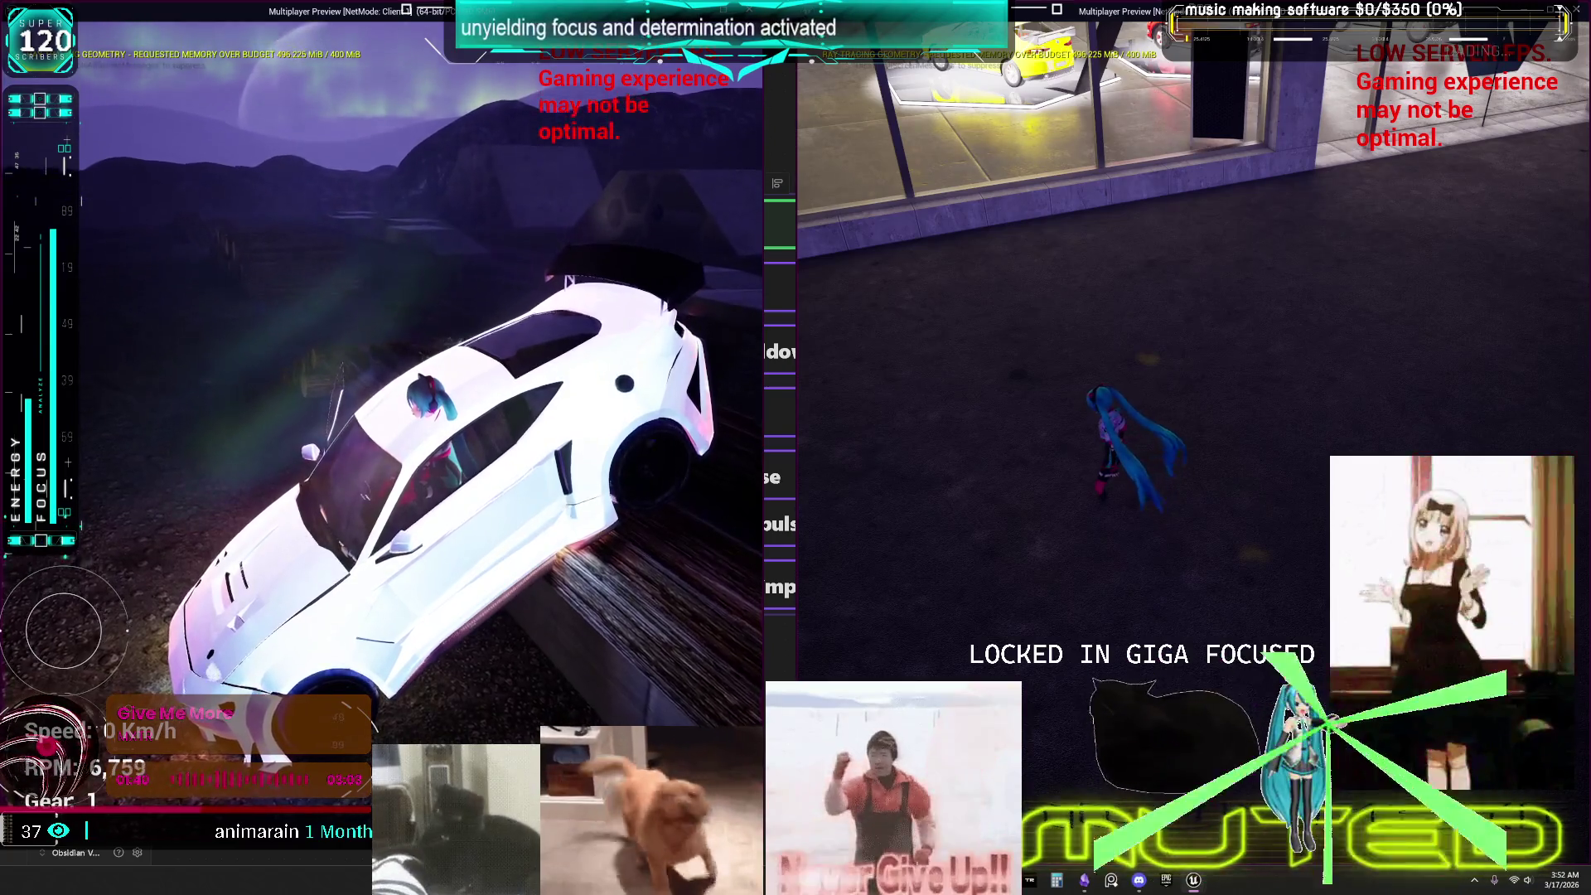
key("alt+Tab")
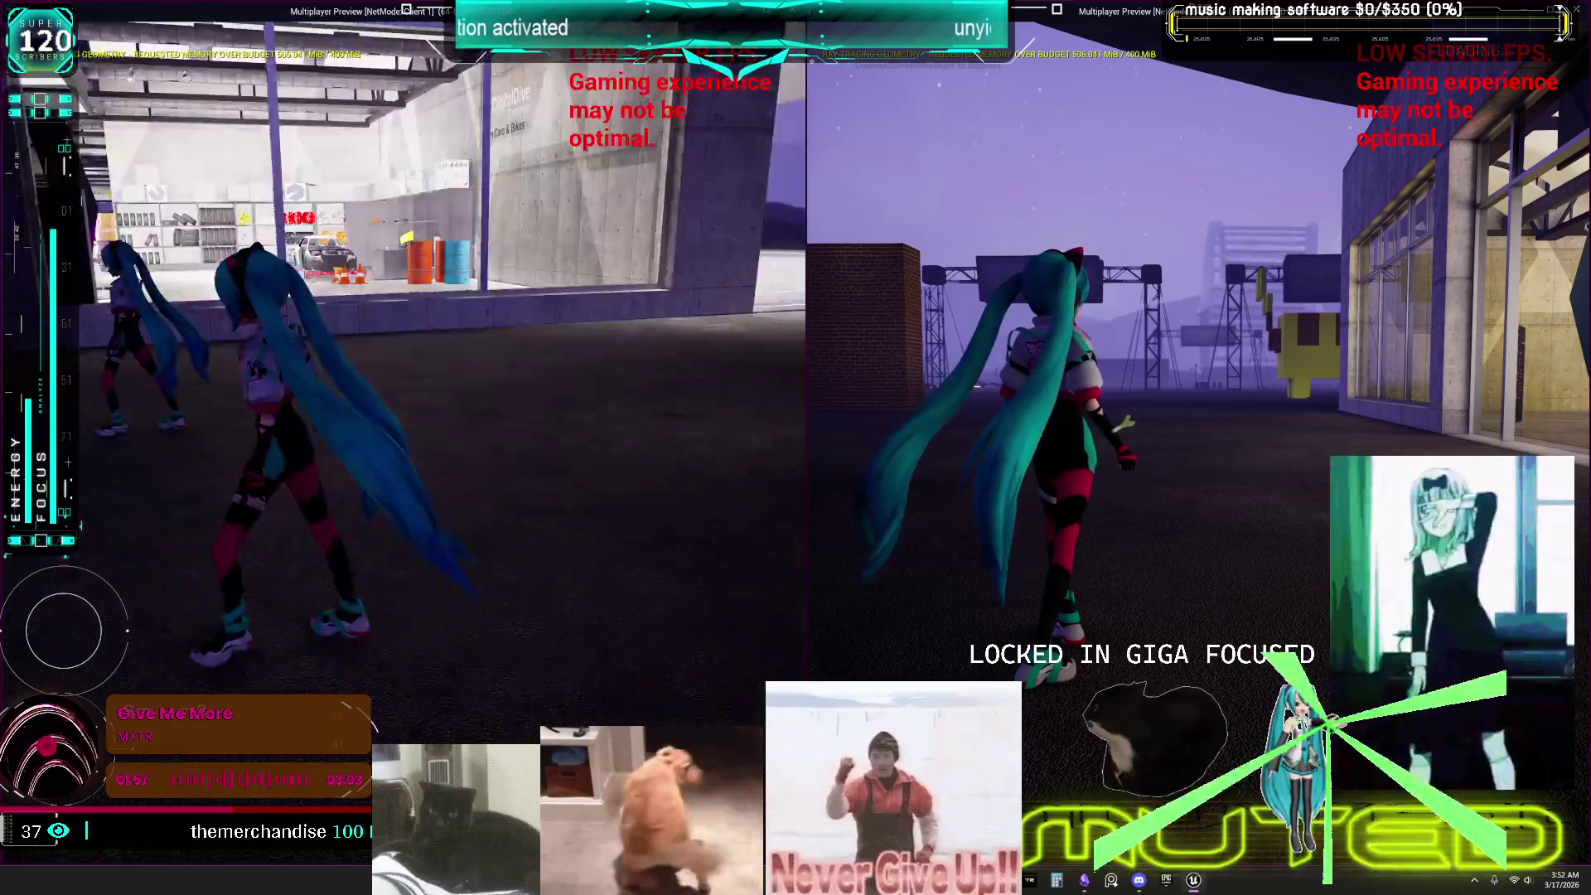
Run the character forward, turn it, and make it jump.
key("w")
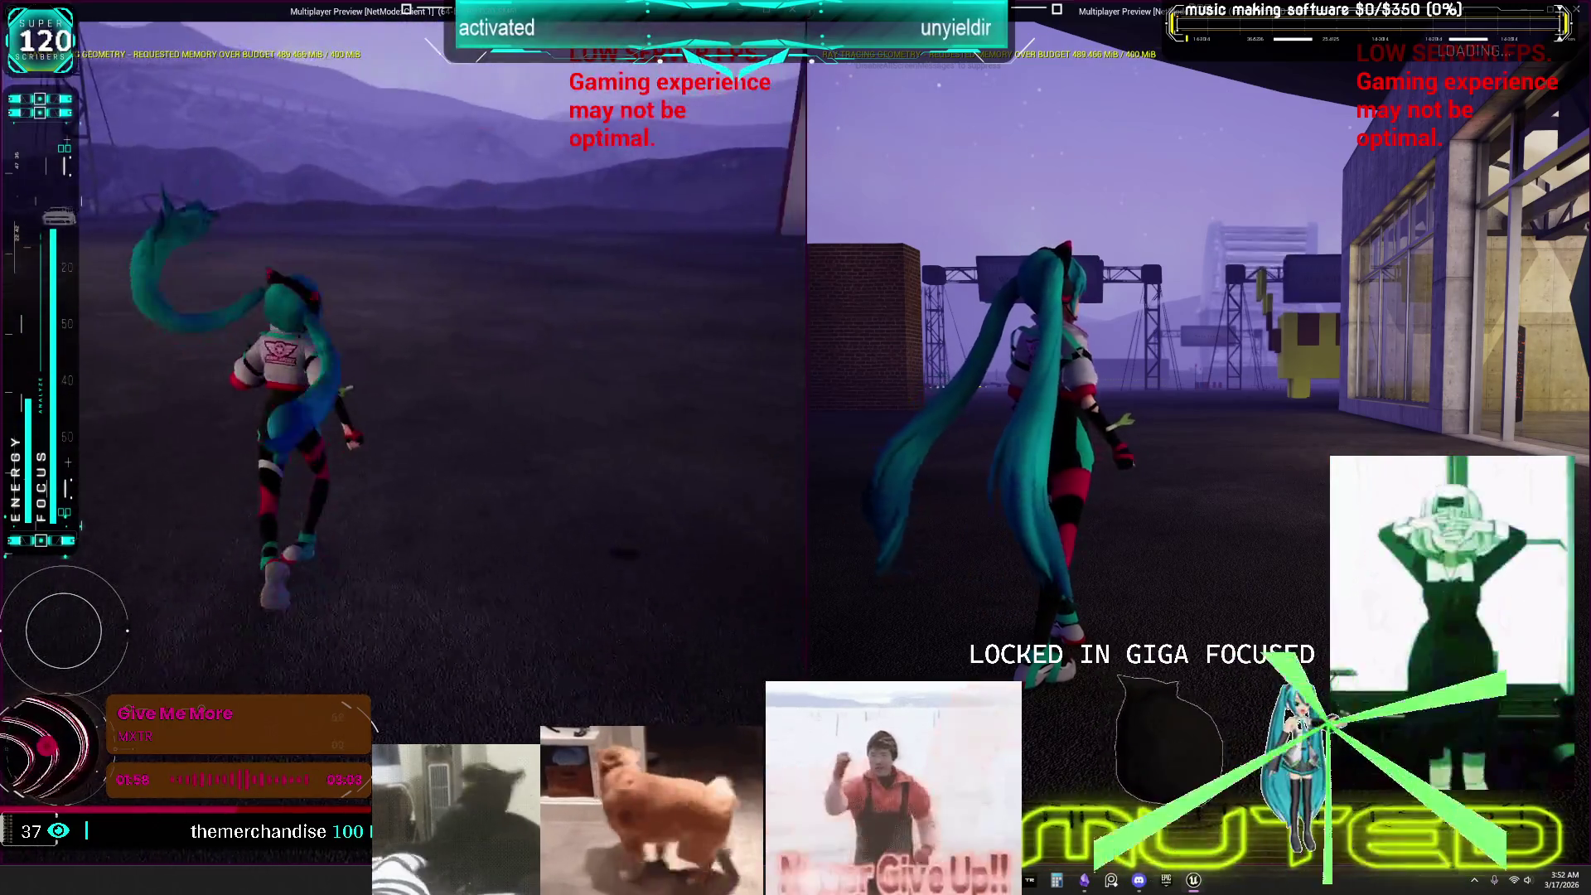
key("w")
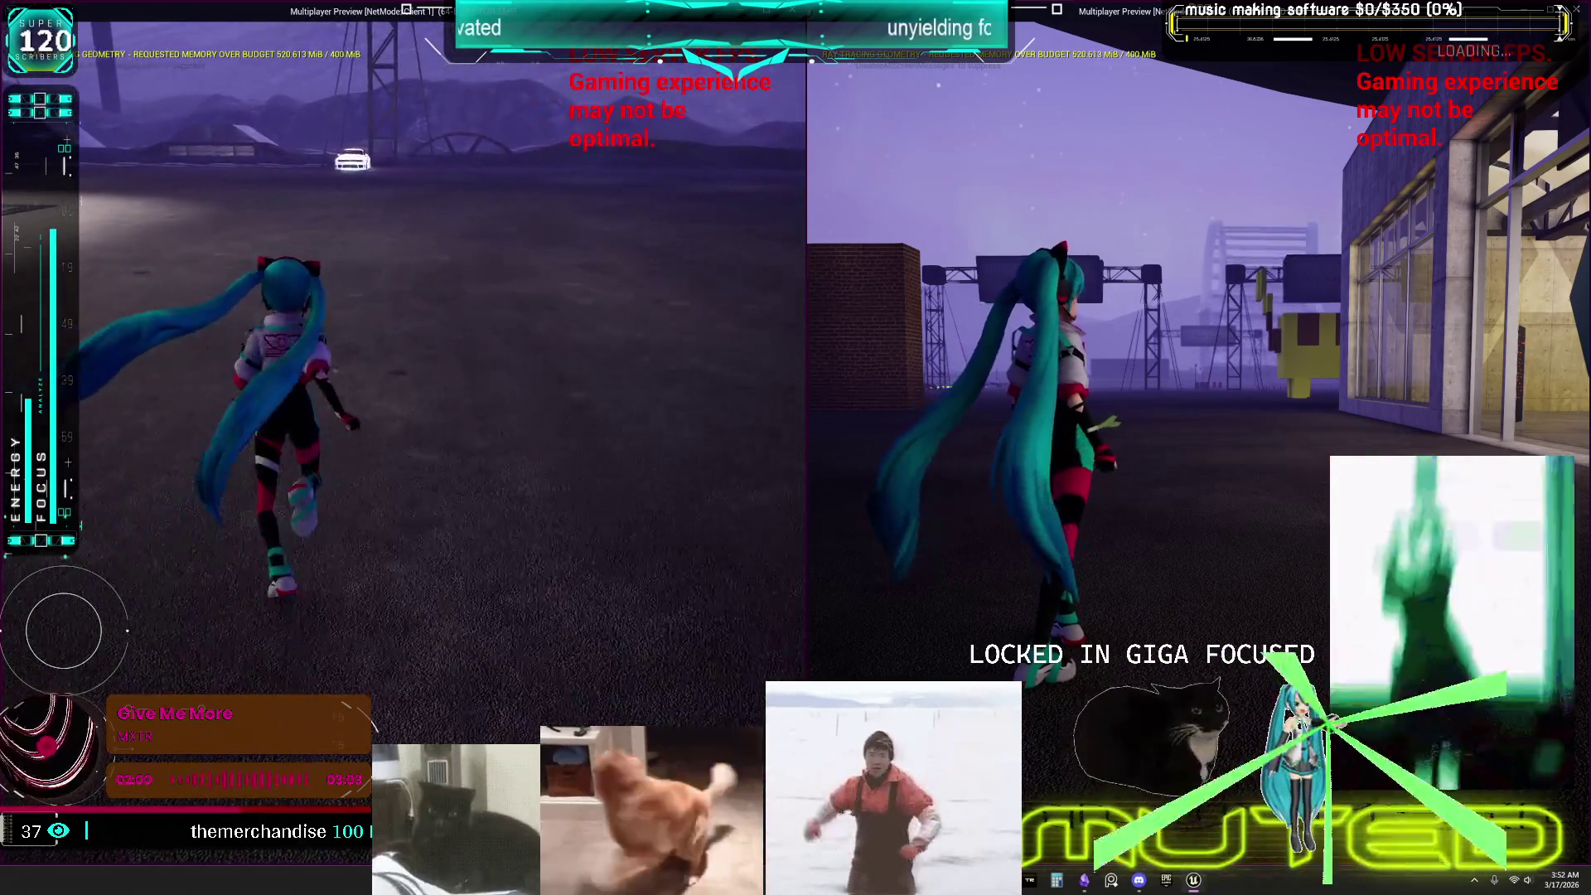
key("space")
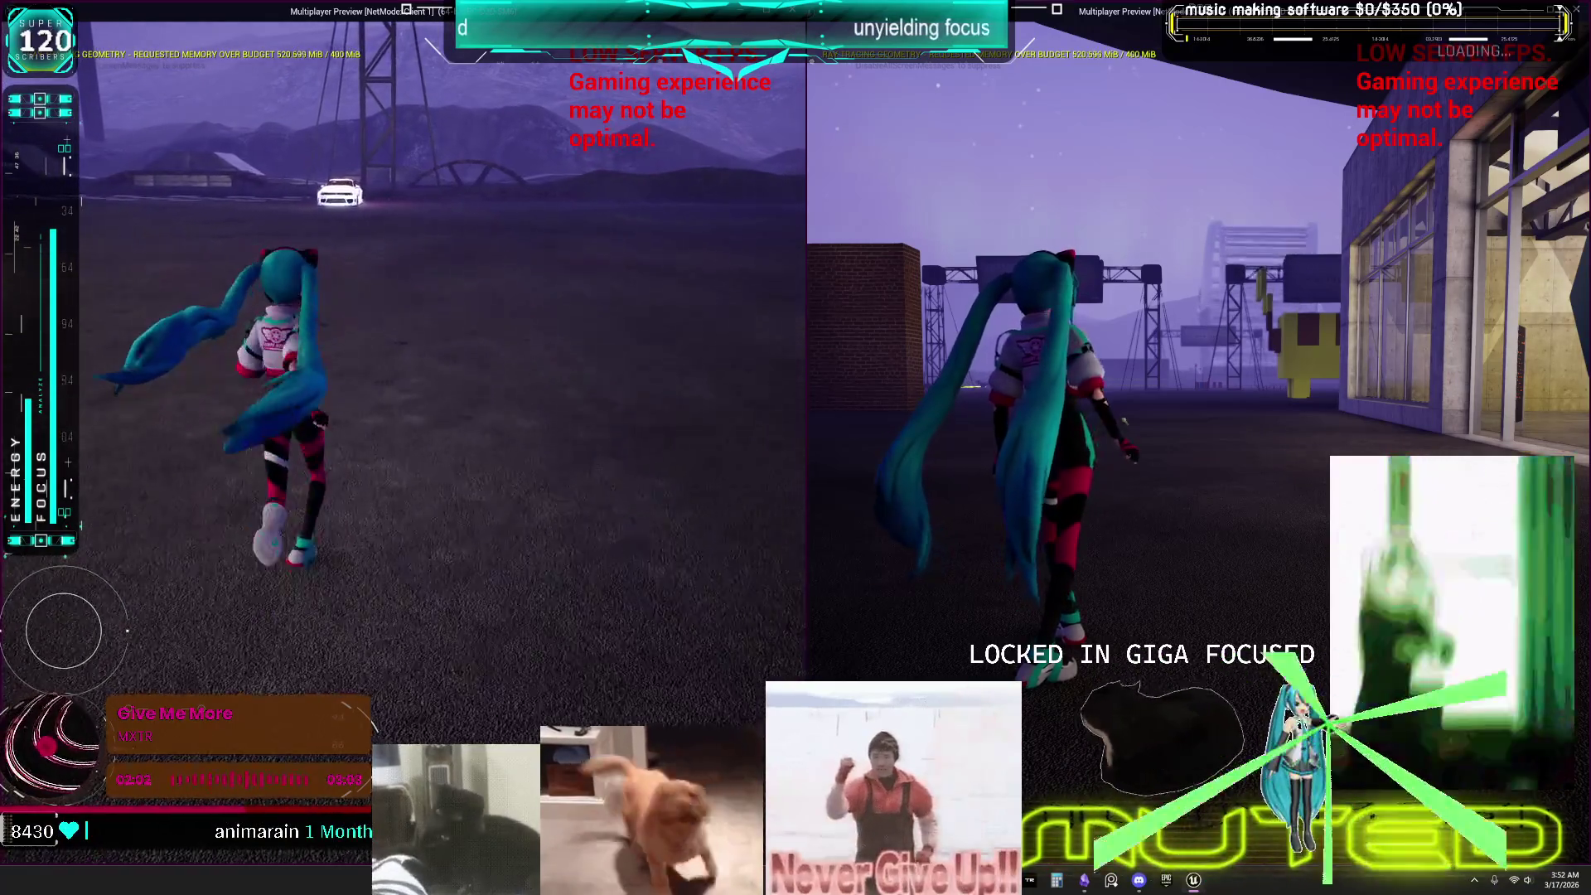
key("w")
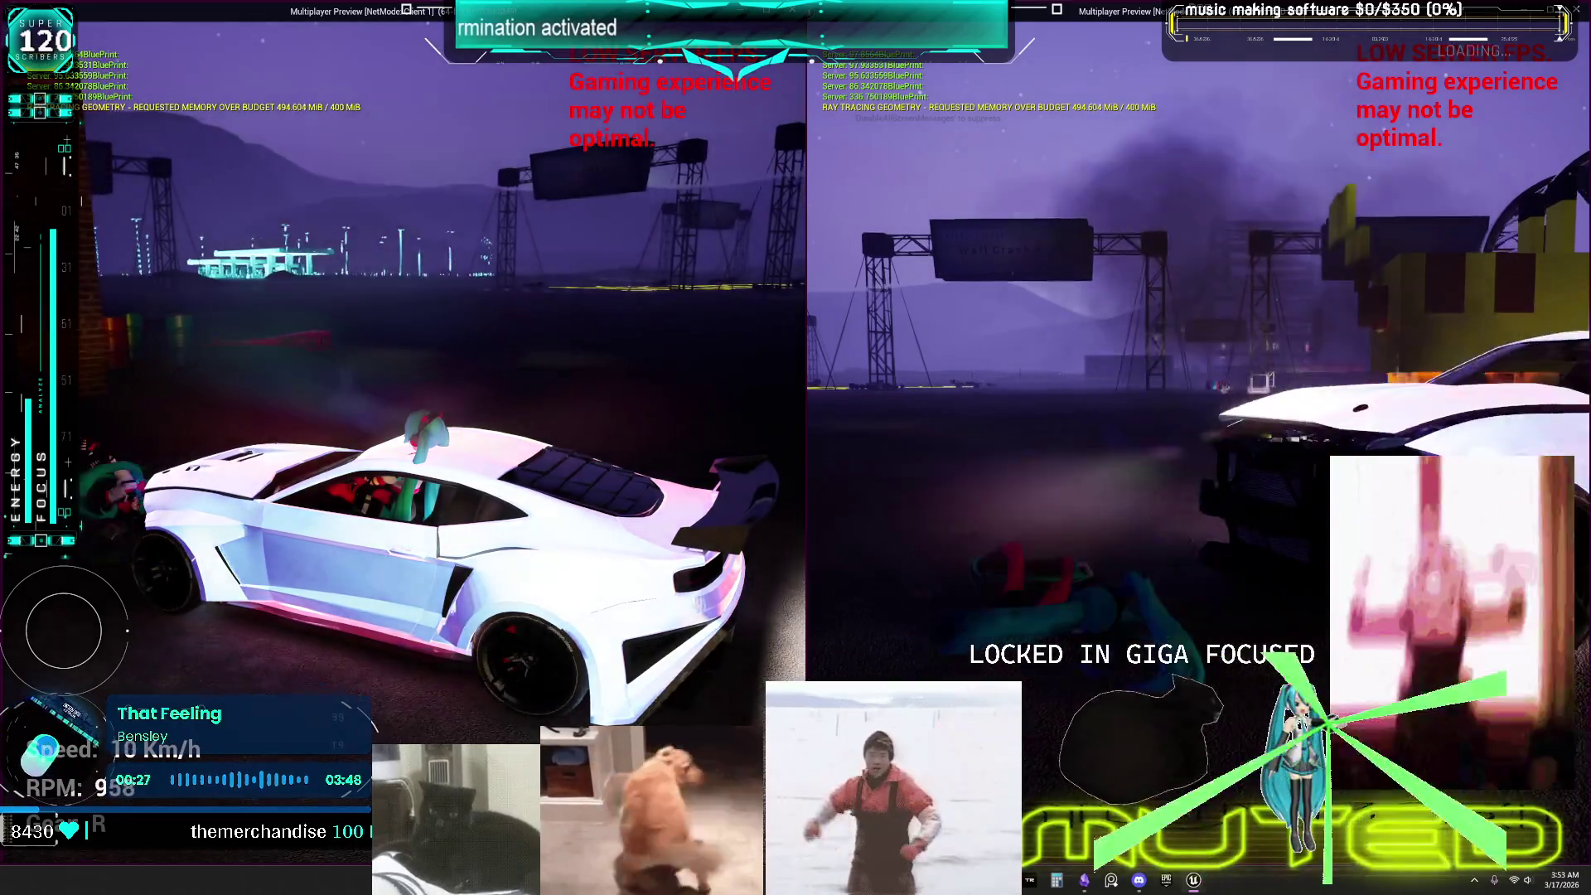
Glance at the TO DO CHART notes, then return to the Unreal editor.
key("alt+Tab")
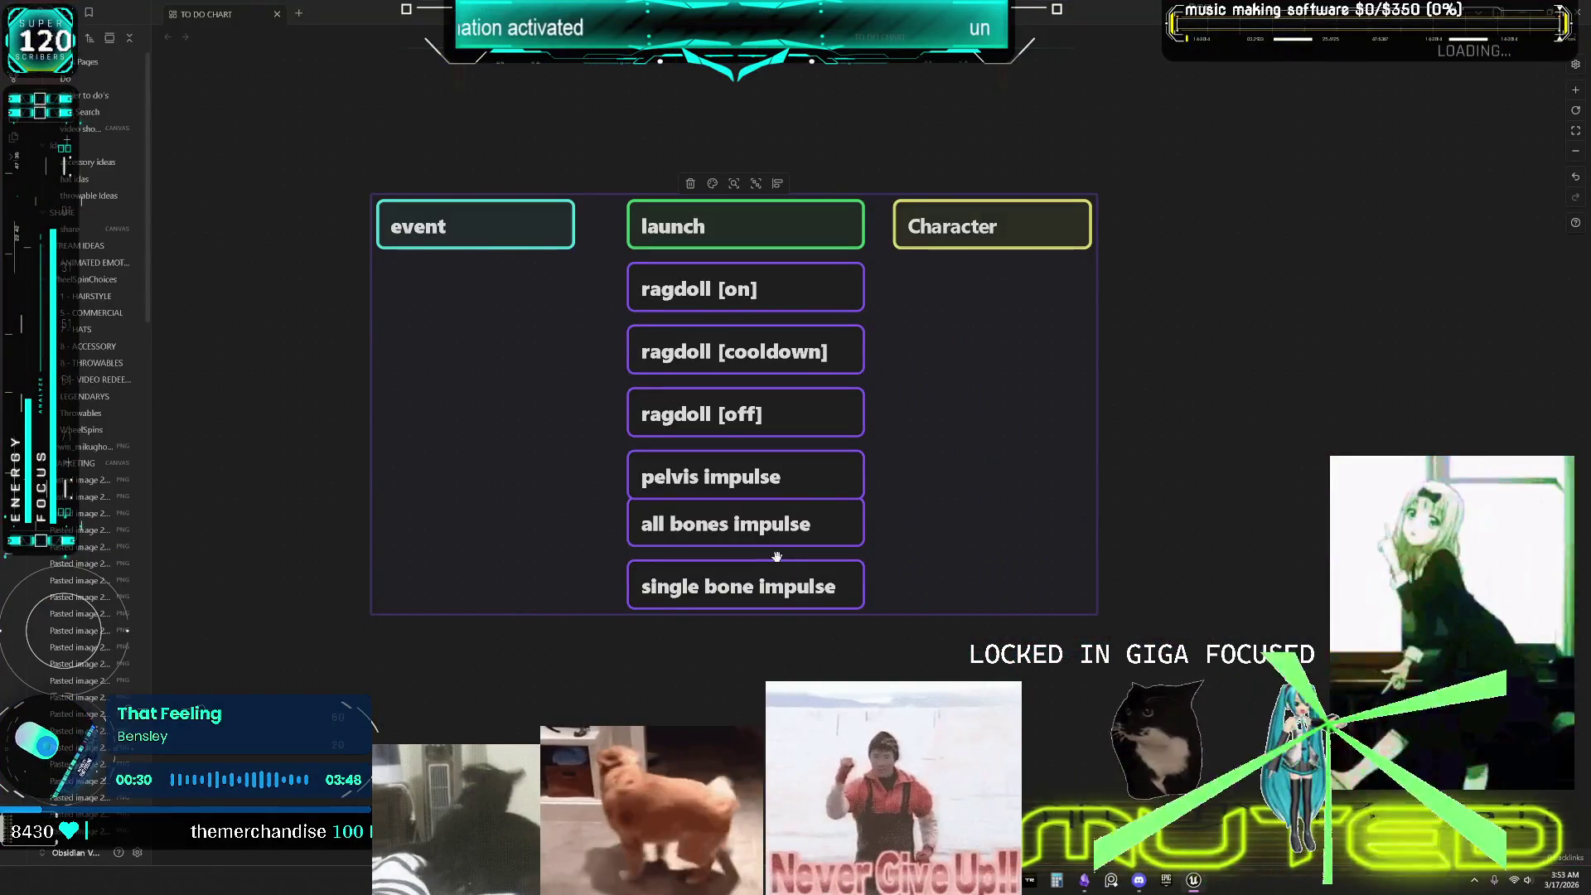
key("alt+Tab")
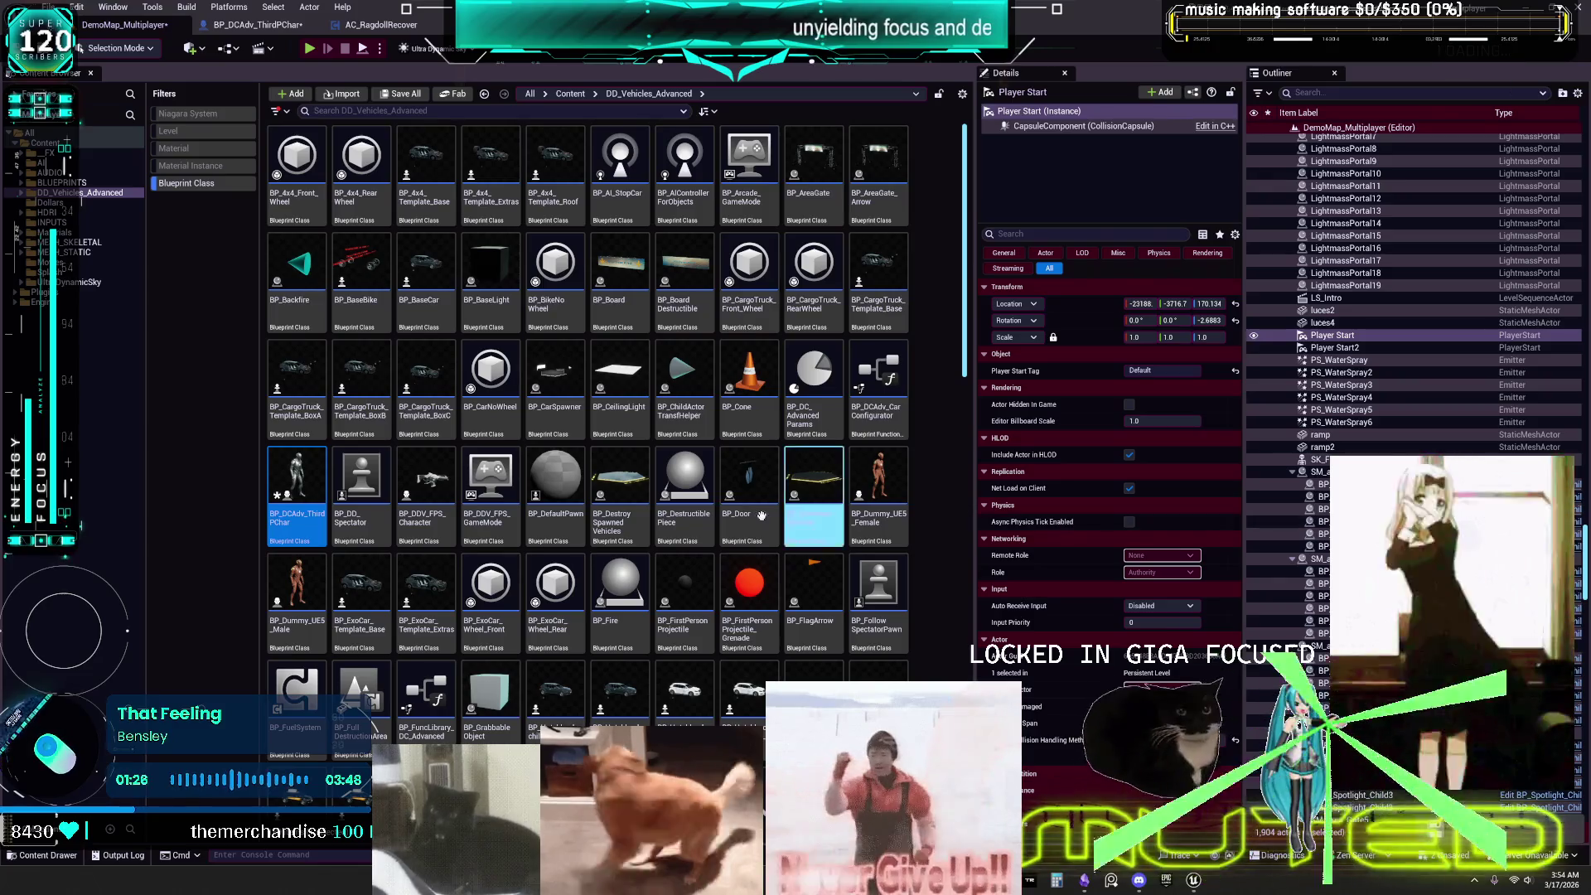
In BP_DCAdv_ThirdPChar, inspect the Ragdoll Activation nodes and the Get Velocity threshold node.
left_click(267, 30)
scroll(1025, 412, "down", 5)
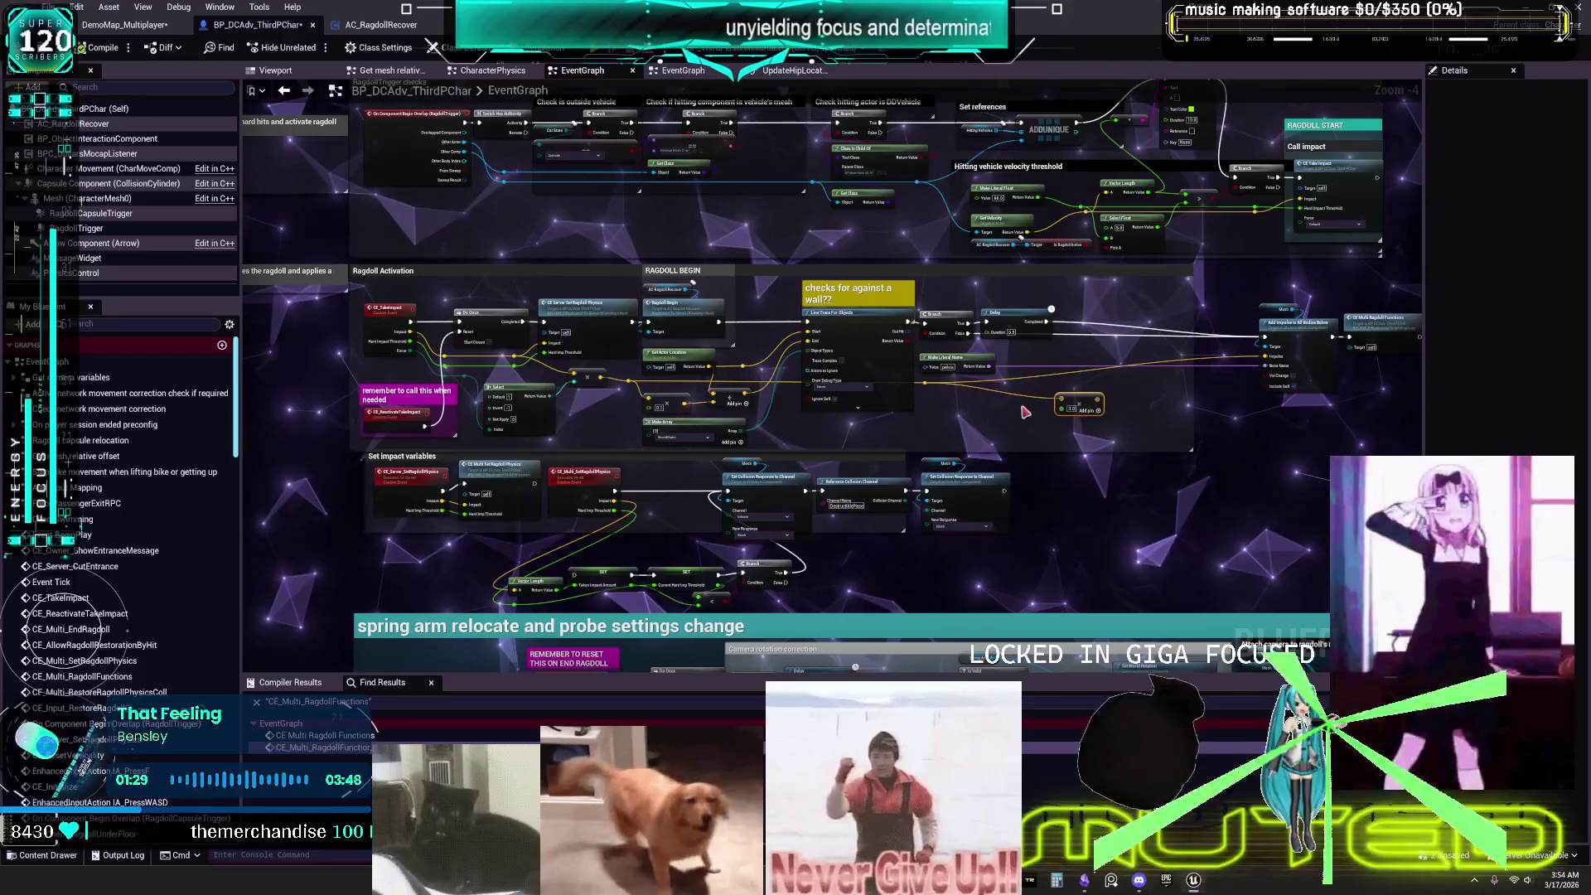
scroll(1025, 412, "up", 3)
scroll(817, 356, "up", 1)
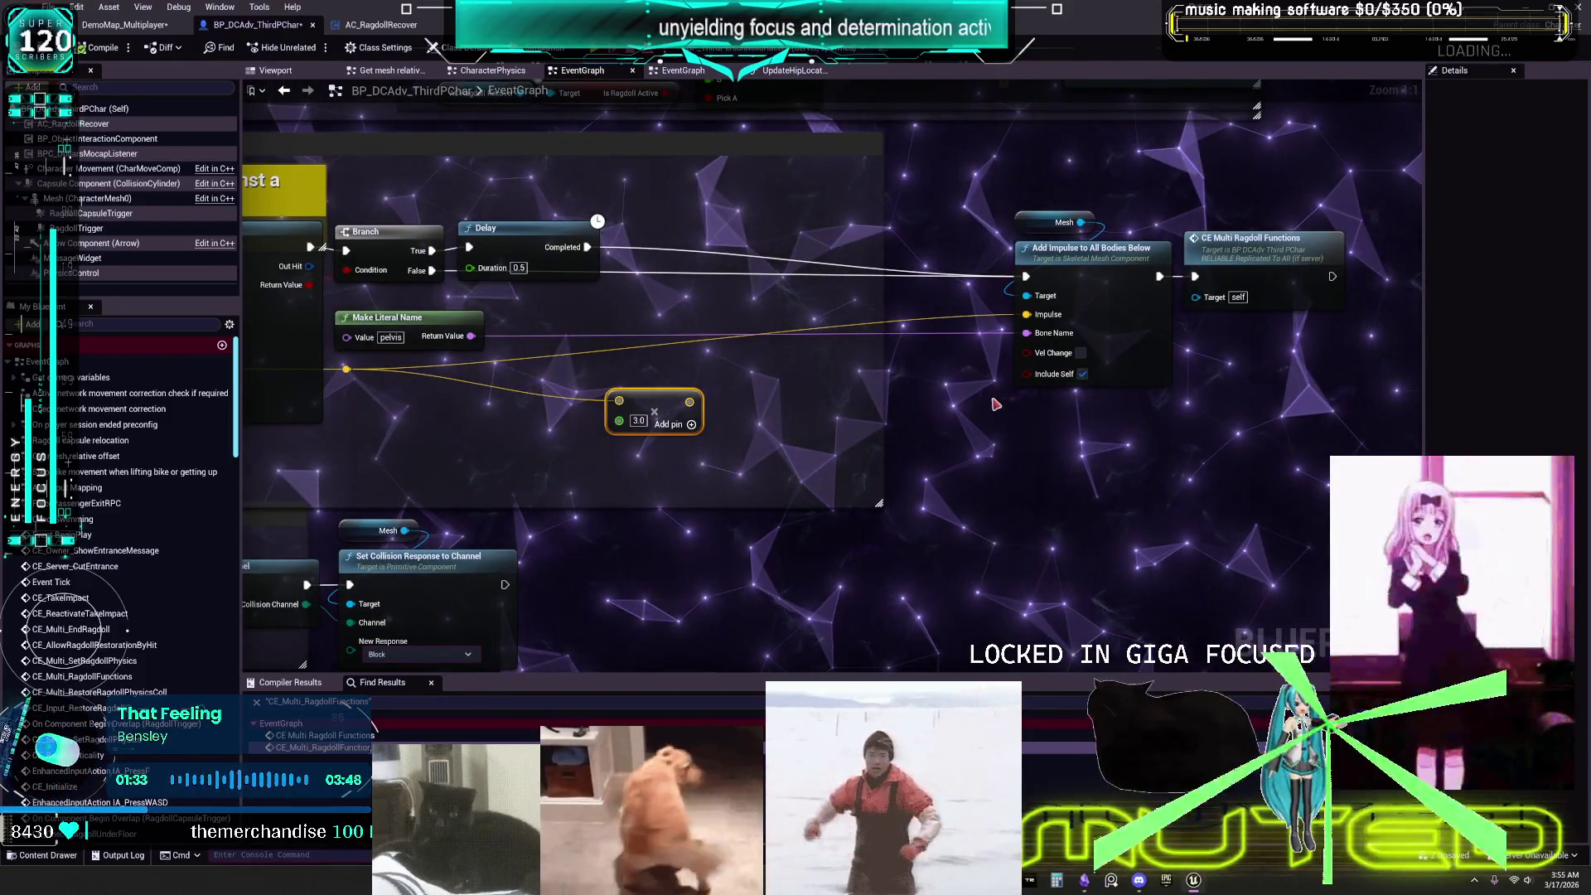
scroll(986, 400, "down", 3)
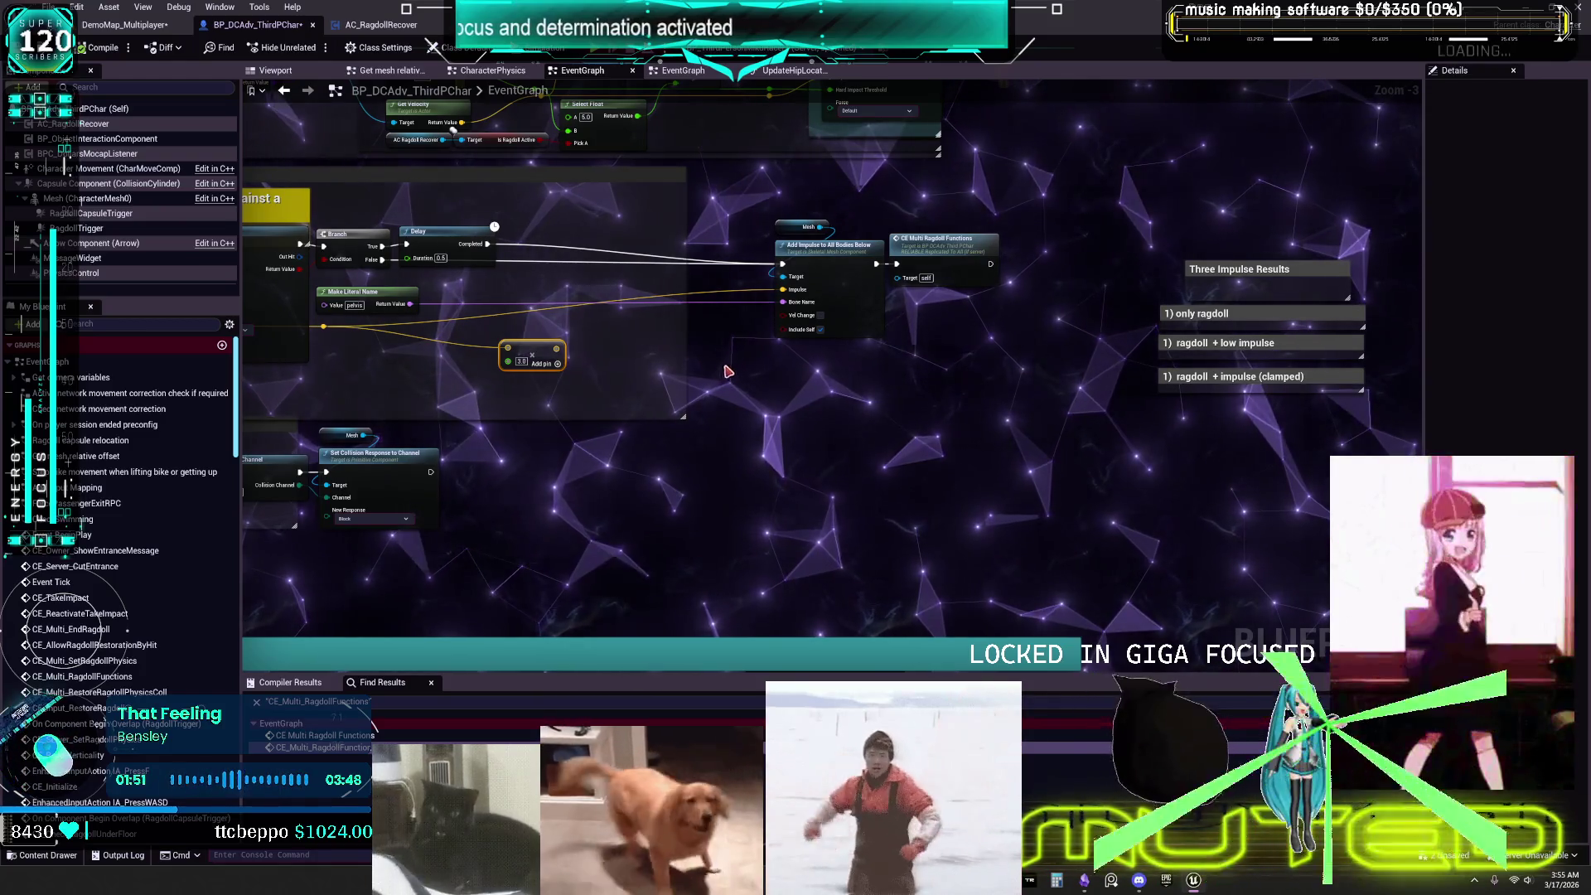
mouse_move(651, 381)
left_mouse_down()
mouse_move(1102, 355)
mouse_move(1215, 372)
left_mouse_up()
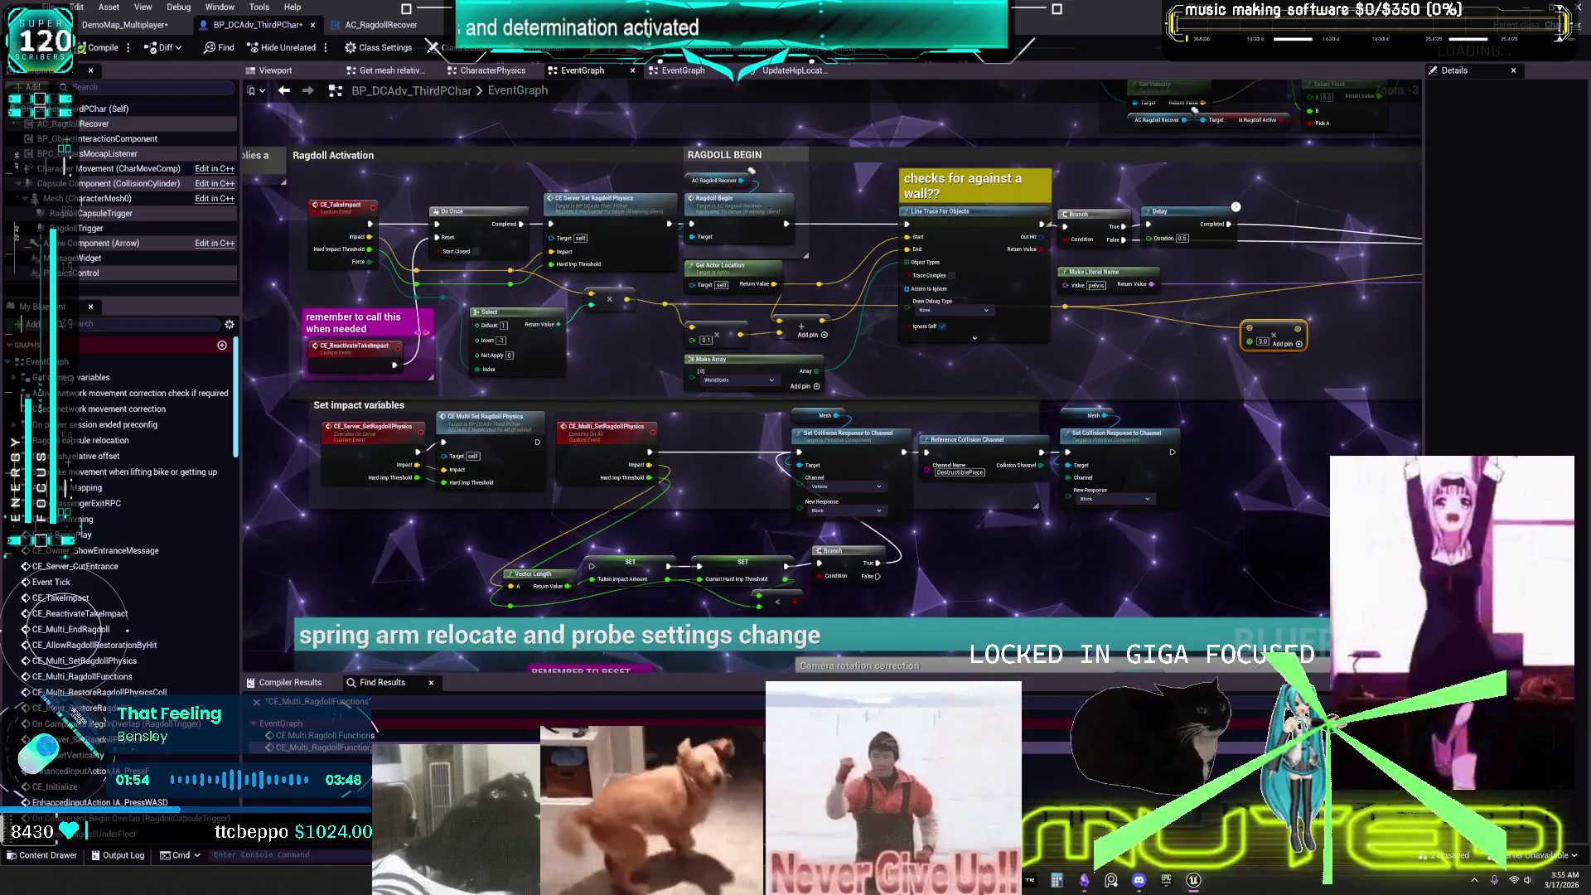
left_click_drag(961, 167, 789, 437)
scroll(789, 438, "up", 3)
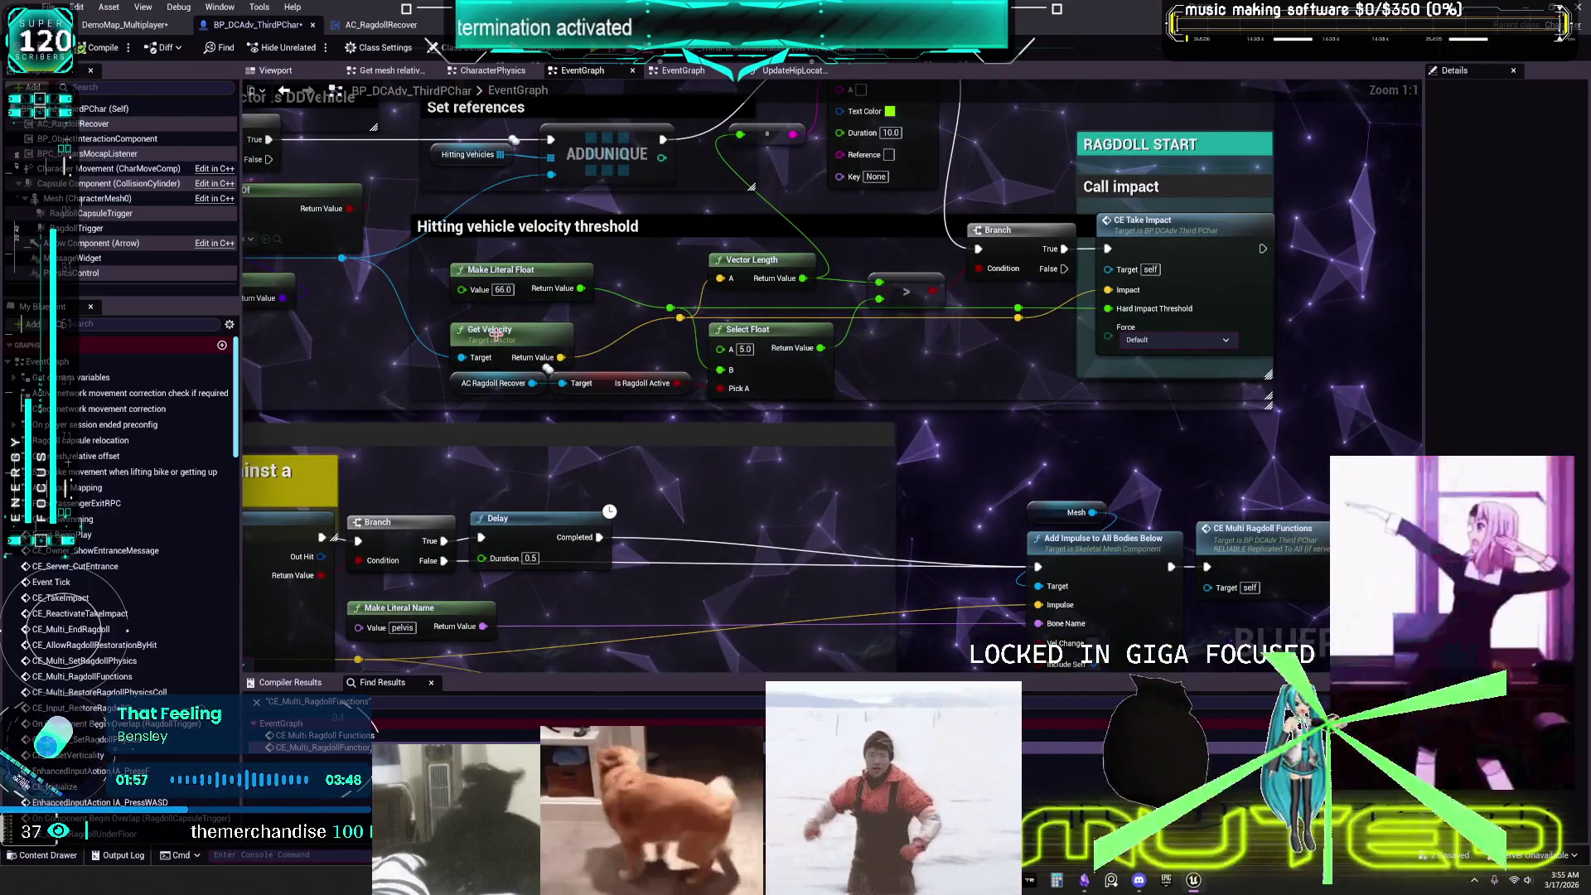
left_click(497, 334)
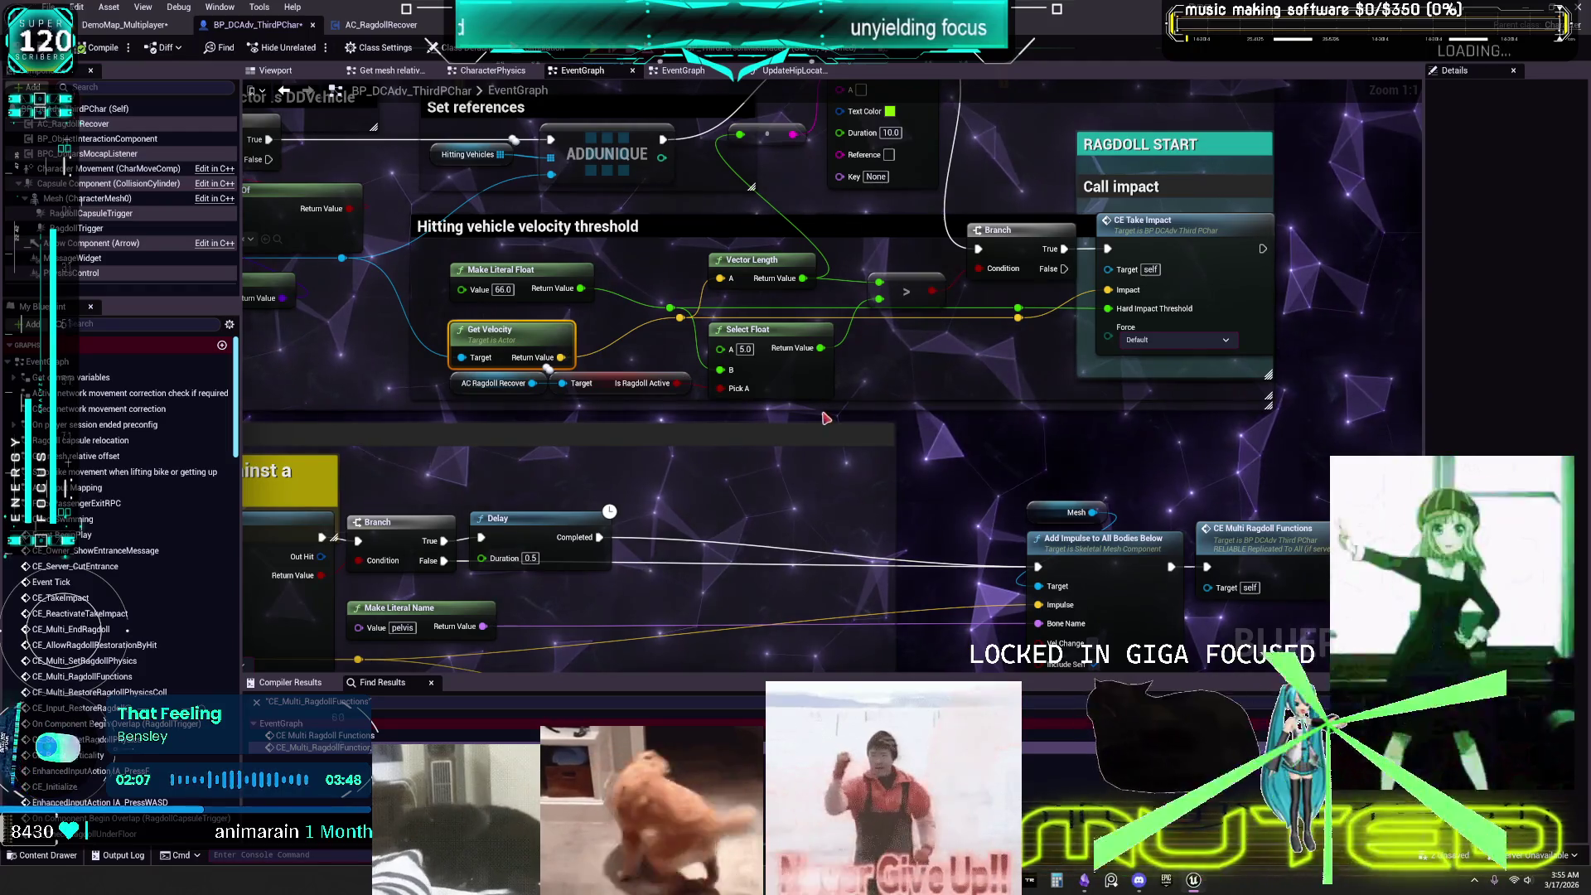
Pan to the impact variables section and jump into the Ragdoll Begin implementation.
scroll(734, 440, "down", 3)
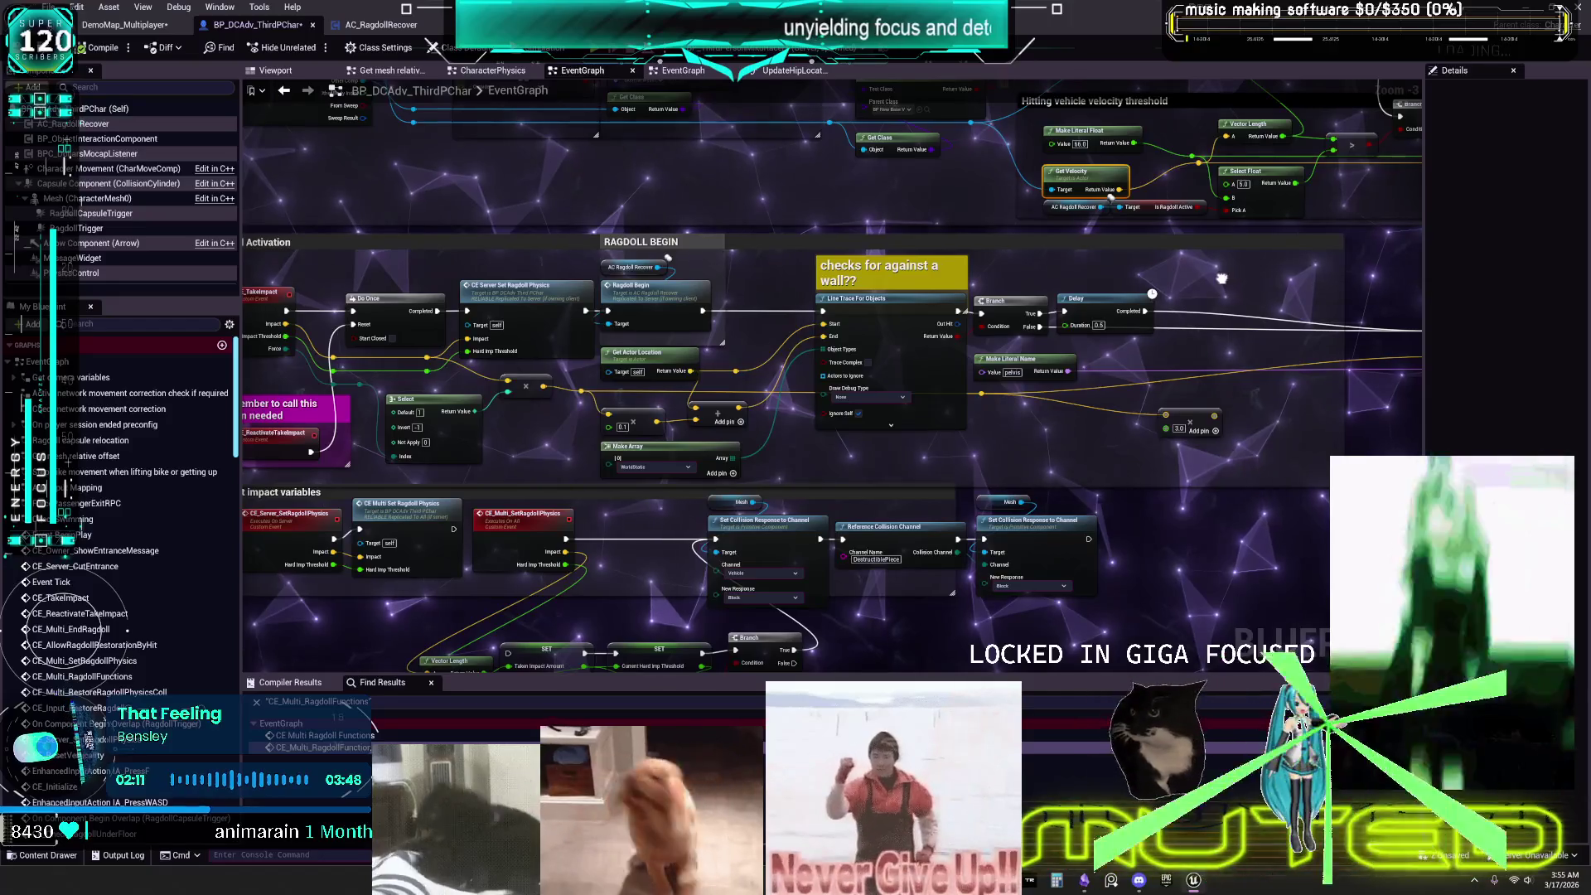
mouse_move(1222, 279)
left_mouse_down()
mouse_move(845, 279)
mouse_move(804, 406)
left_mouse_up()
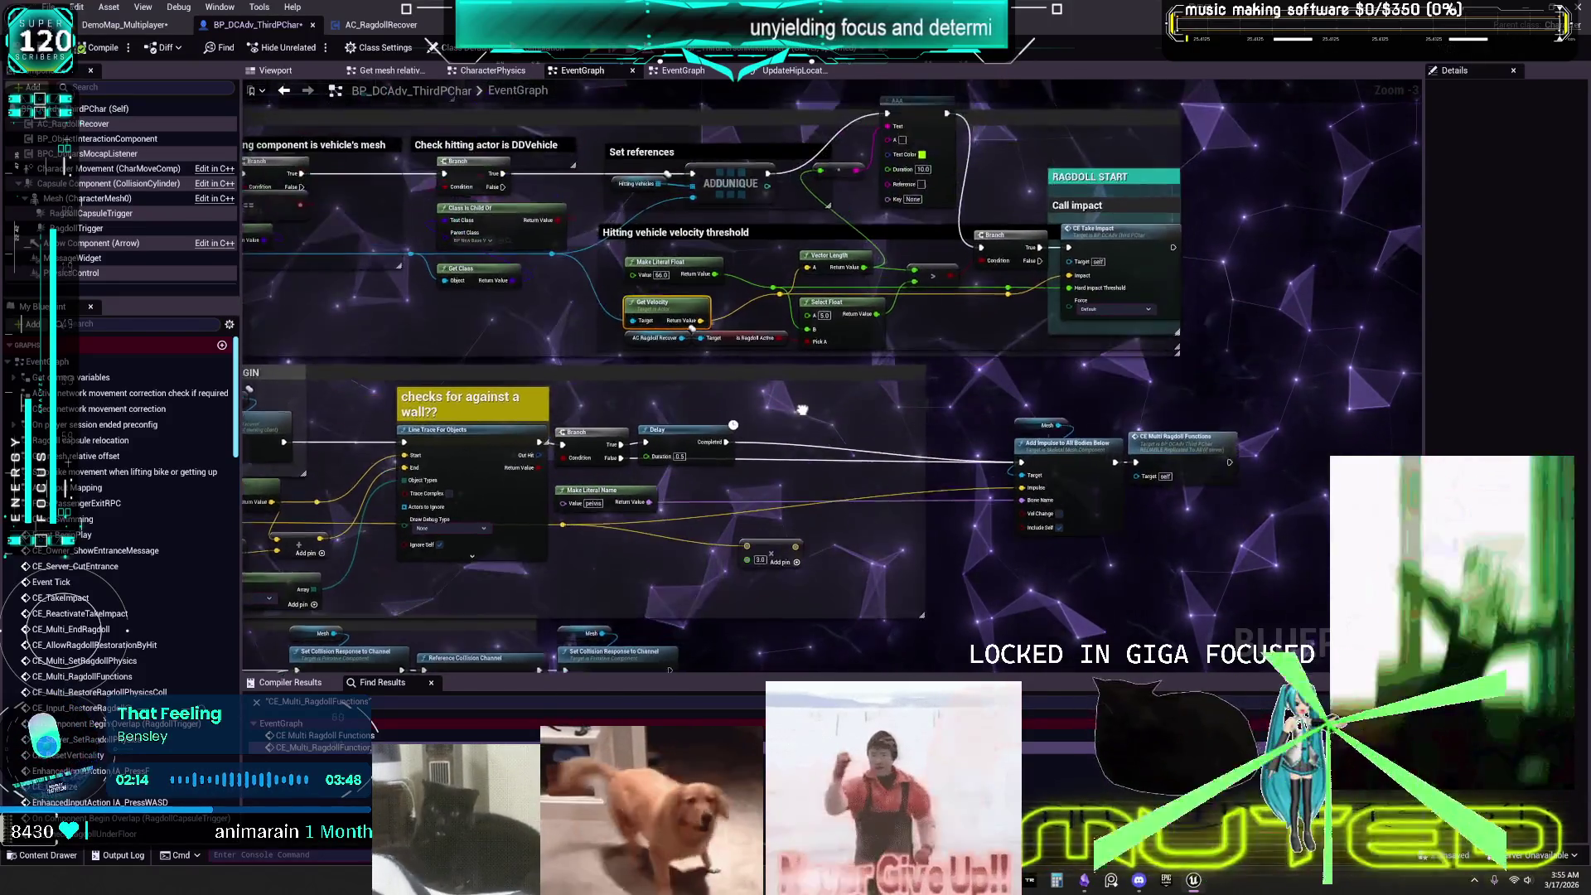
mouse_move(746, 501)
left_mouse_down()
mouse_move(1246, 193)
mouse_move(1213, 323)
left_mouse_up()
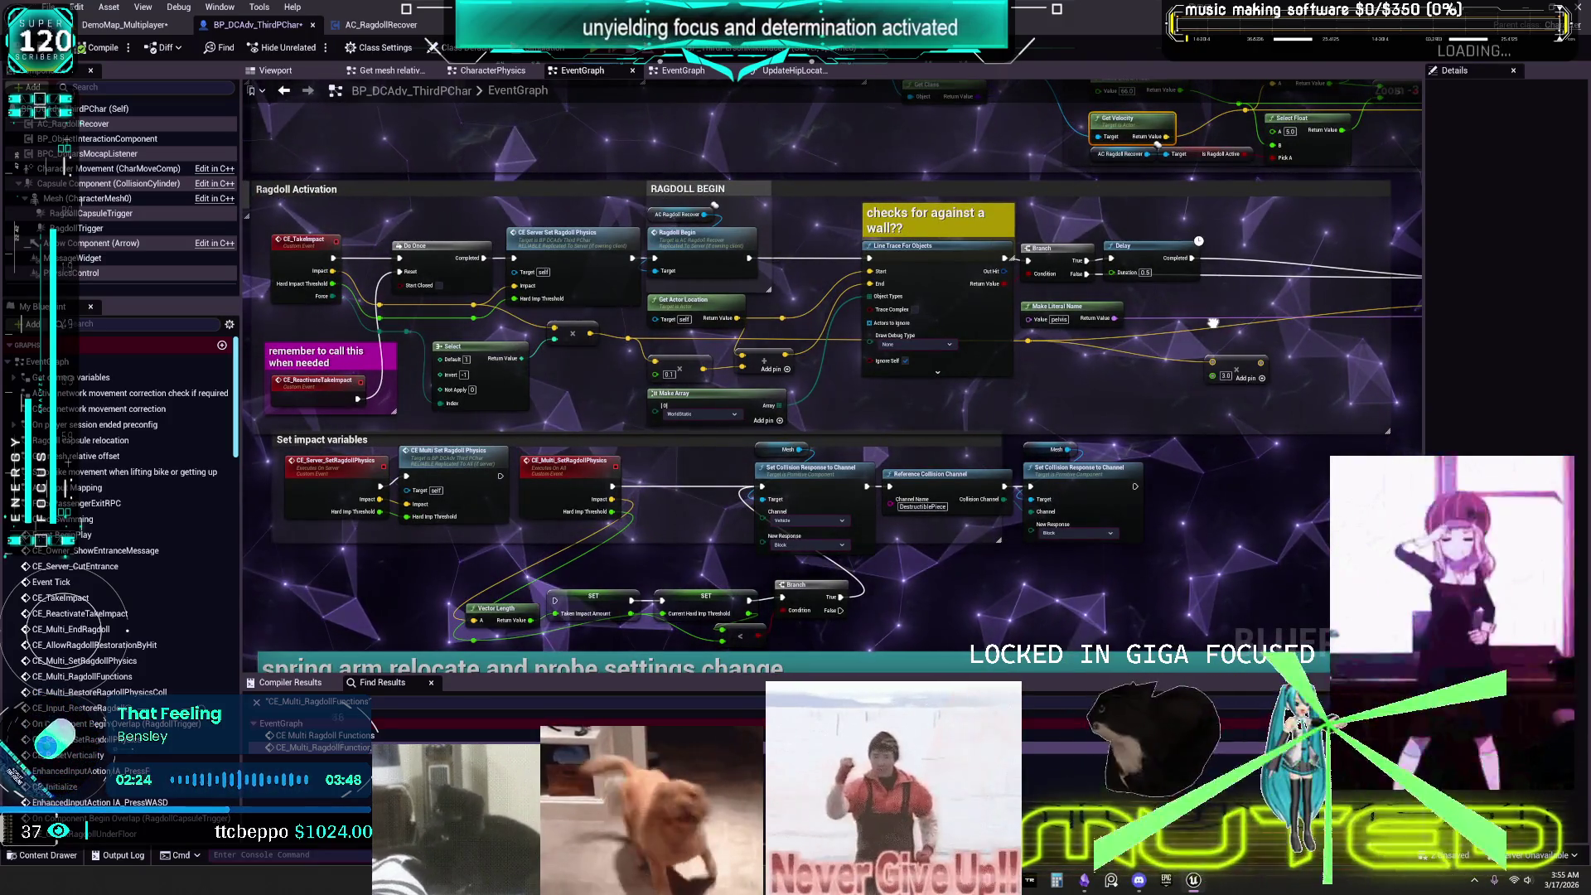
right_click(727, 250)
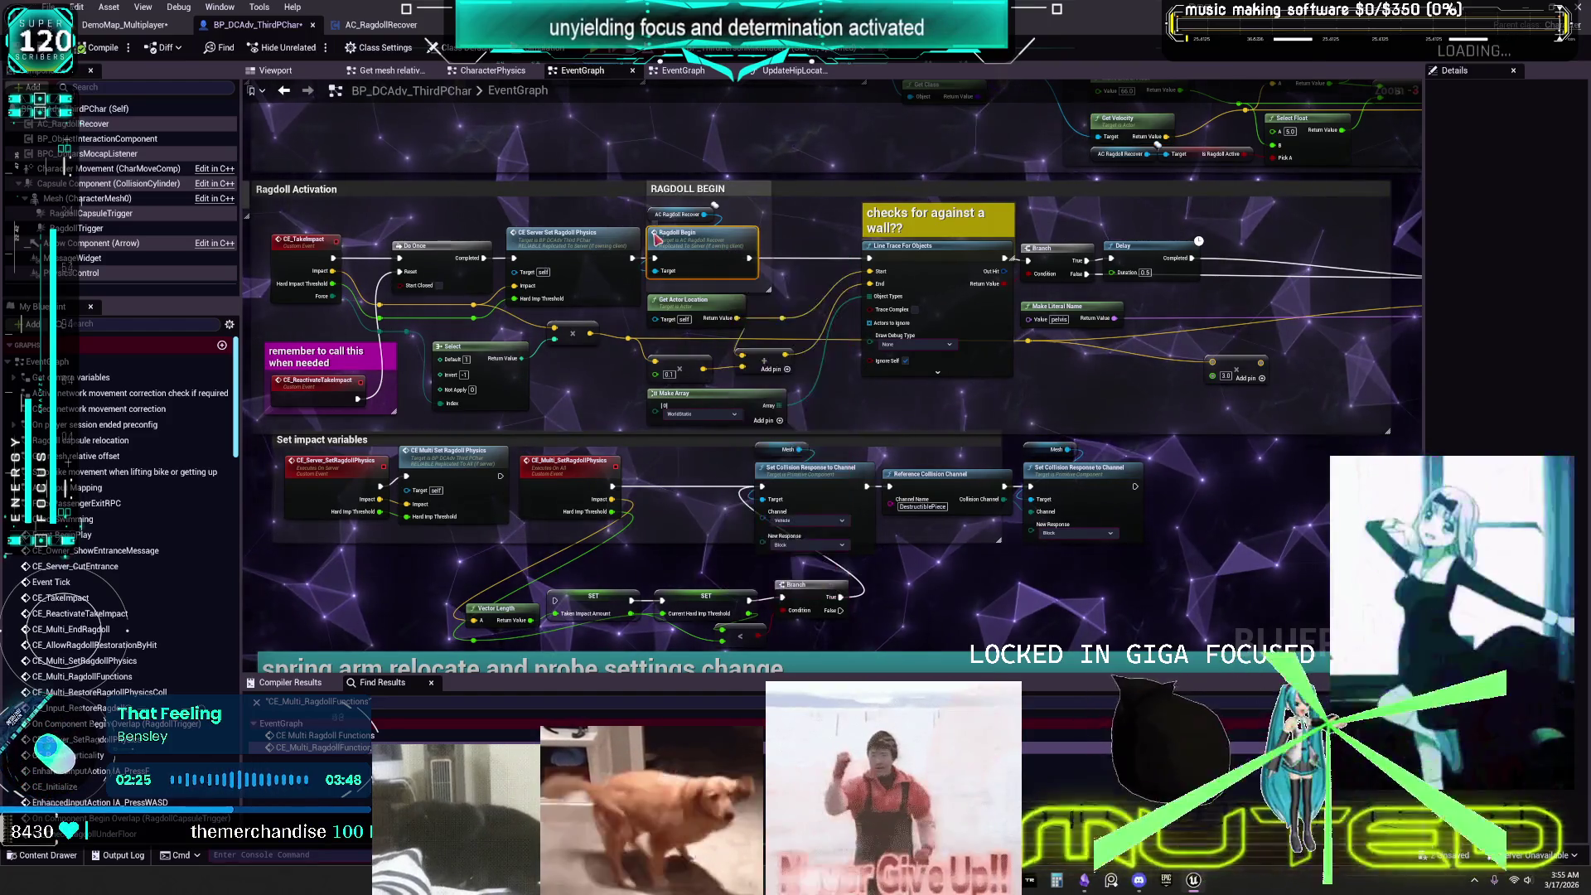
double_click(720, 233)
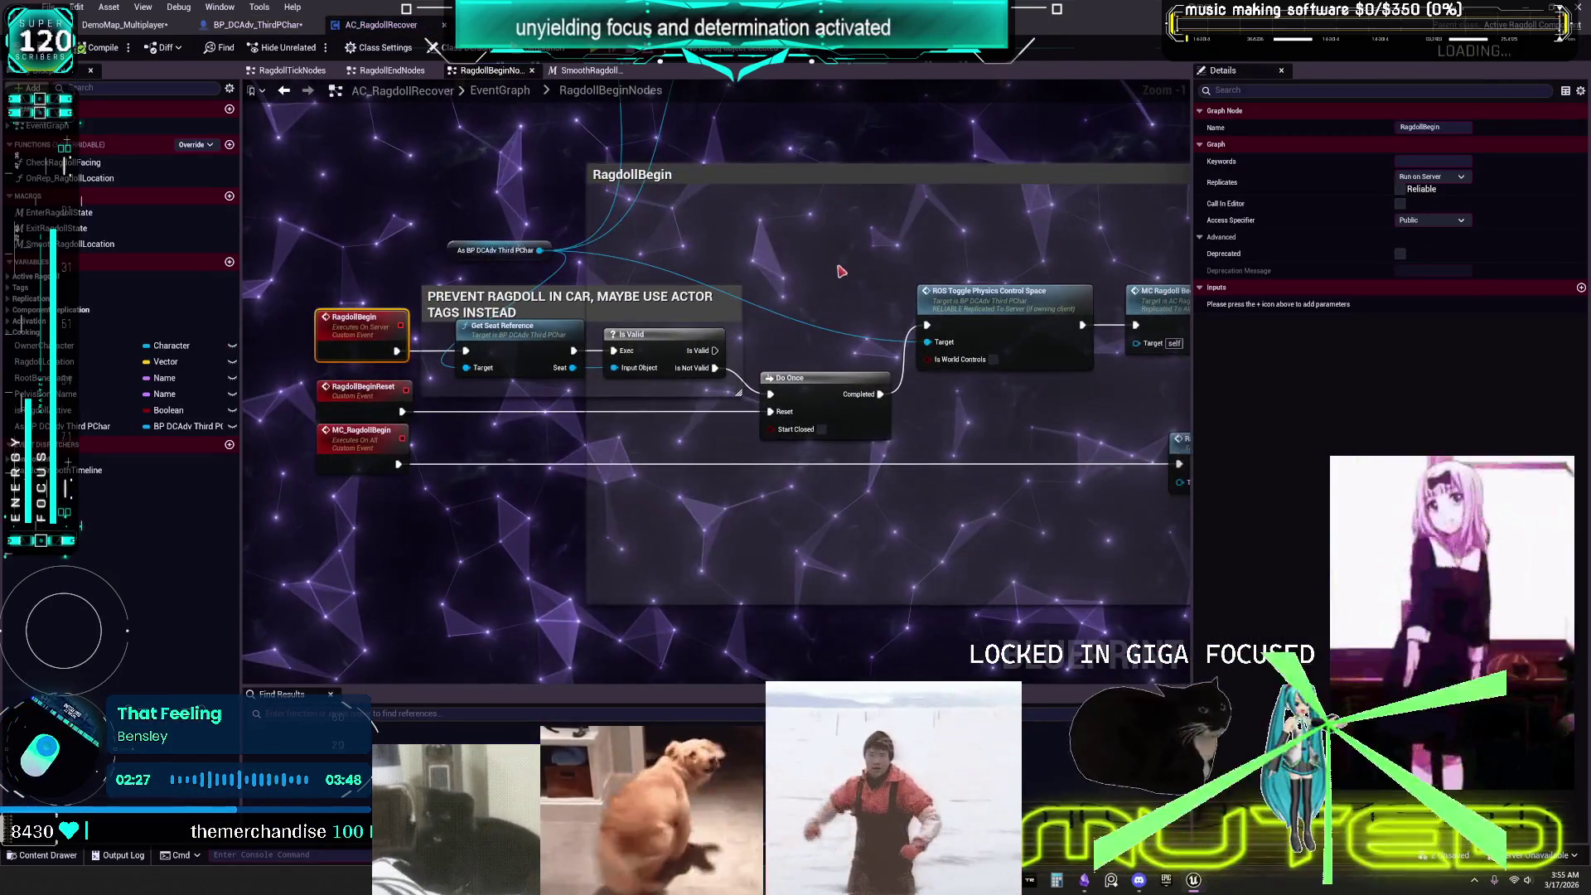
Look over the RagdollBegin nodes, then return to BP_DCAdv_ThirdPChar's EventGraph.
mouse_move(742, 260)
left_mouse_down()
mouse_move(911, 216)
mouse_move(840, 207)
mouse_move(889, 225)
left_mouse_up()
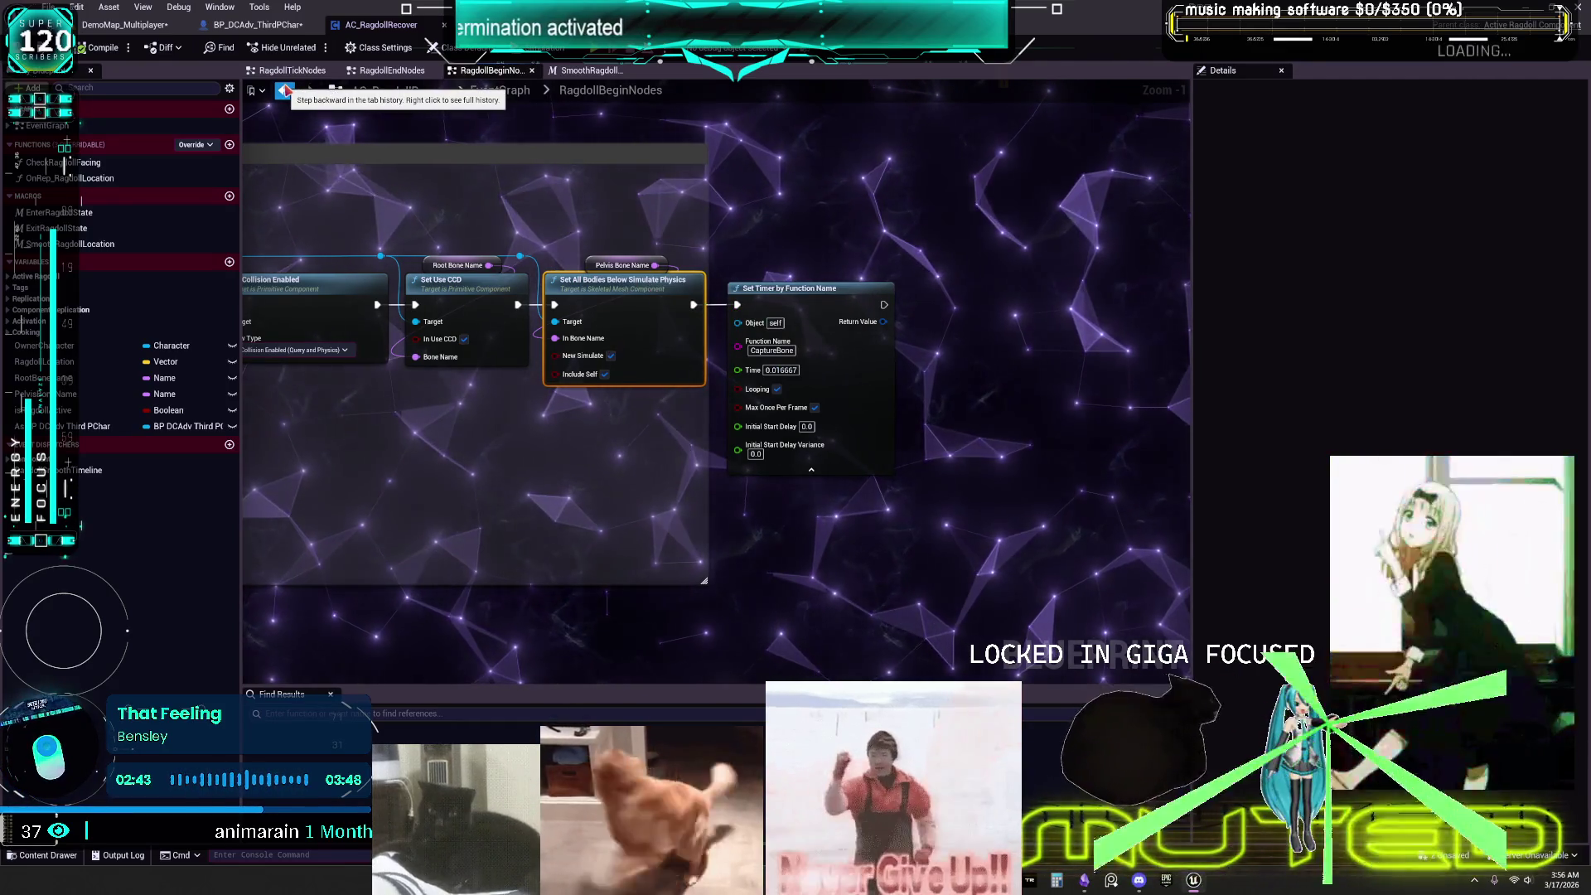
left_click(284, 90)
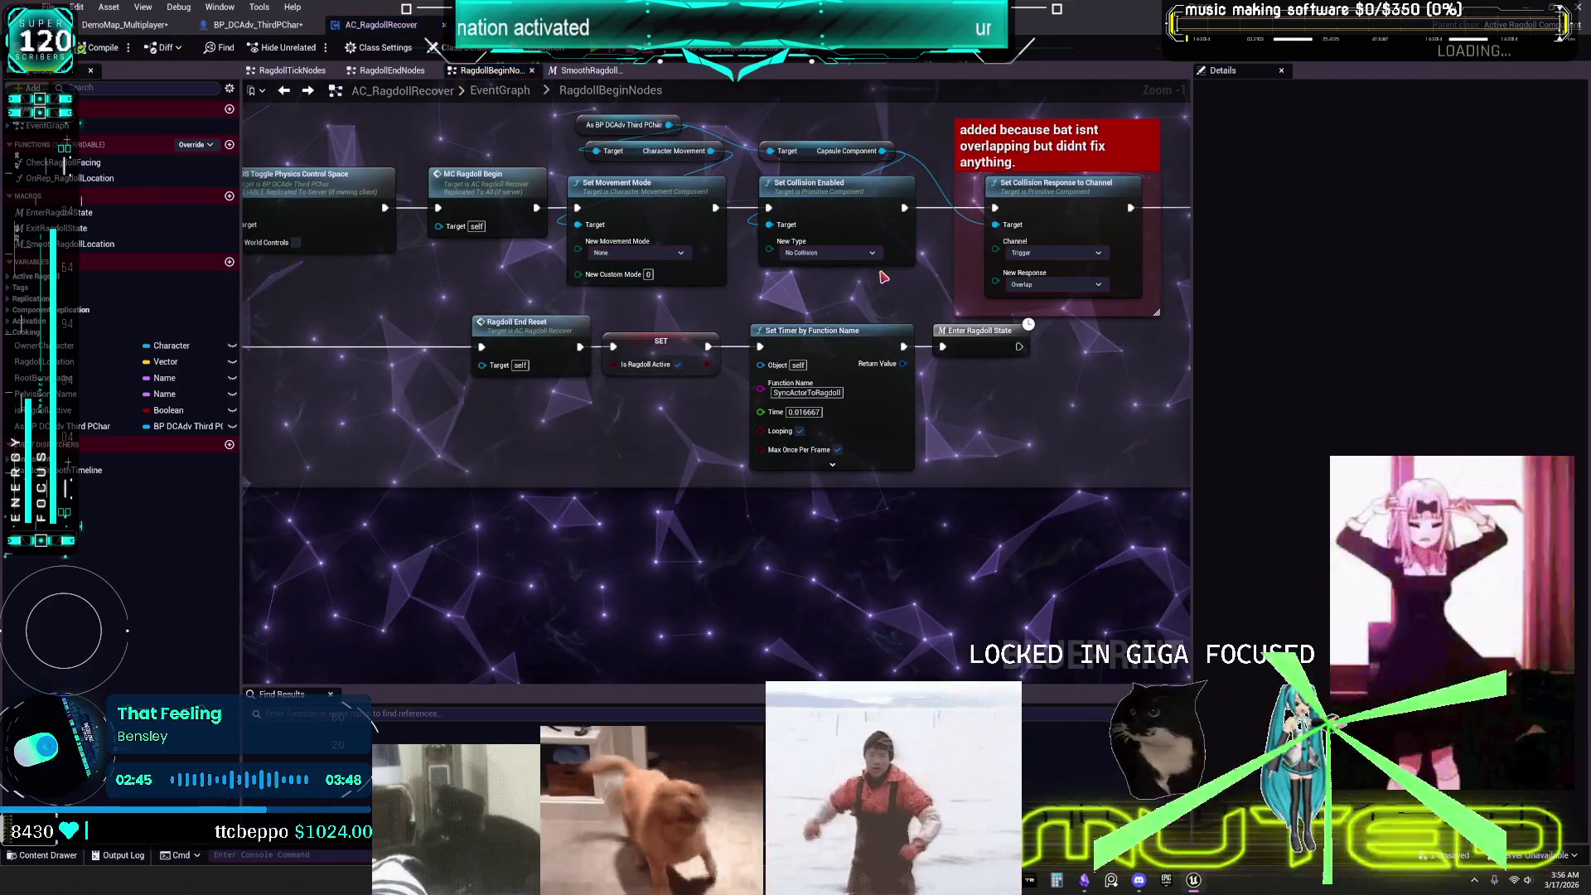
scroll(885, 278, "down", 3)
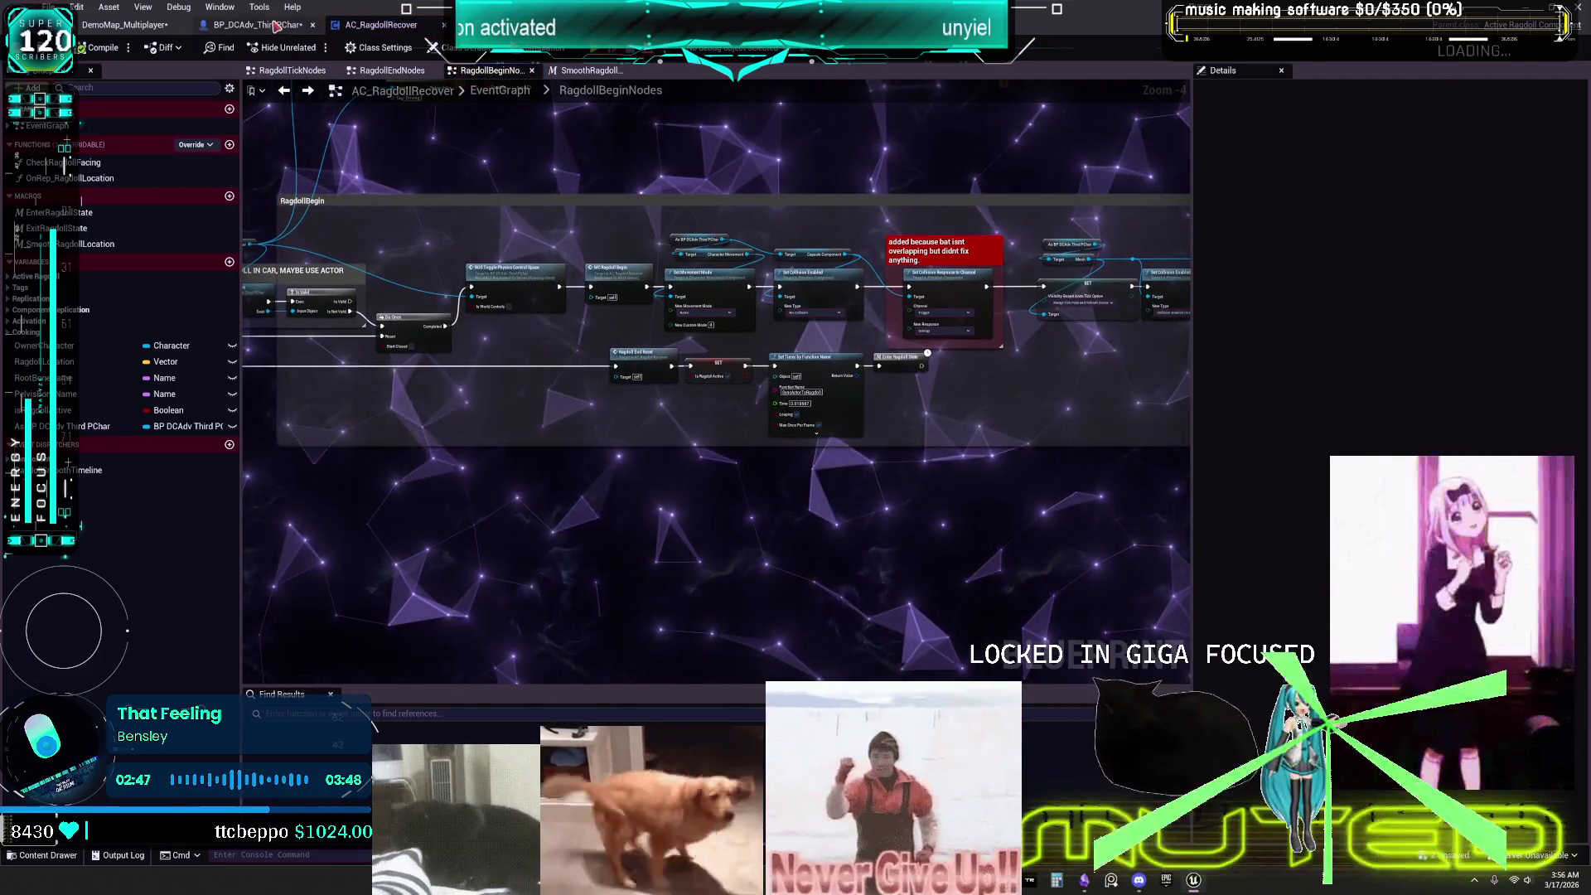
left_click(276, 26)
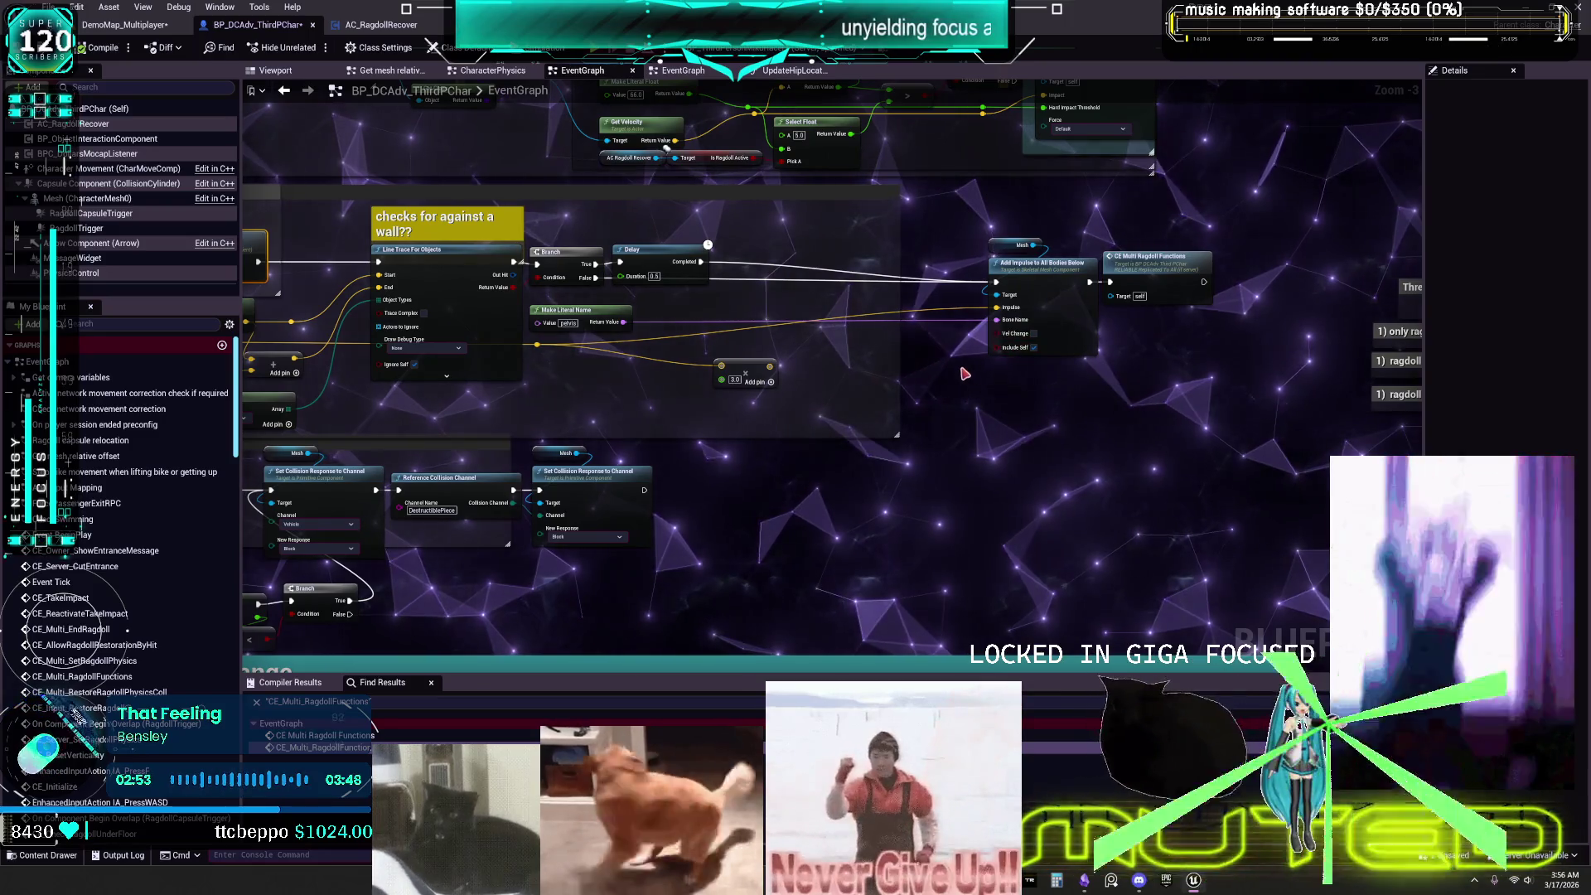
Rearrange the nodes and paste two Add Impulse to All Bodies Below copies beneath the original.
scroll(606, 300, "up", 2)
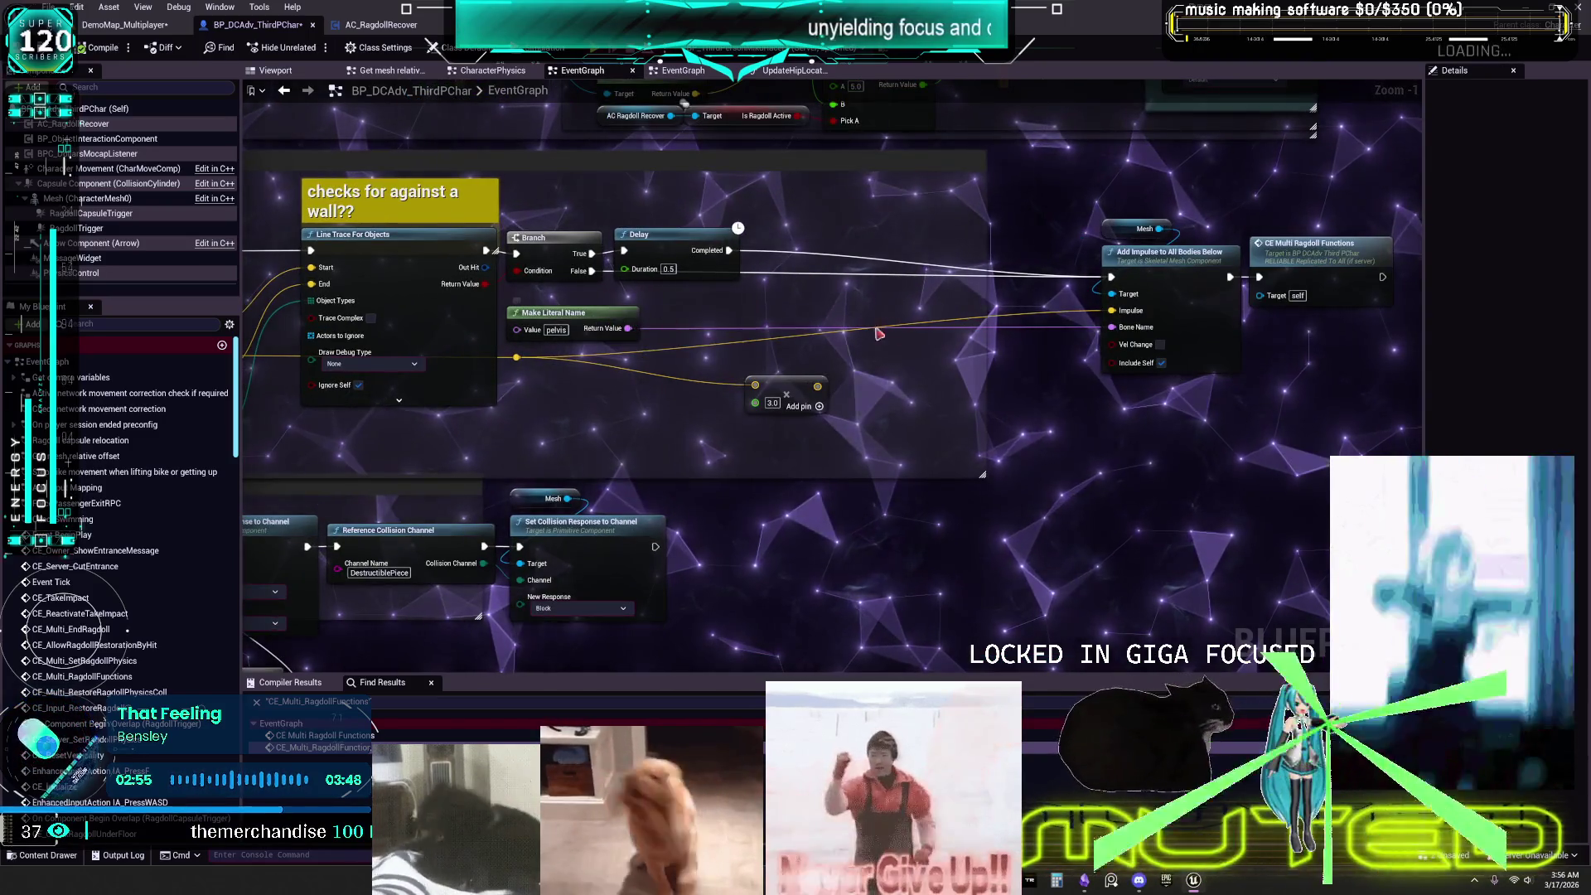
left_click_drag(801, 378, 820, 390)
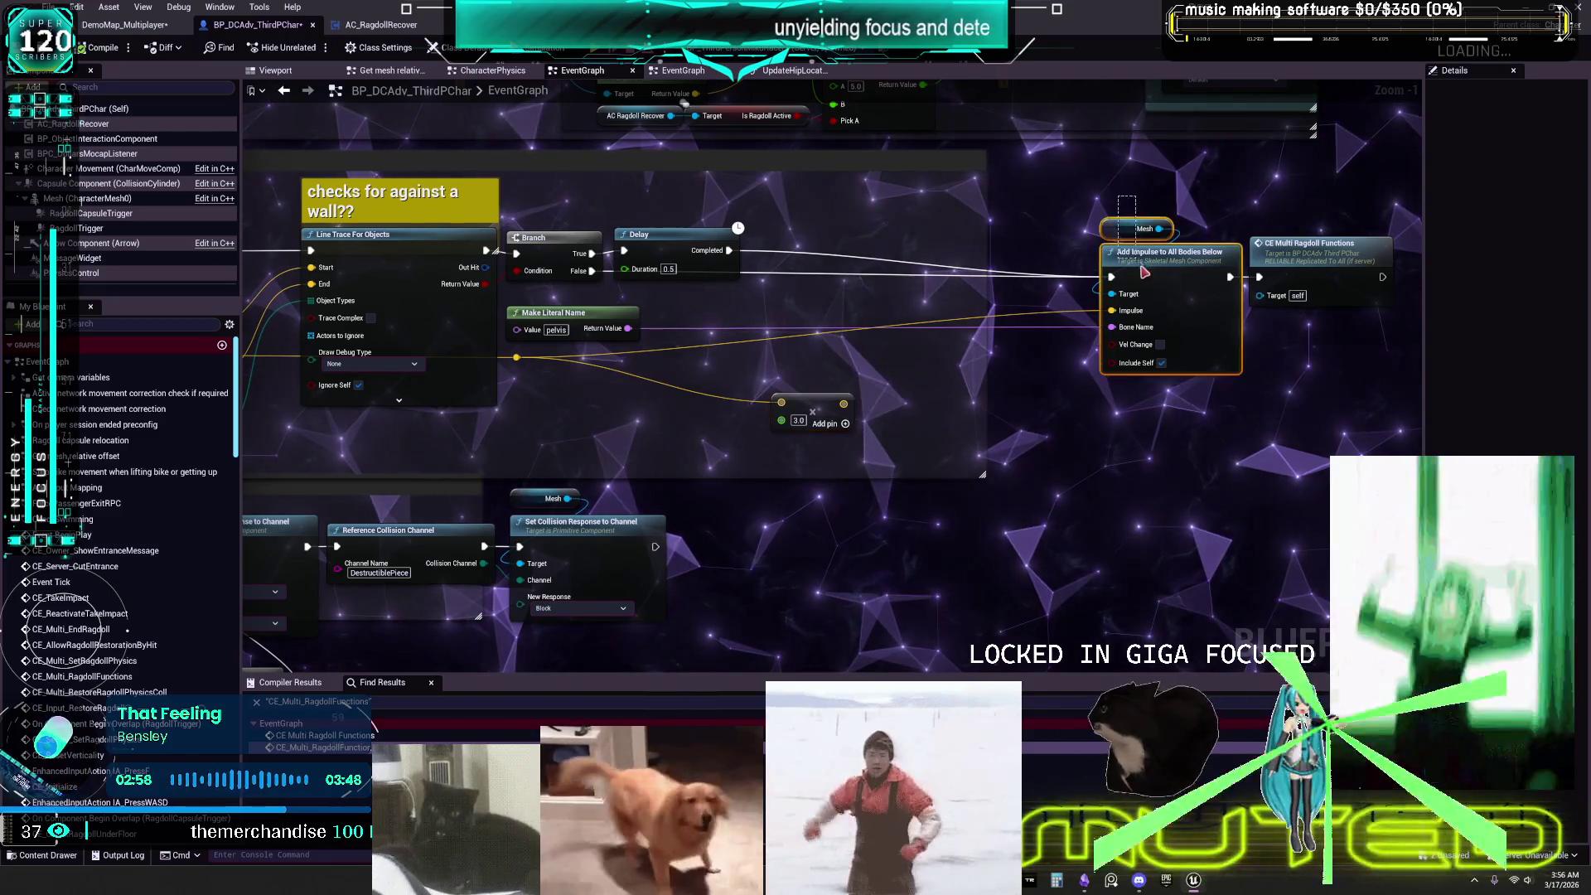
left_click_drag(1142, 268, 1020, 242)
left_click_drag(1287, 250, 1217, 233)
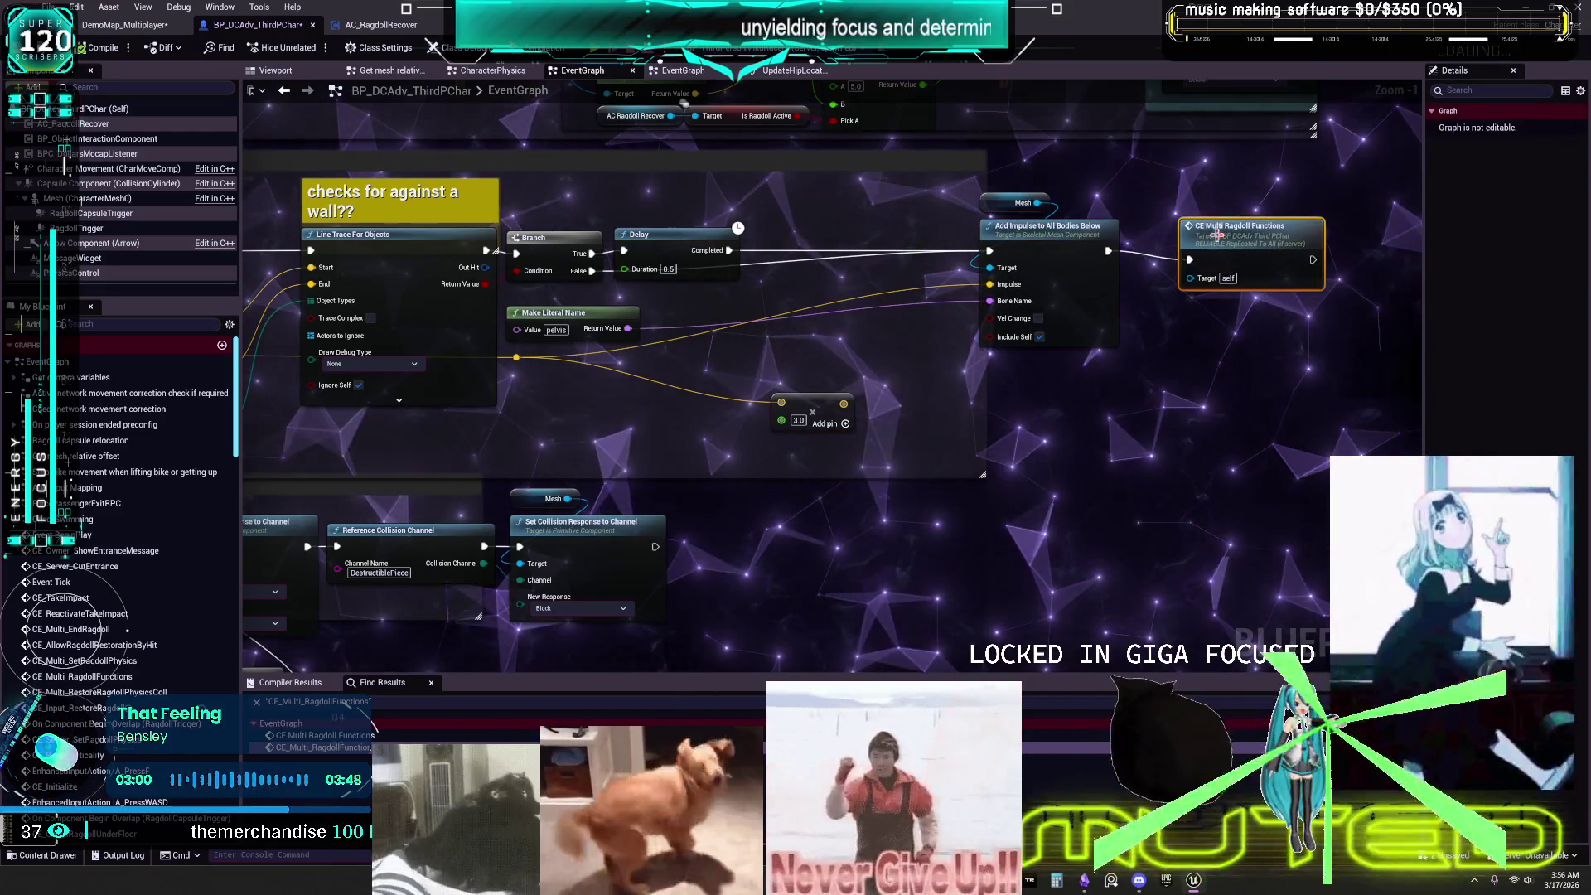
left_click(1109, 421)
key("ctrl+v")
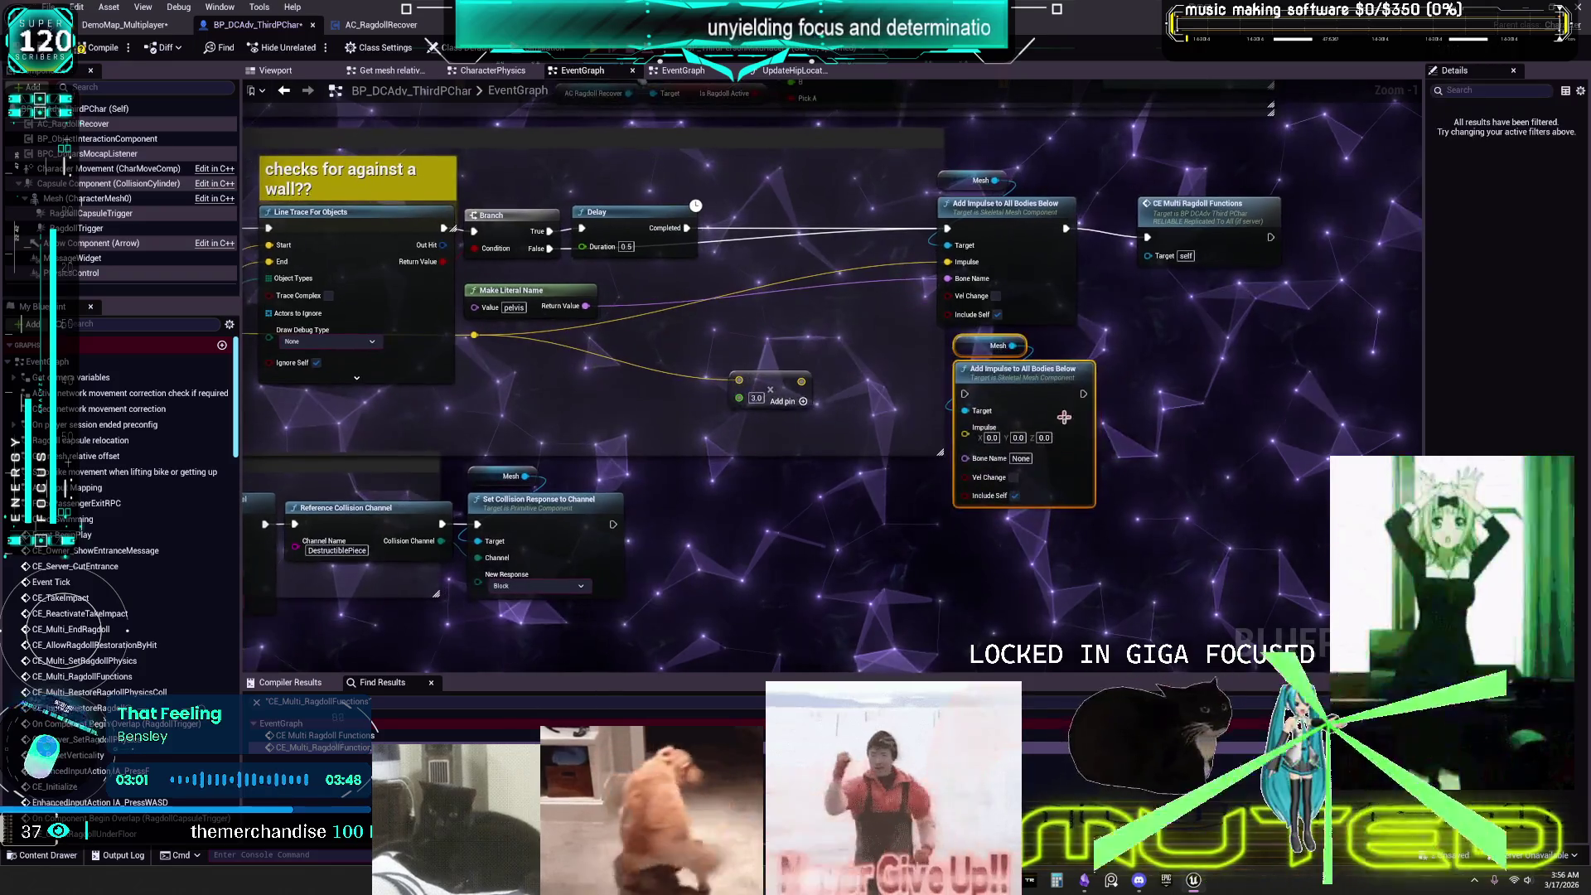
left_click_drag(982, 230, 982, 413)
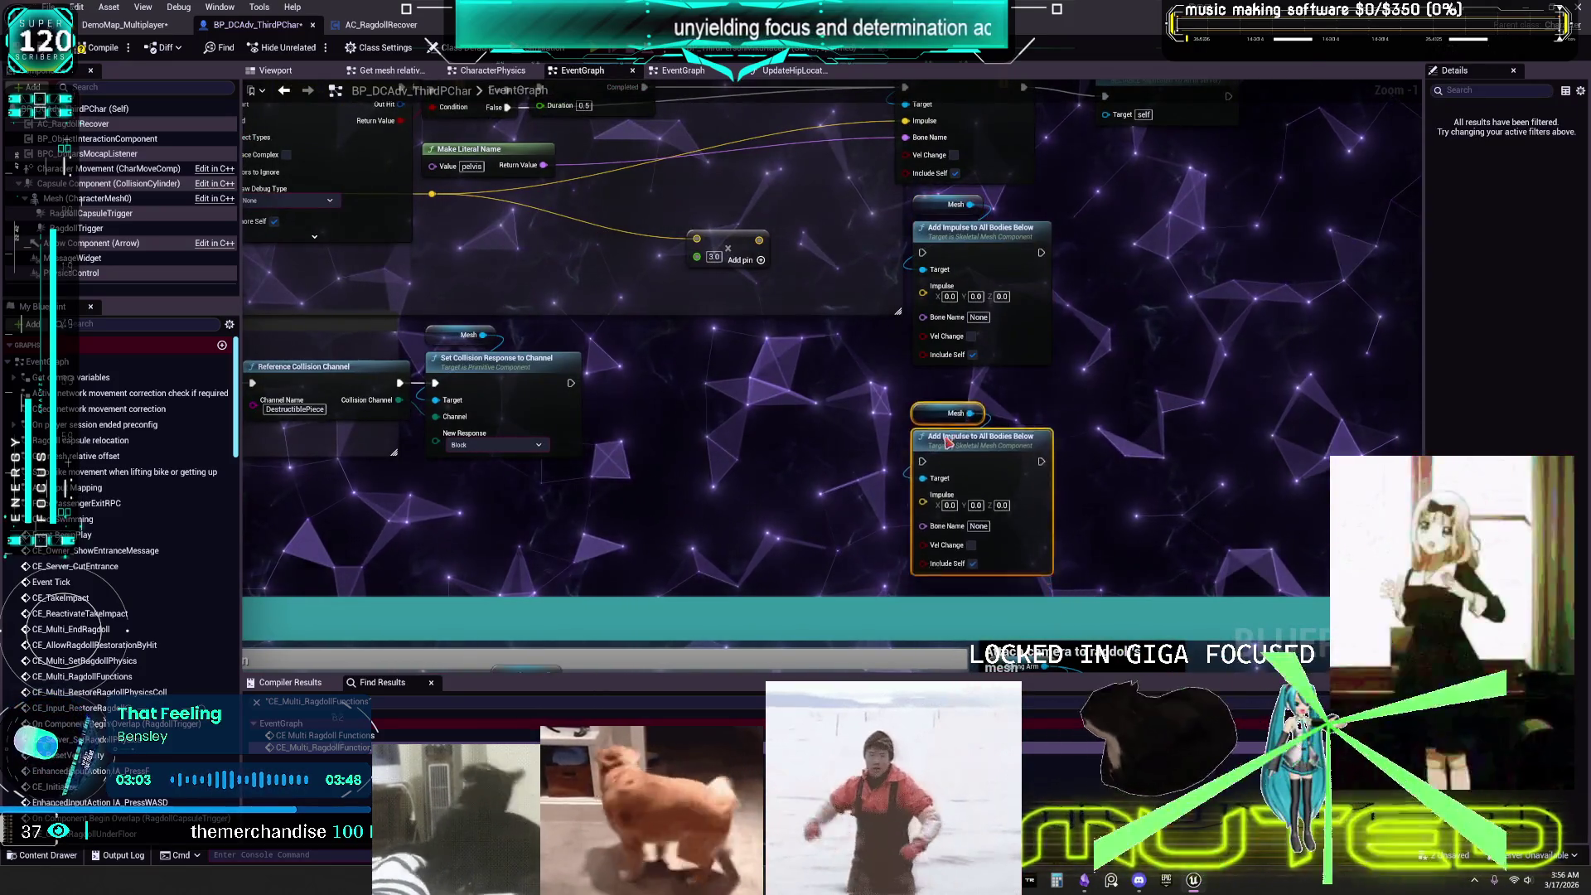
left_click_drag(1141, 456, 968, 309)
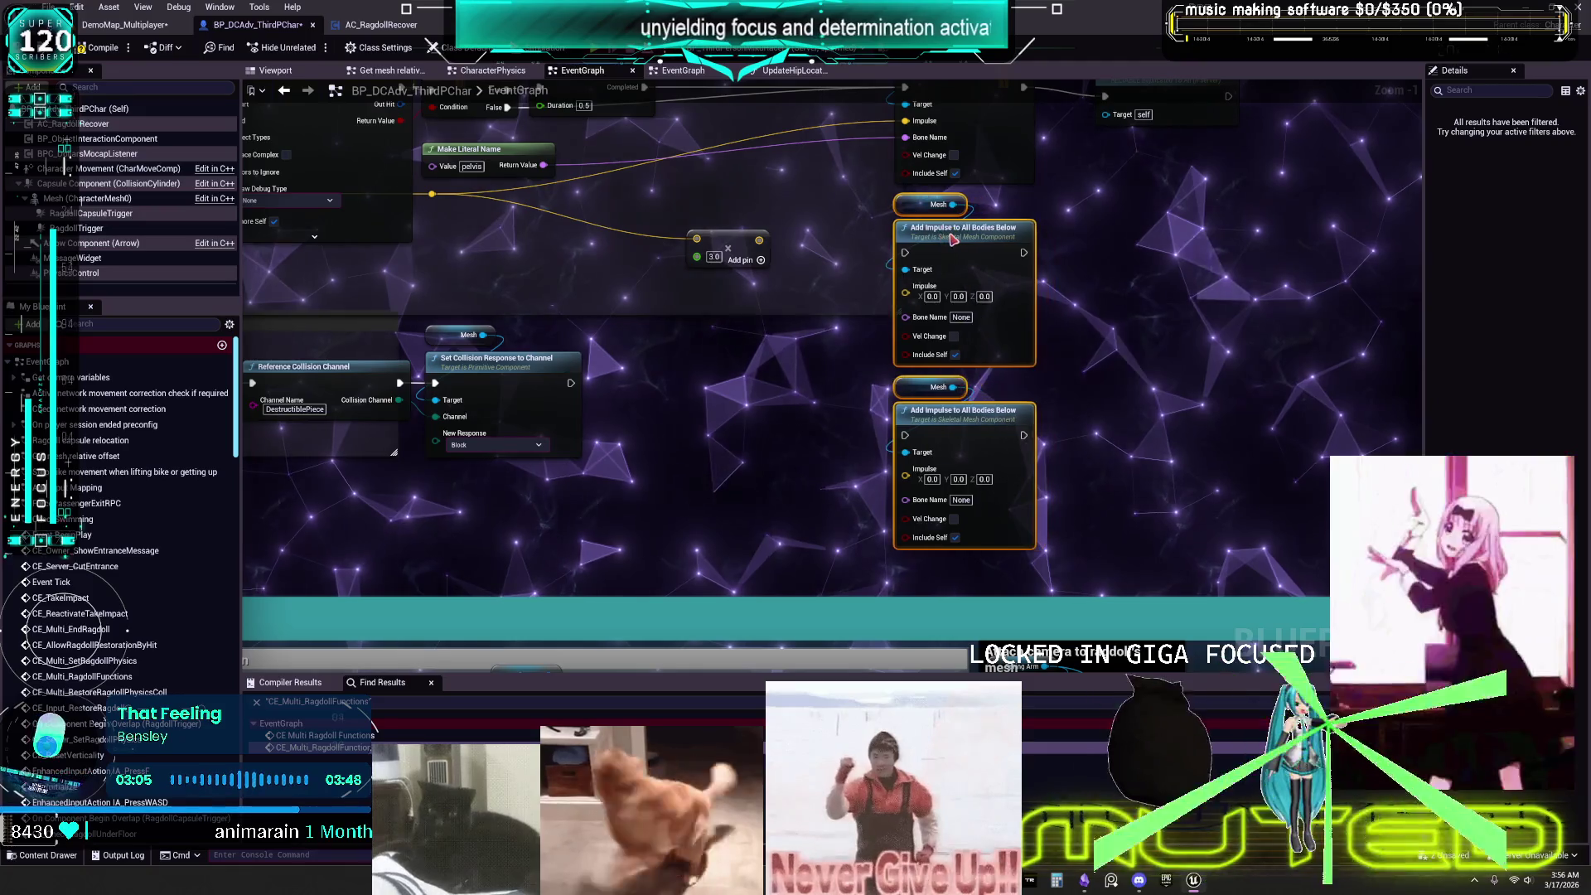
Wire all three Add Impulse nodes into CE Multi Ragdoll Functions, with pelvis as Bone Name.
mouse_move(925, 521)
left_mouse_down()
mouse_move(969, 415)
mouse_move(1006, 183)
left_mouse_up()
left_click_drag(925, 338, 1006, 182)
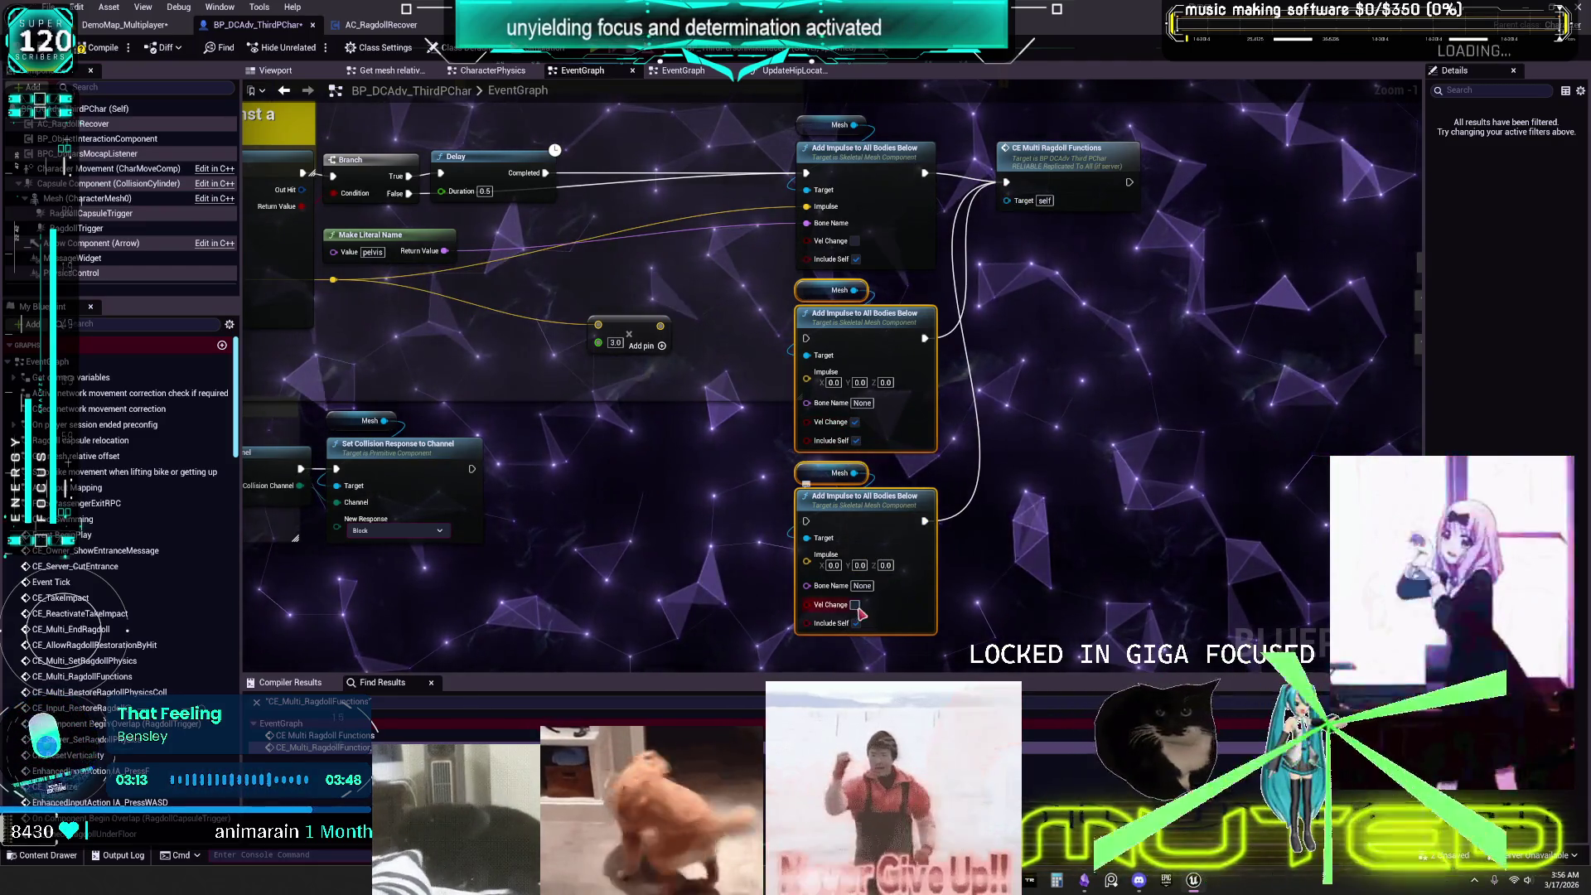
left_click_drag(405, 251, 472, 246)
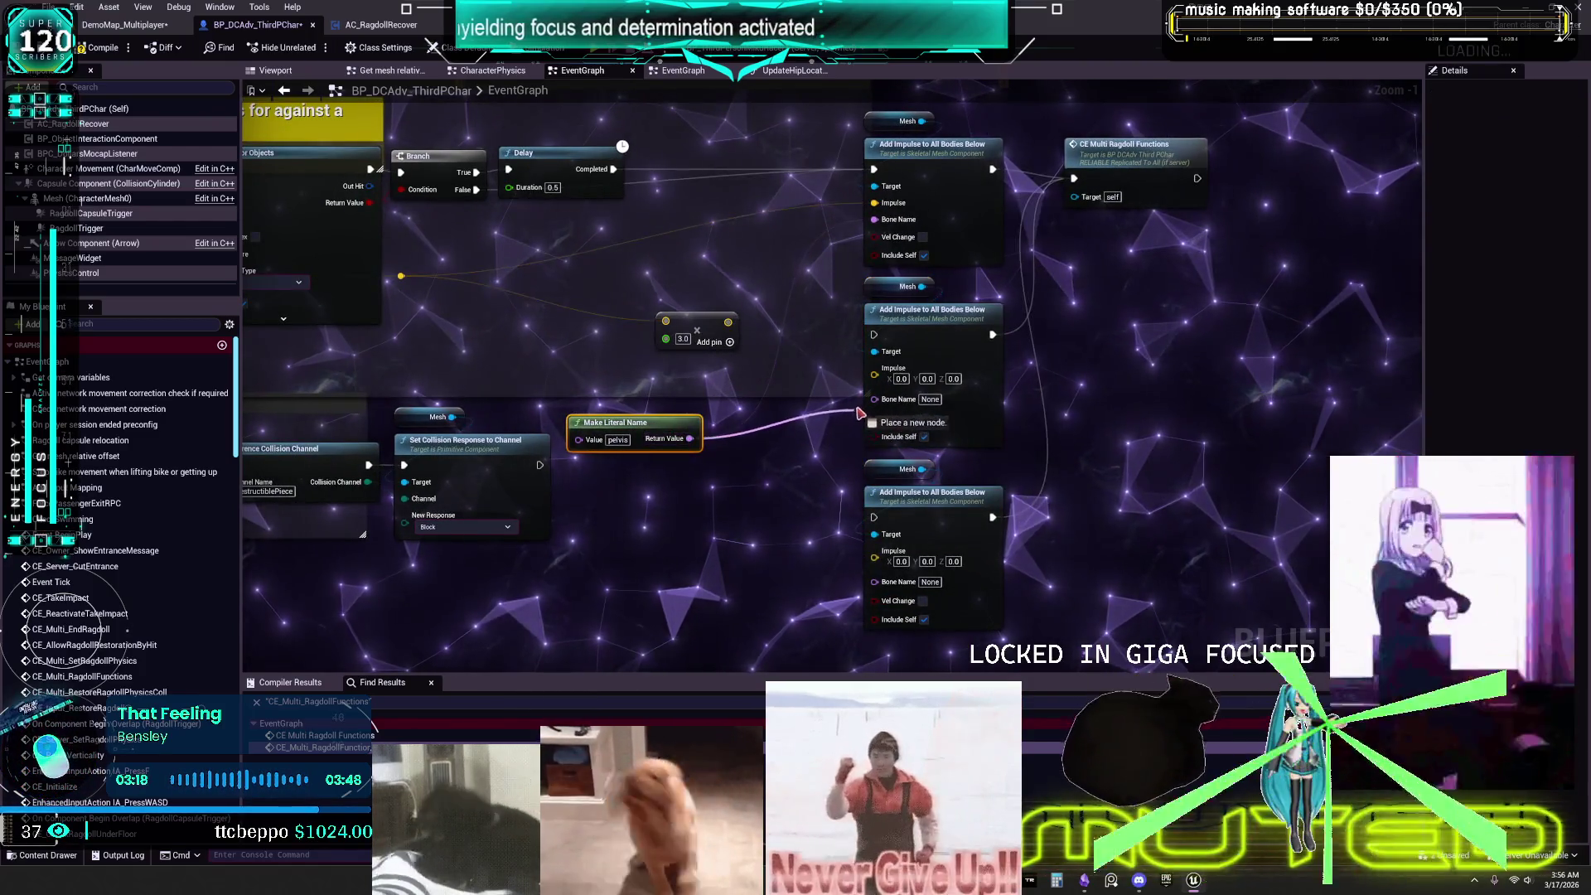
left_click_drag(759, 521, 885, 592)
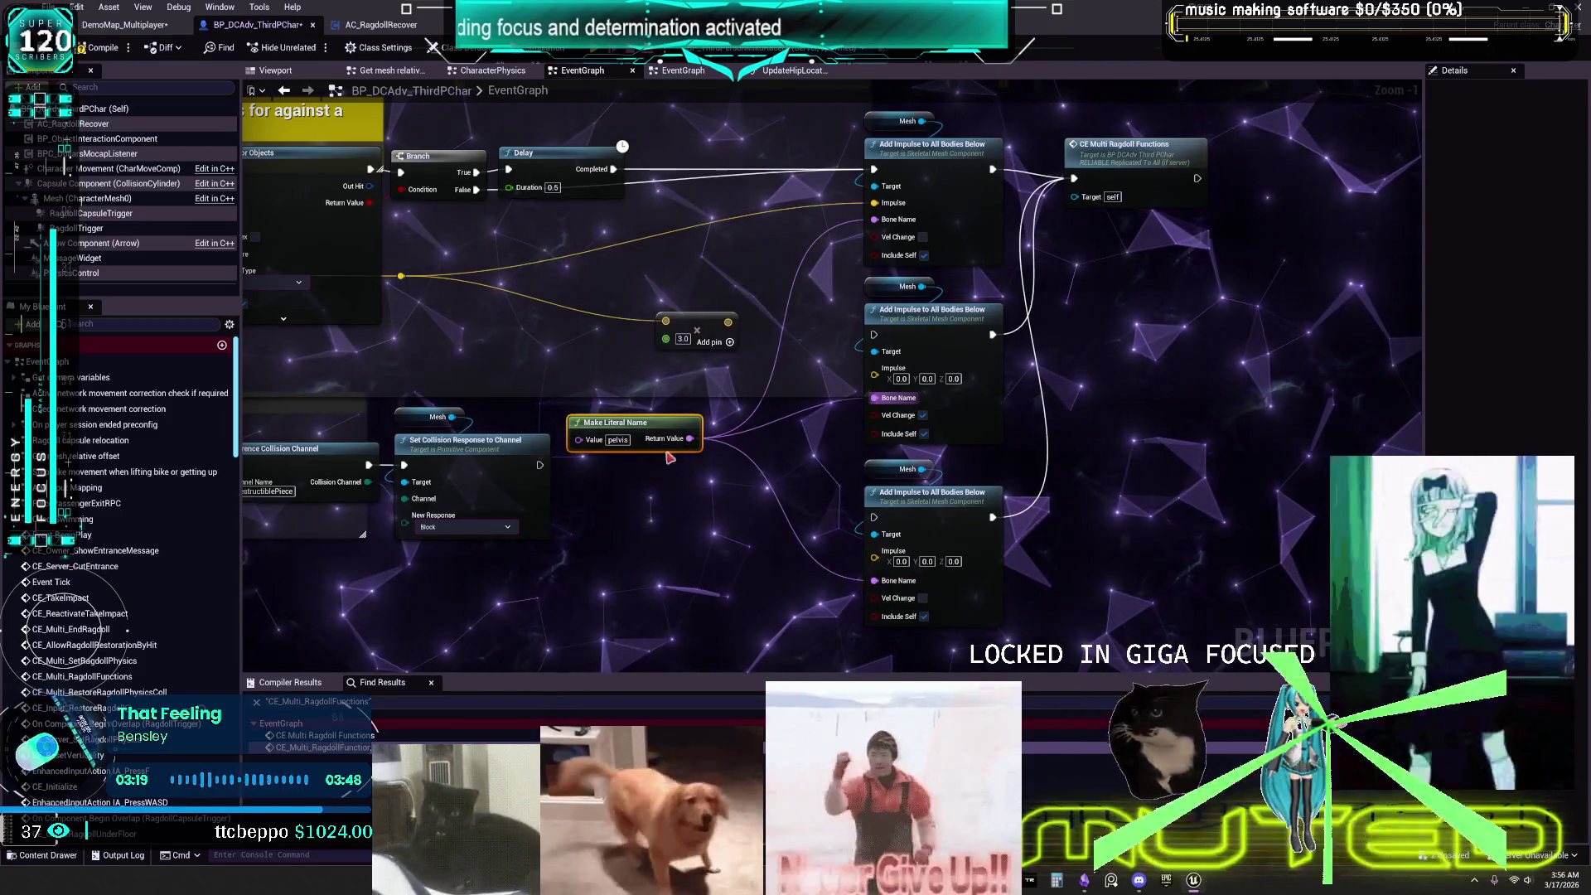
left_click_drag(609, 401, 525, 339)
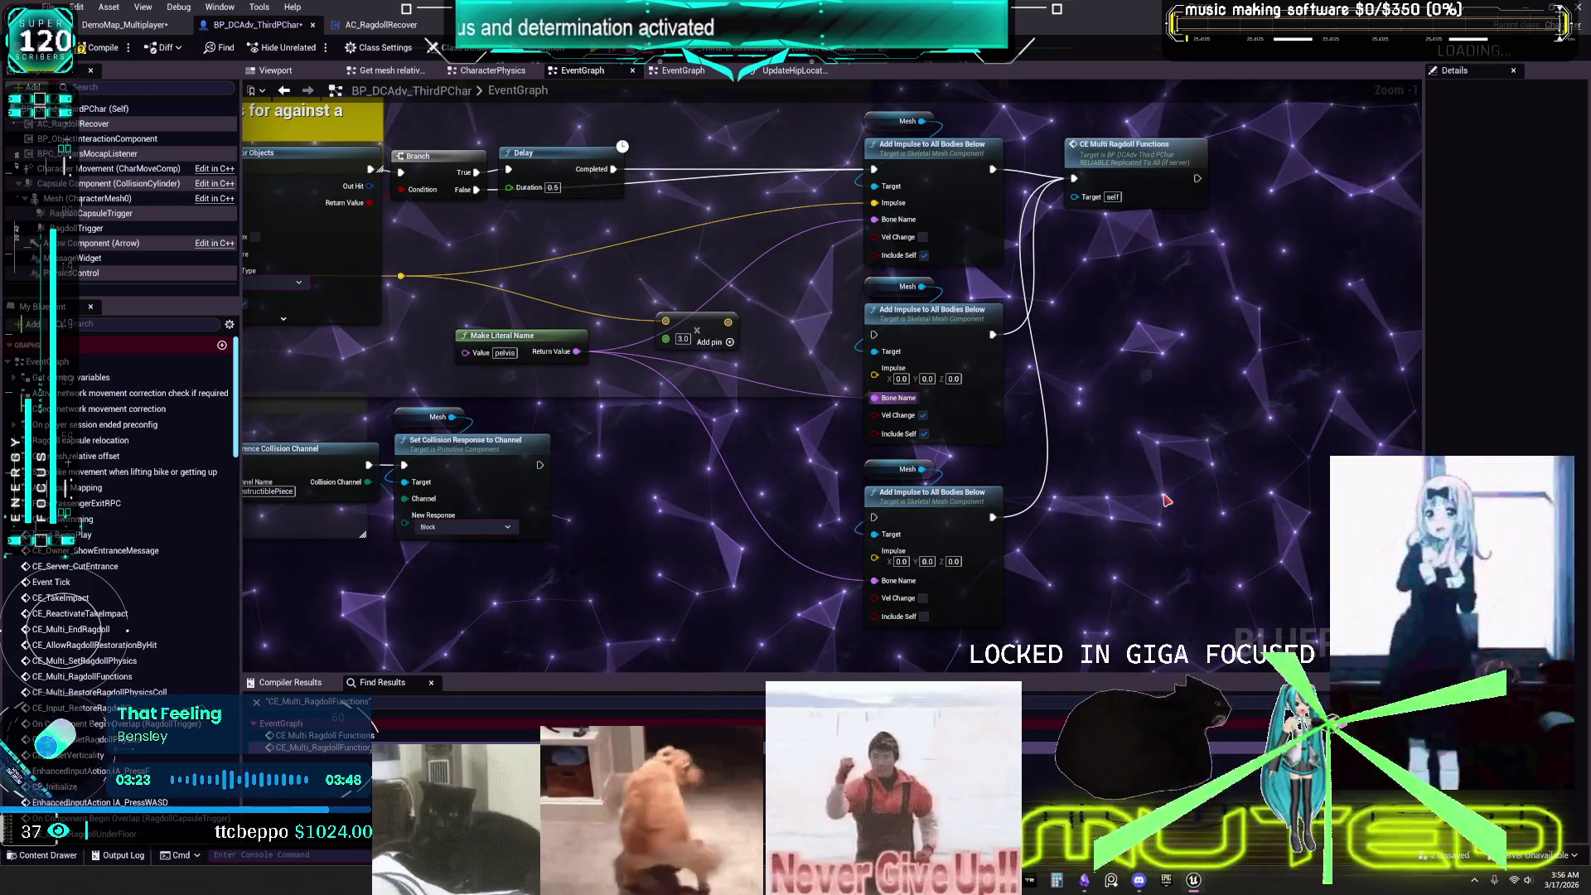
left_click_drag(993, 335, 1073, 178)
left_click_drag(993, 518, 1074, 178)
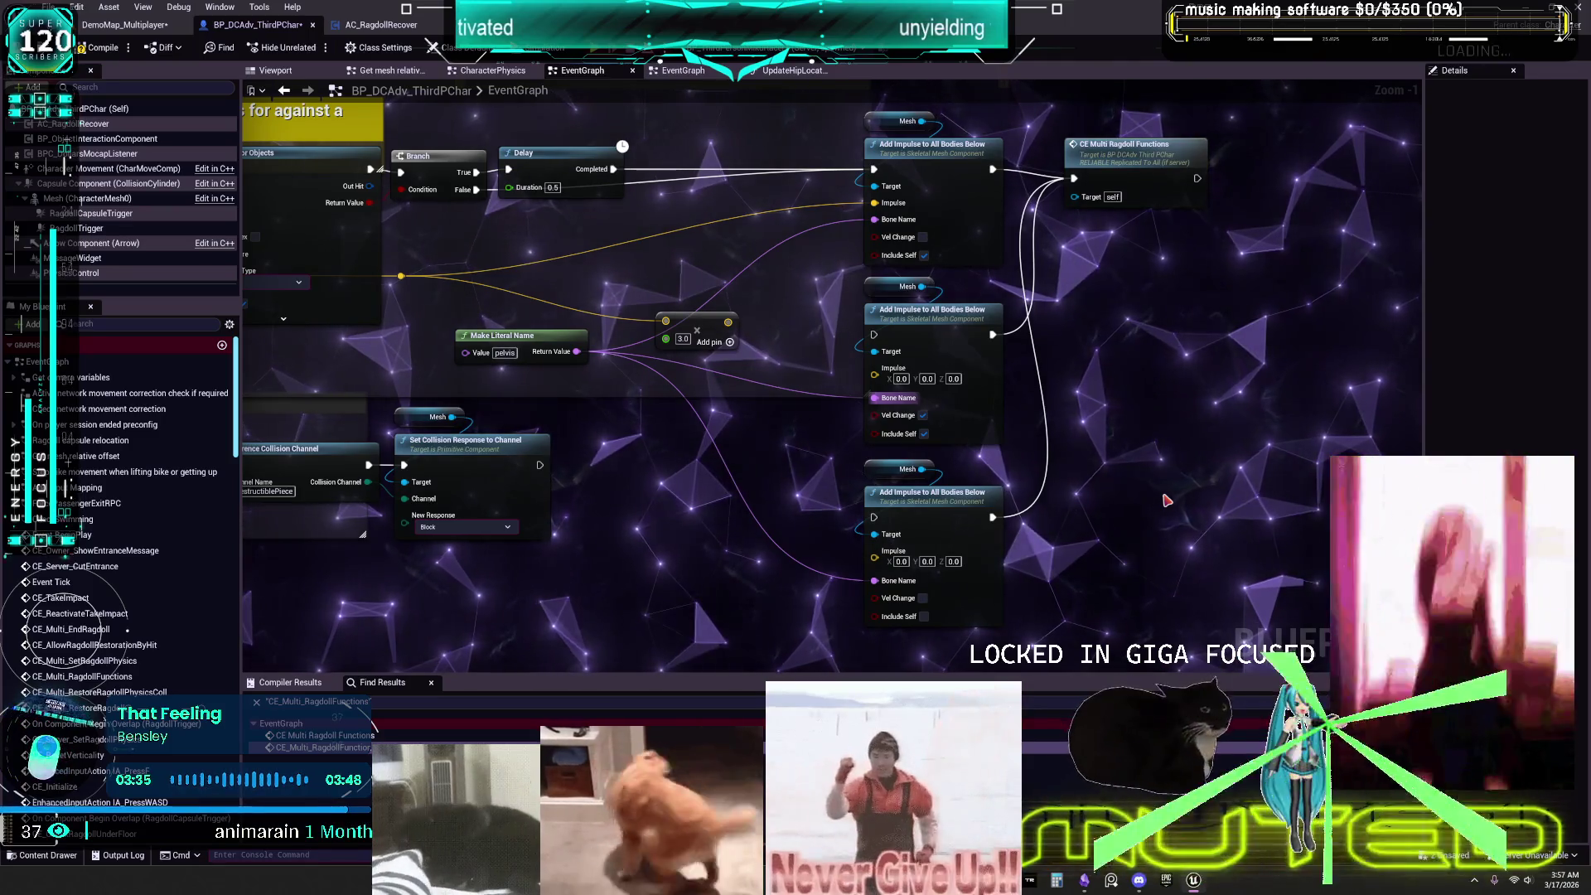
left_click_drag(1032, 407, 1103, 410)
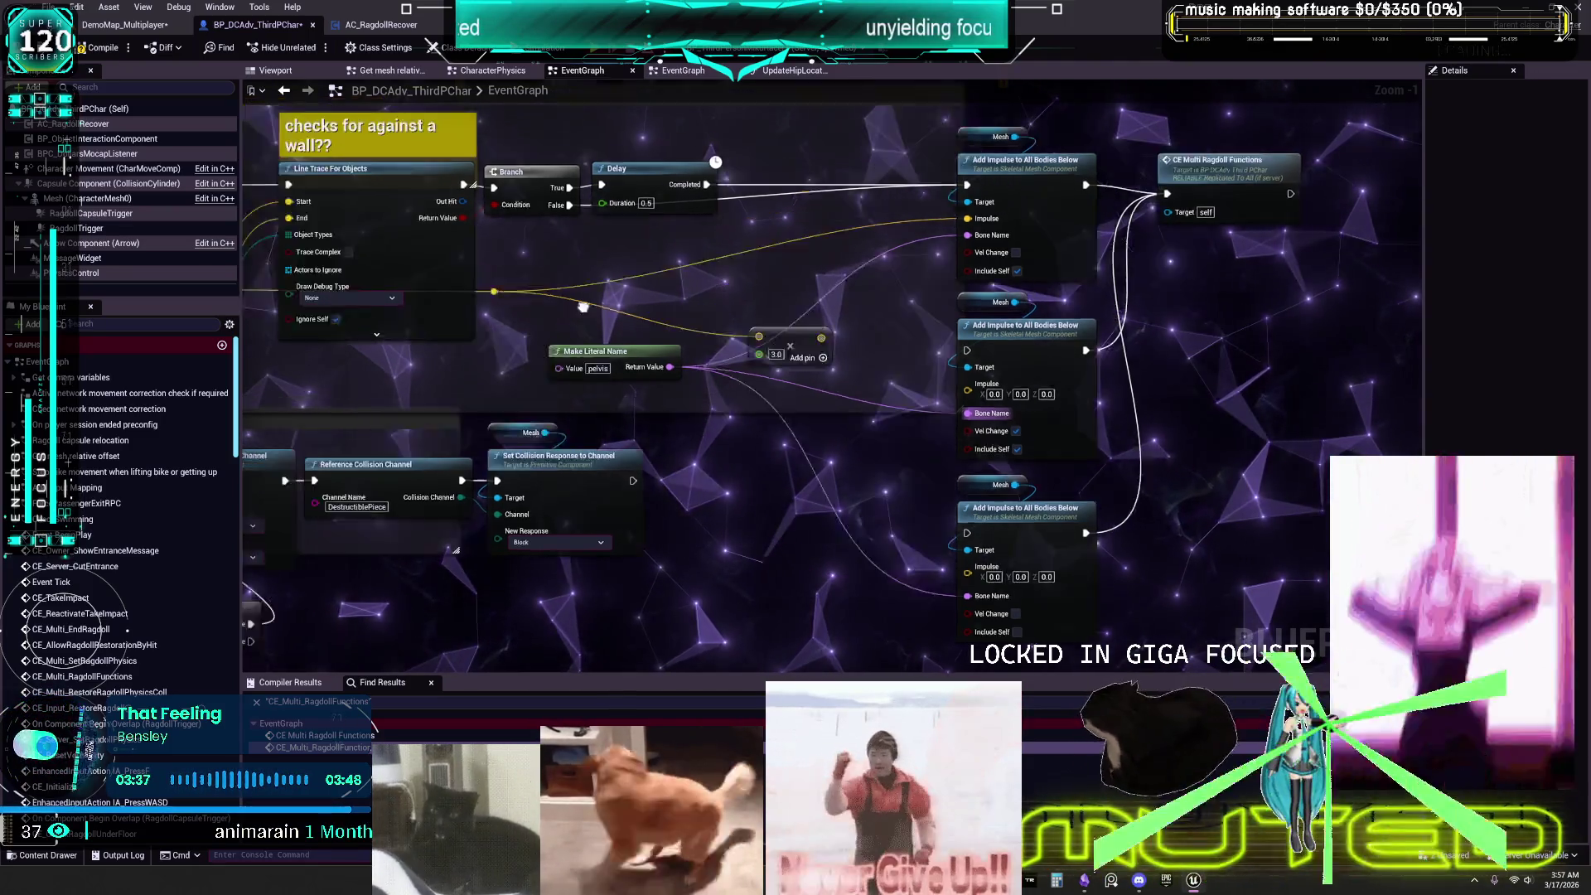
Snip the Ragdoll Activation graph area, then move the pelvis node beside Set Collision Response.
left_click_drag(415, 290, 510, 329)
mouse_move(271, 331)
left_mouse_down()
mouse_move(1174, 344)
mouse_move(448, 390)
left_mouse_up()
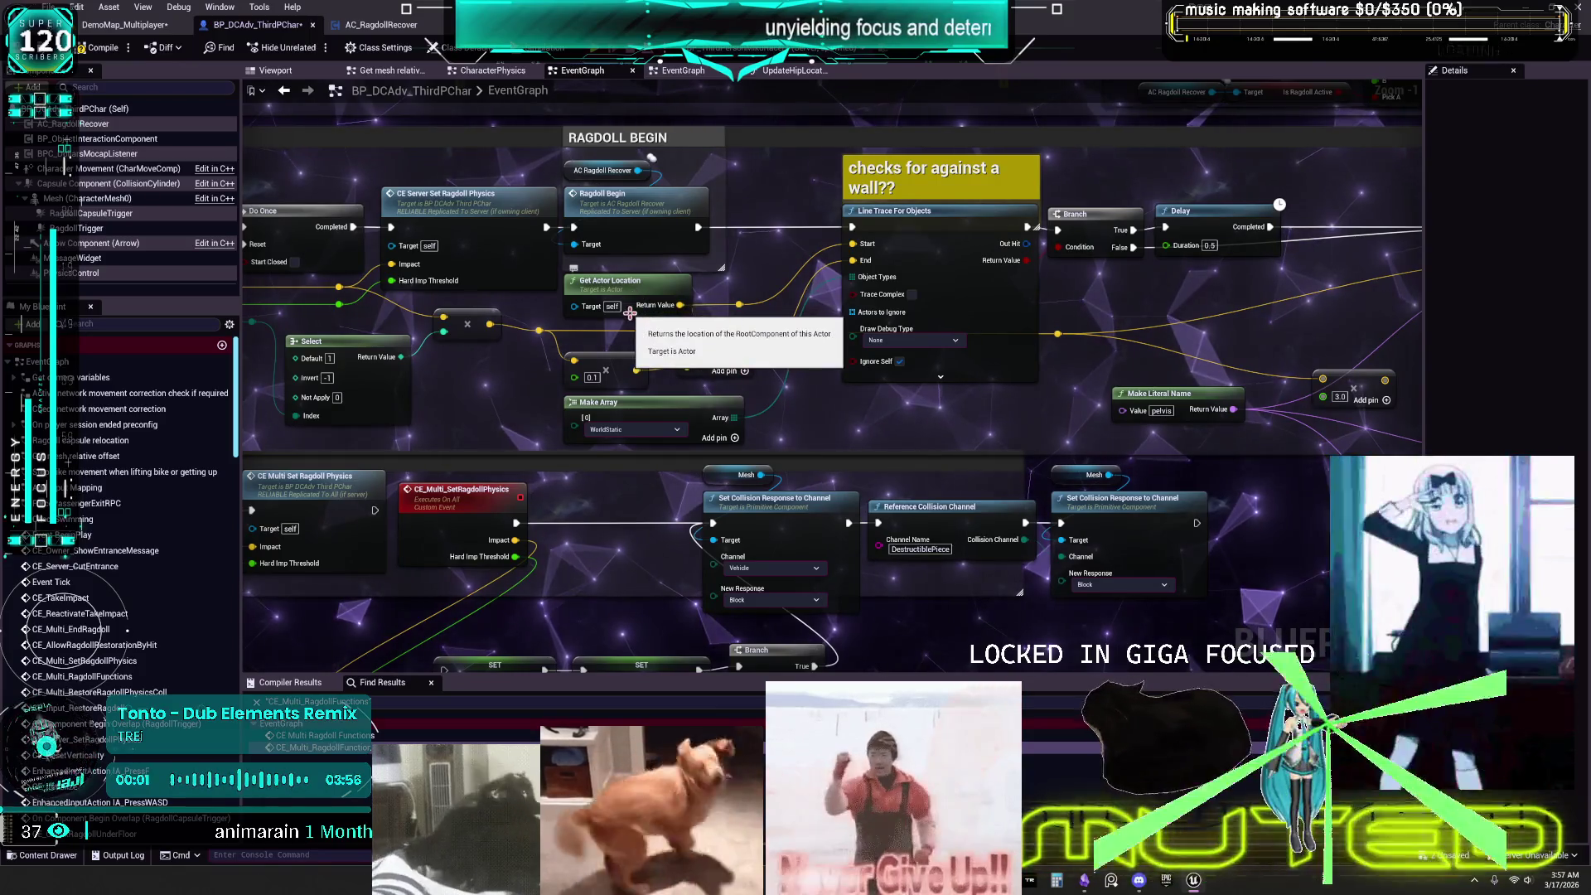
left_click_drag(446, 403, 498, 390)
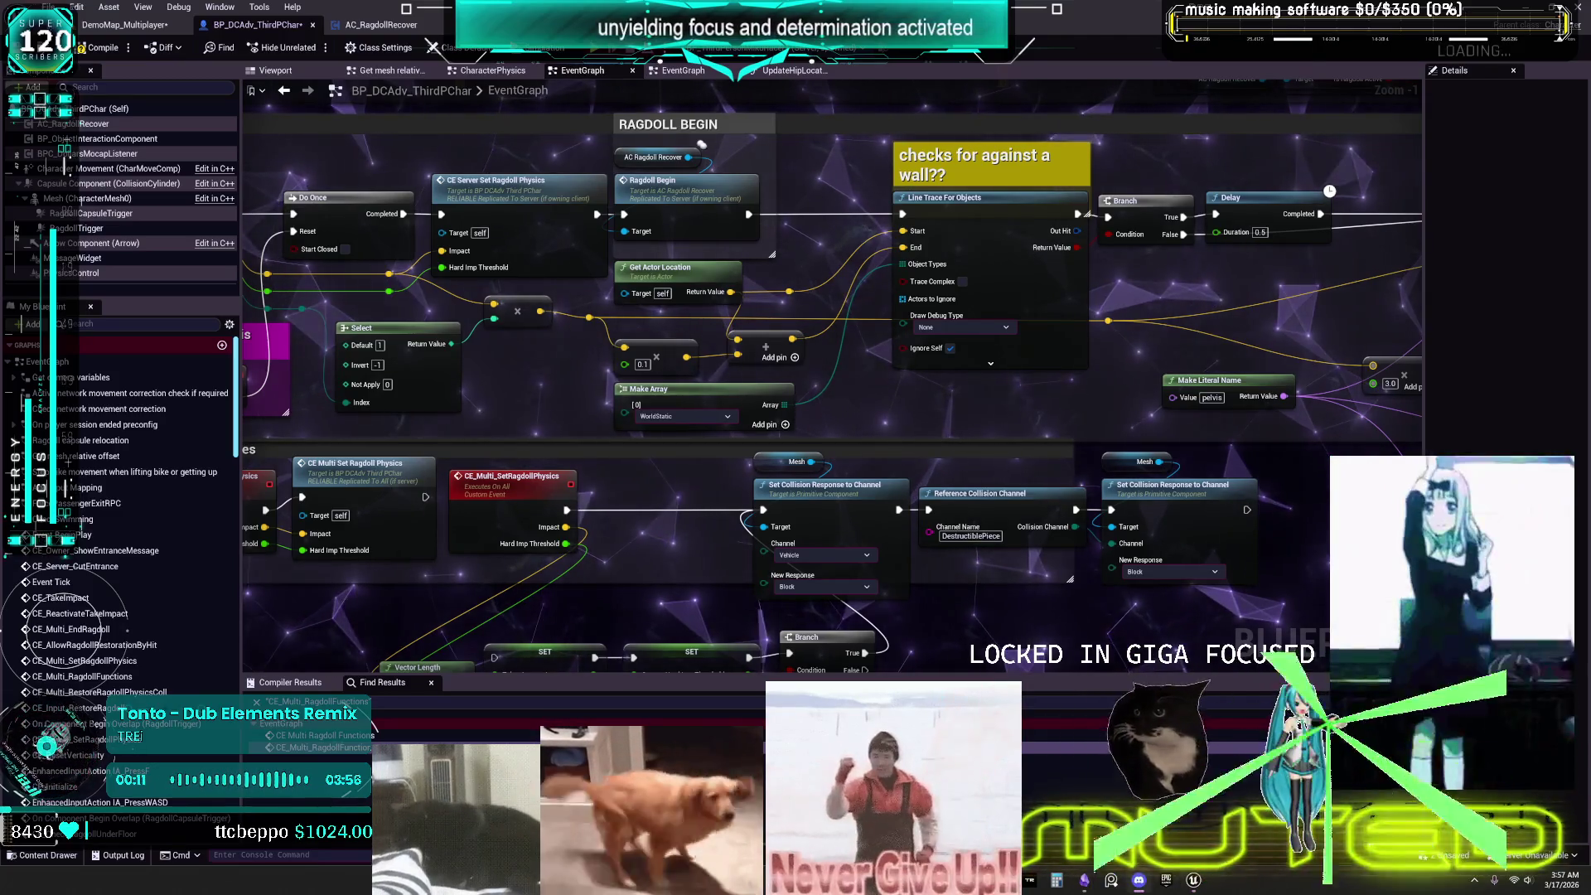
left_click_drag(828, 278, 951, 326)
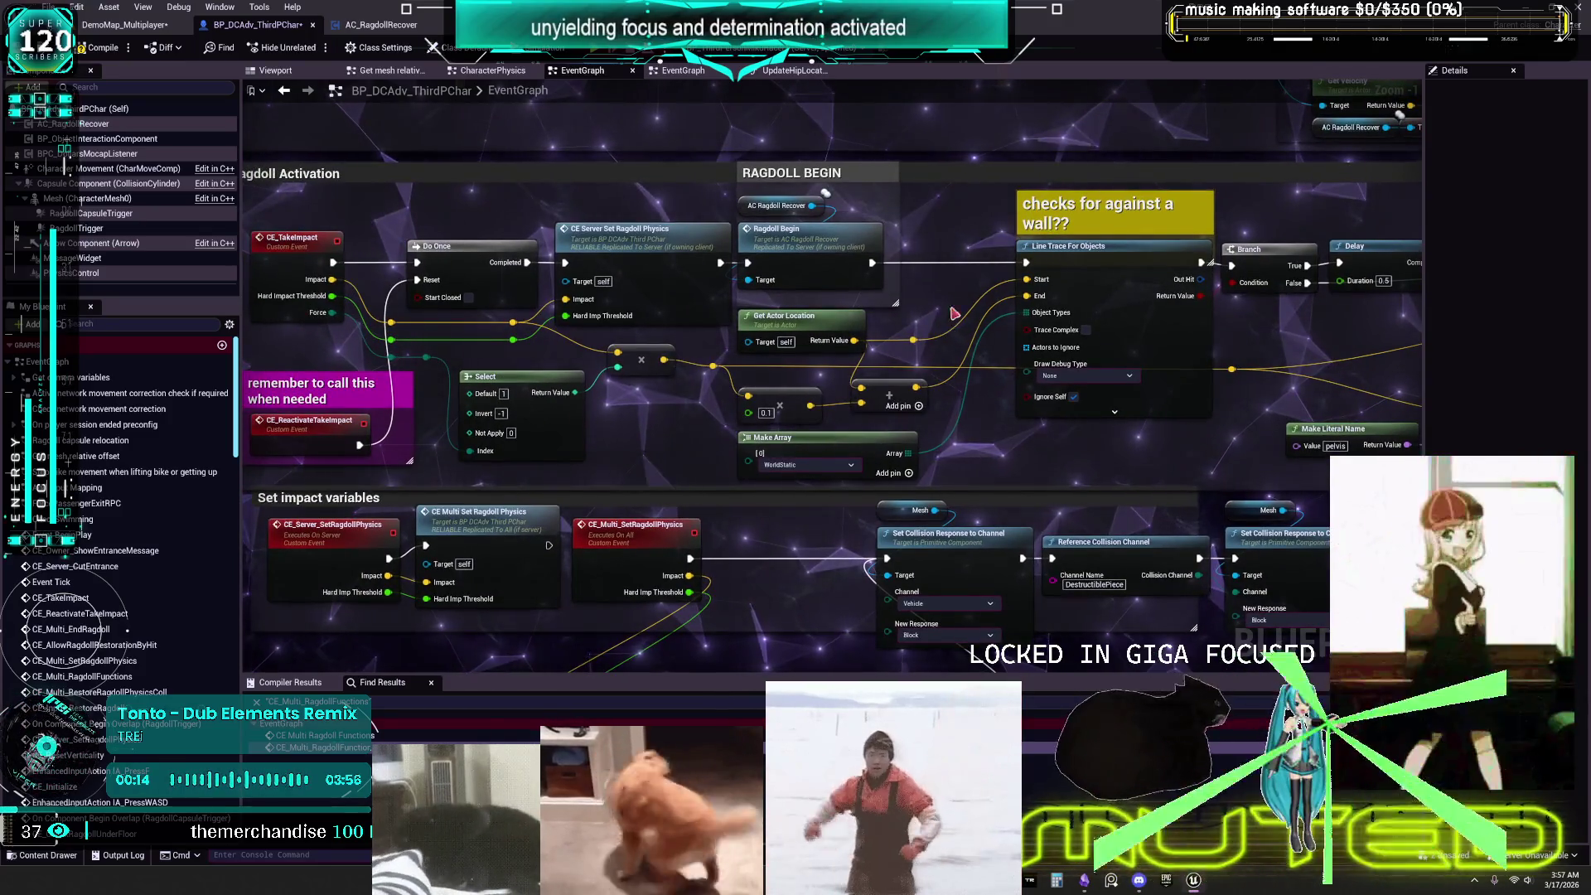
scroll(976, 324, "down", 1)
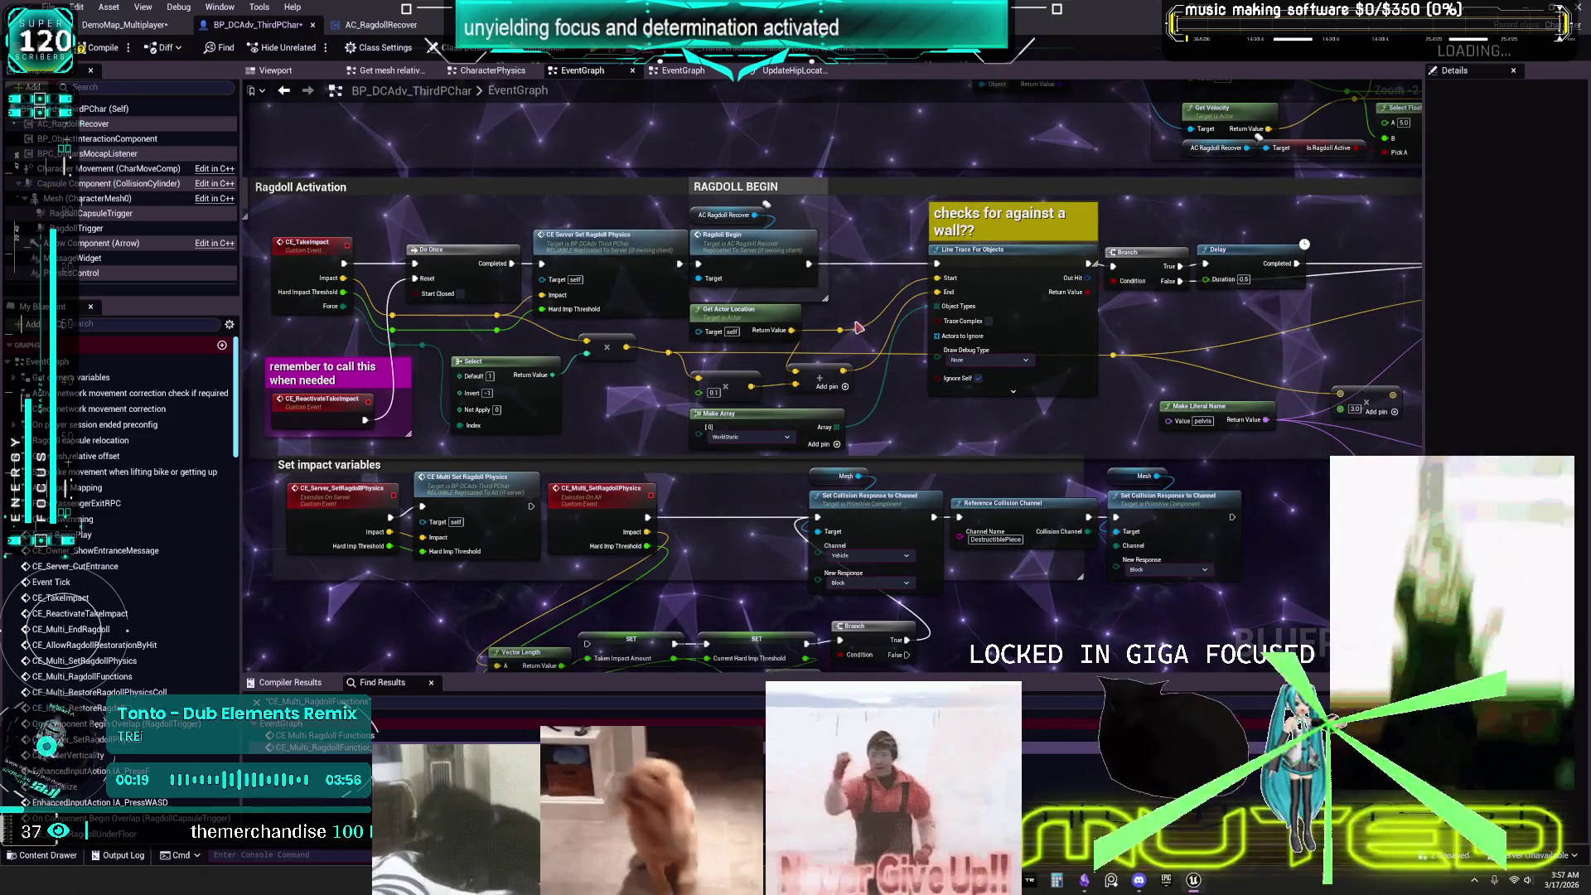
key("super+shift+s")
mouse_move(266, 209)
left_mouse_down()
mouse_move(1047, 426)
mouse_move(1123, 461)
mouse_move(1321, 466)
left_mouse_up()
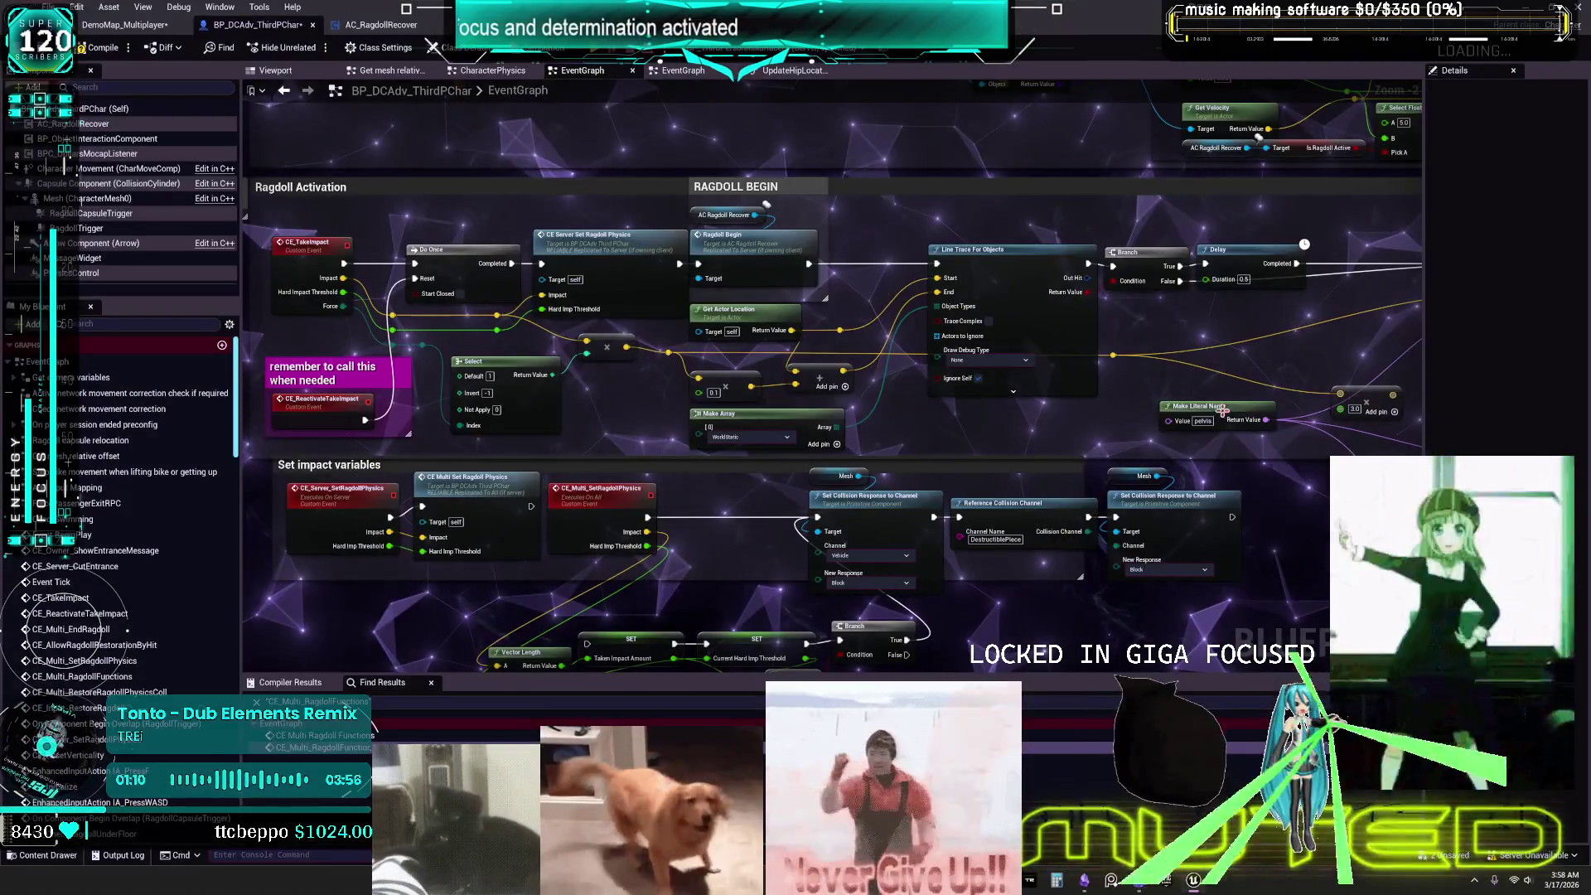
left_click_drag(1202, 406, 1289, 487)
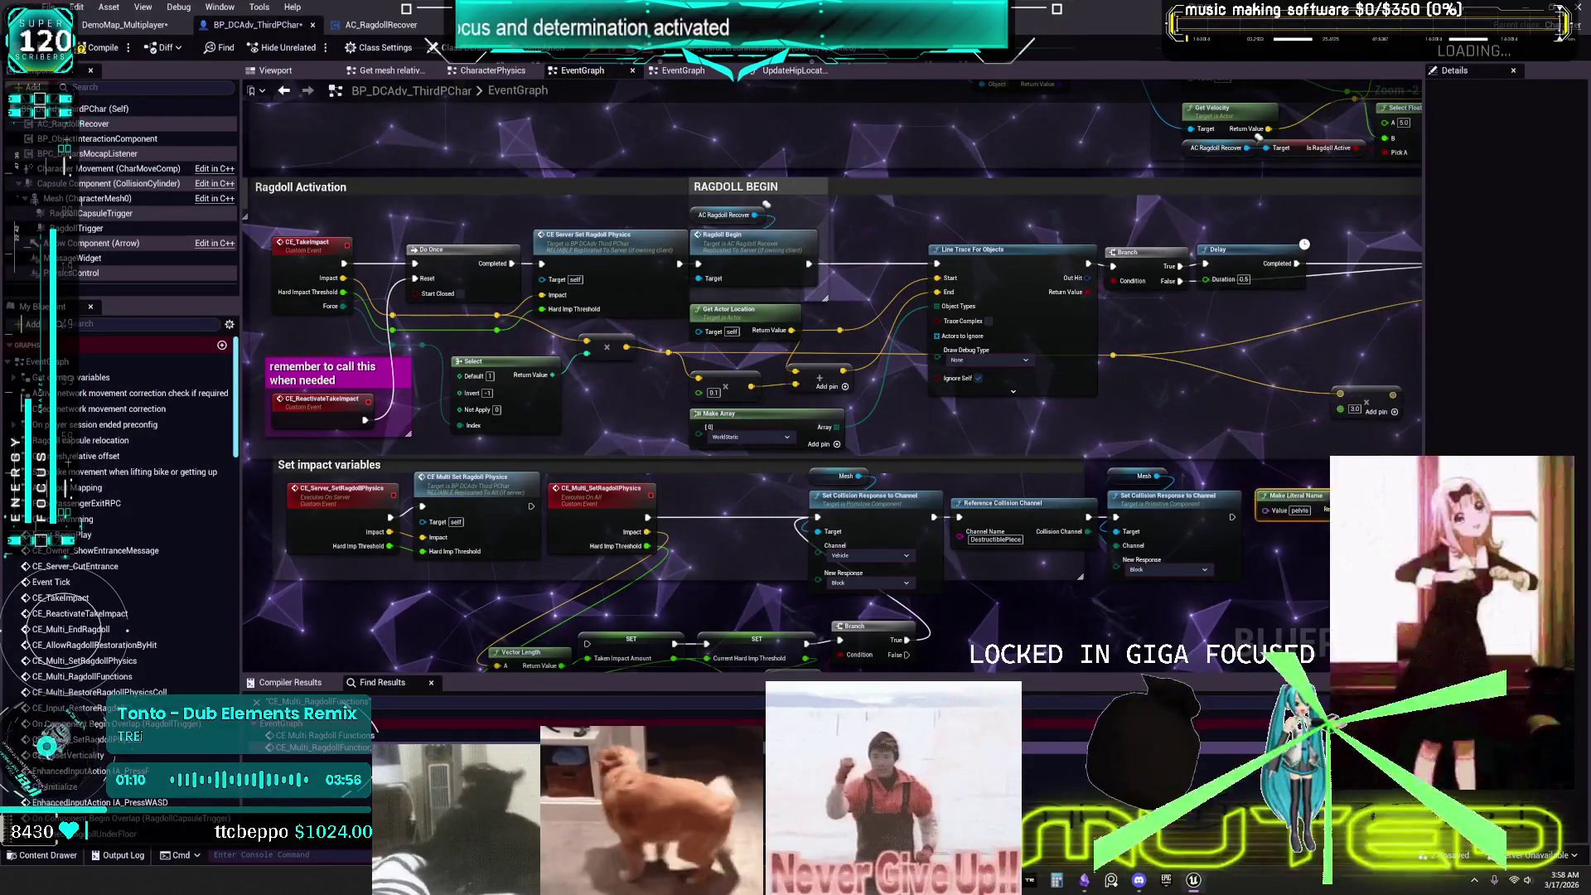
Put Add Impulse and Mesh beside Delay, pelvis name below, 3.0 add node lower, then snip.
scroll(1264, 299, "down", 1)
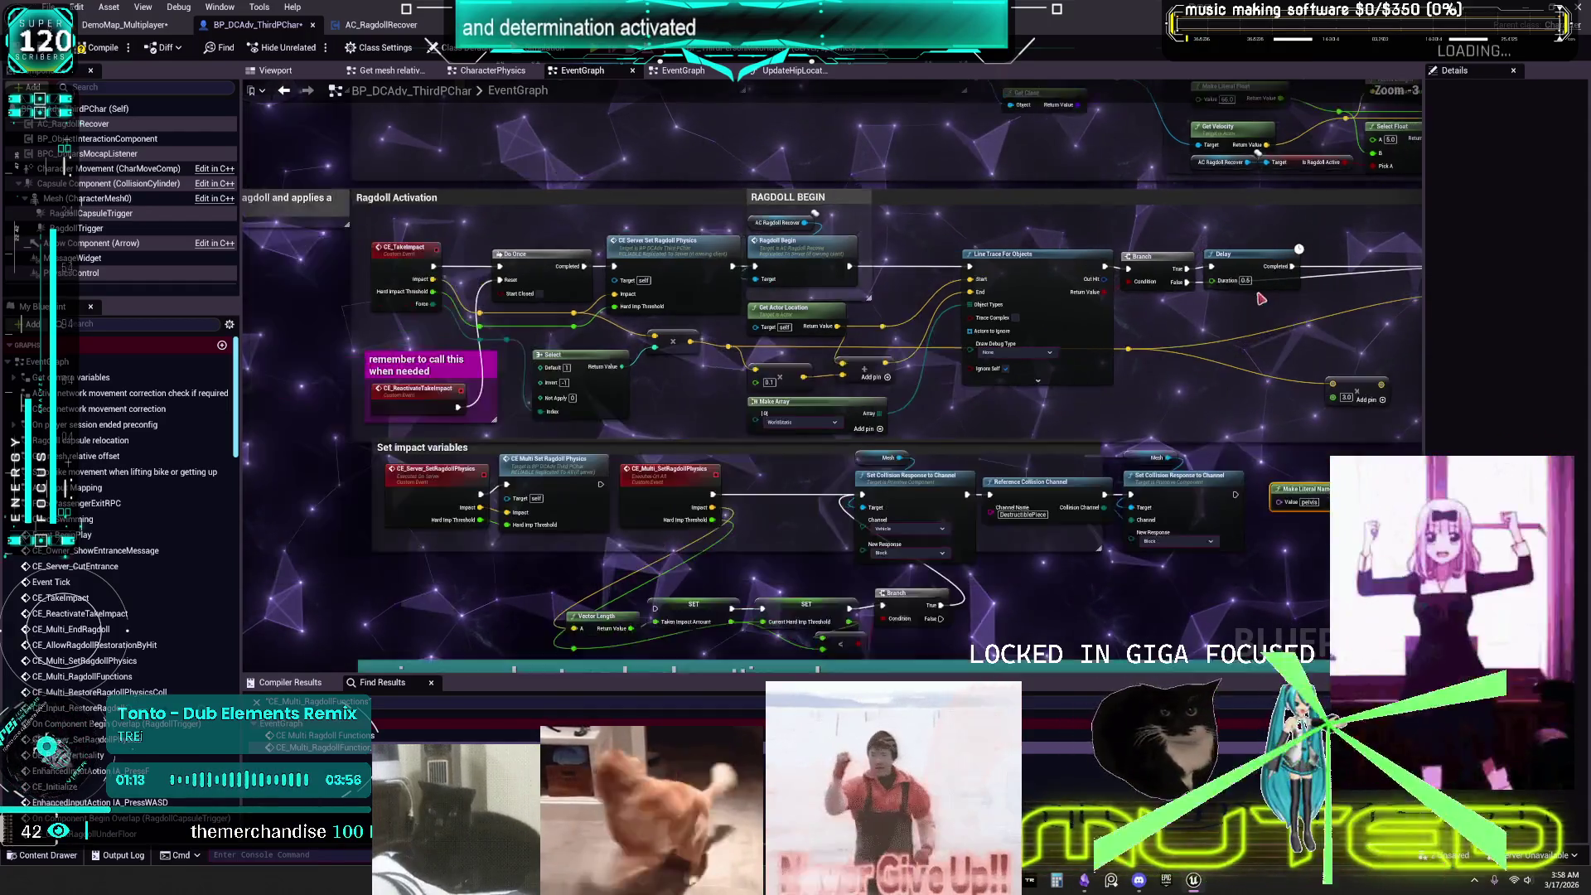
left_click_drag(1264, 298, 1069, 317)
left_click(1279, 279)
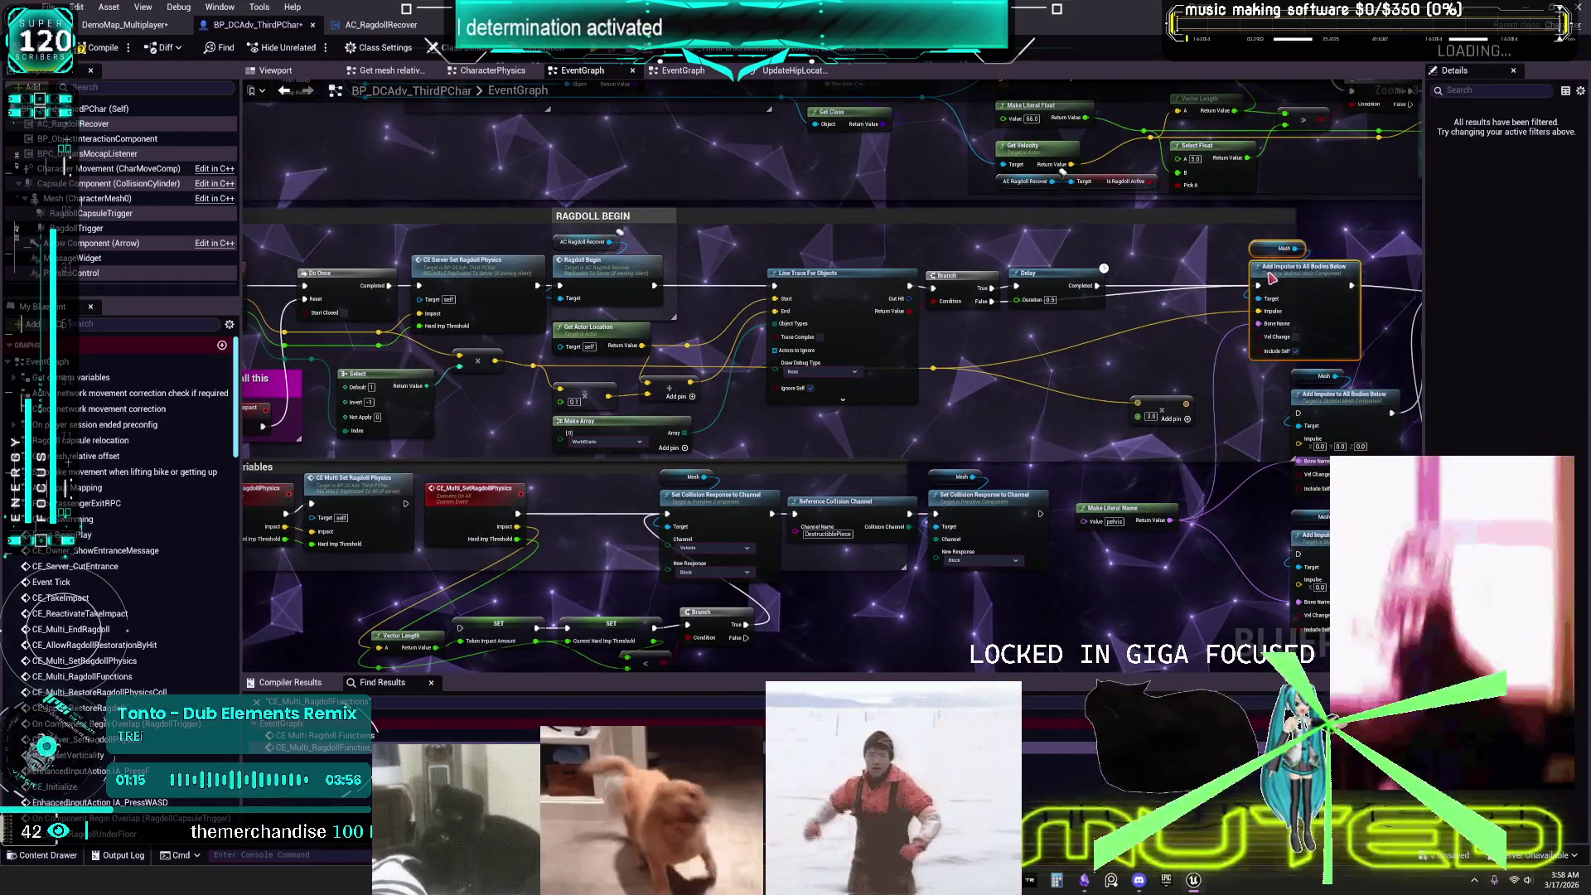
left_click_drag(1278, 279, 1150, 279)
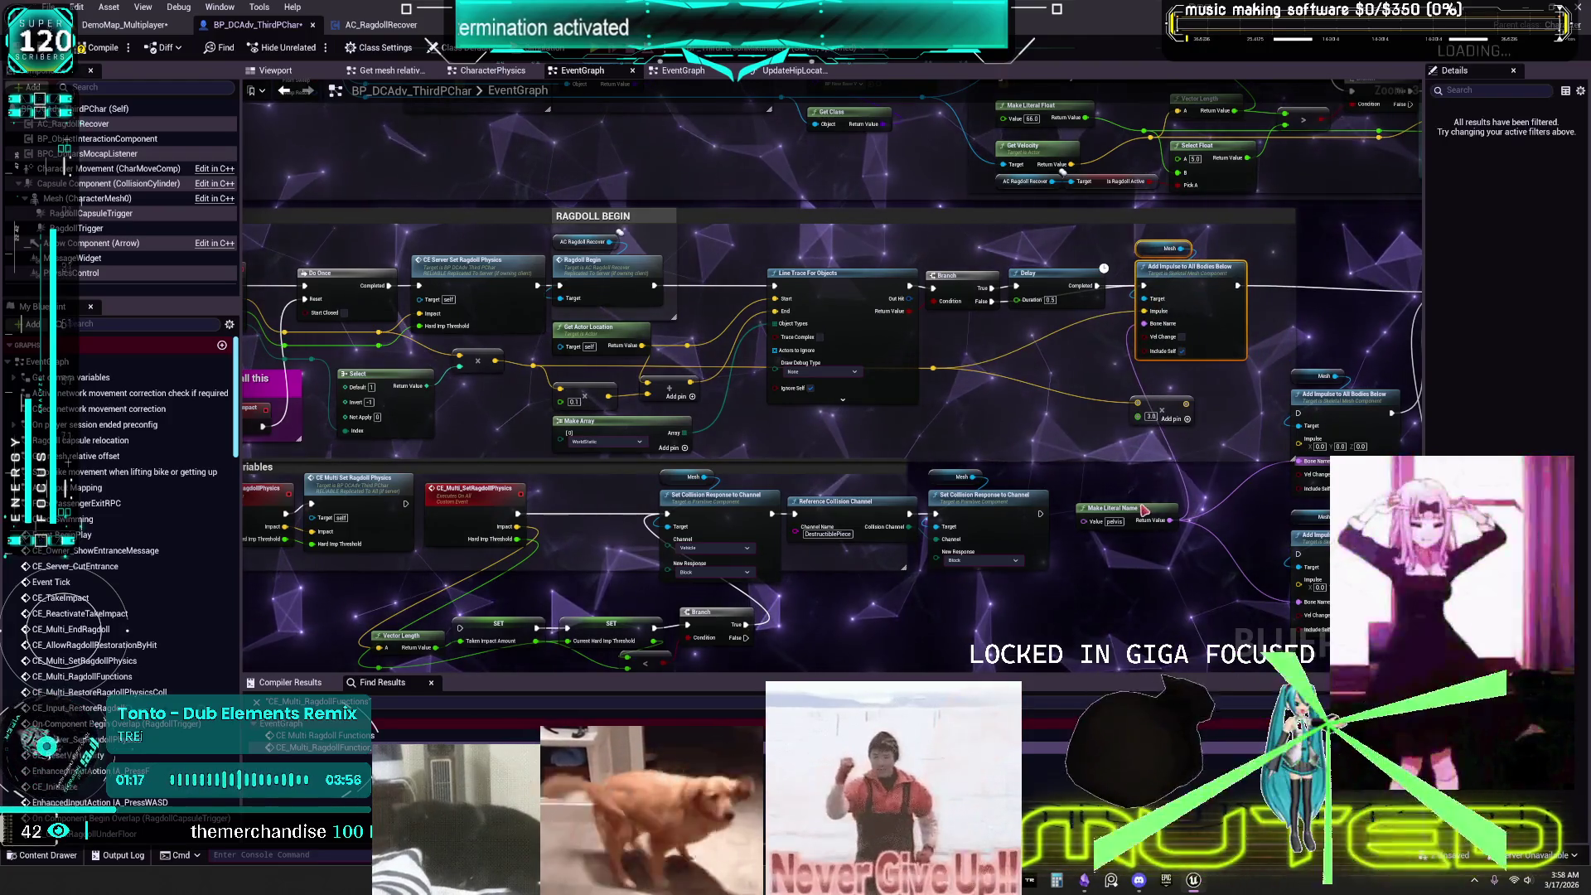
left_click_drag(1145, 509, 1077, 347)
mouse_move(1158, 408)
left_mouse_down()
mouse_move(1152, 564)
mouse_move(1191, 562)
left_mouse_up()
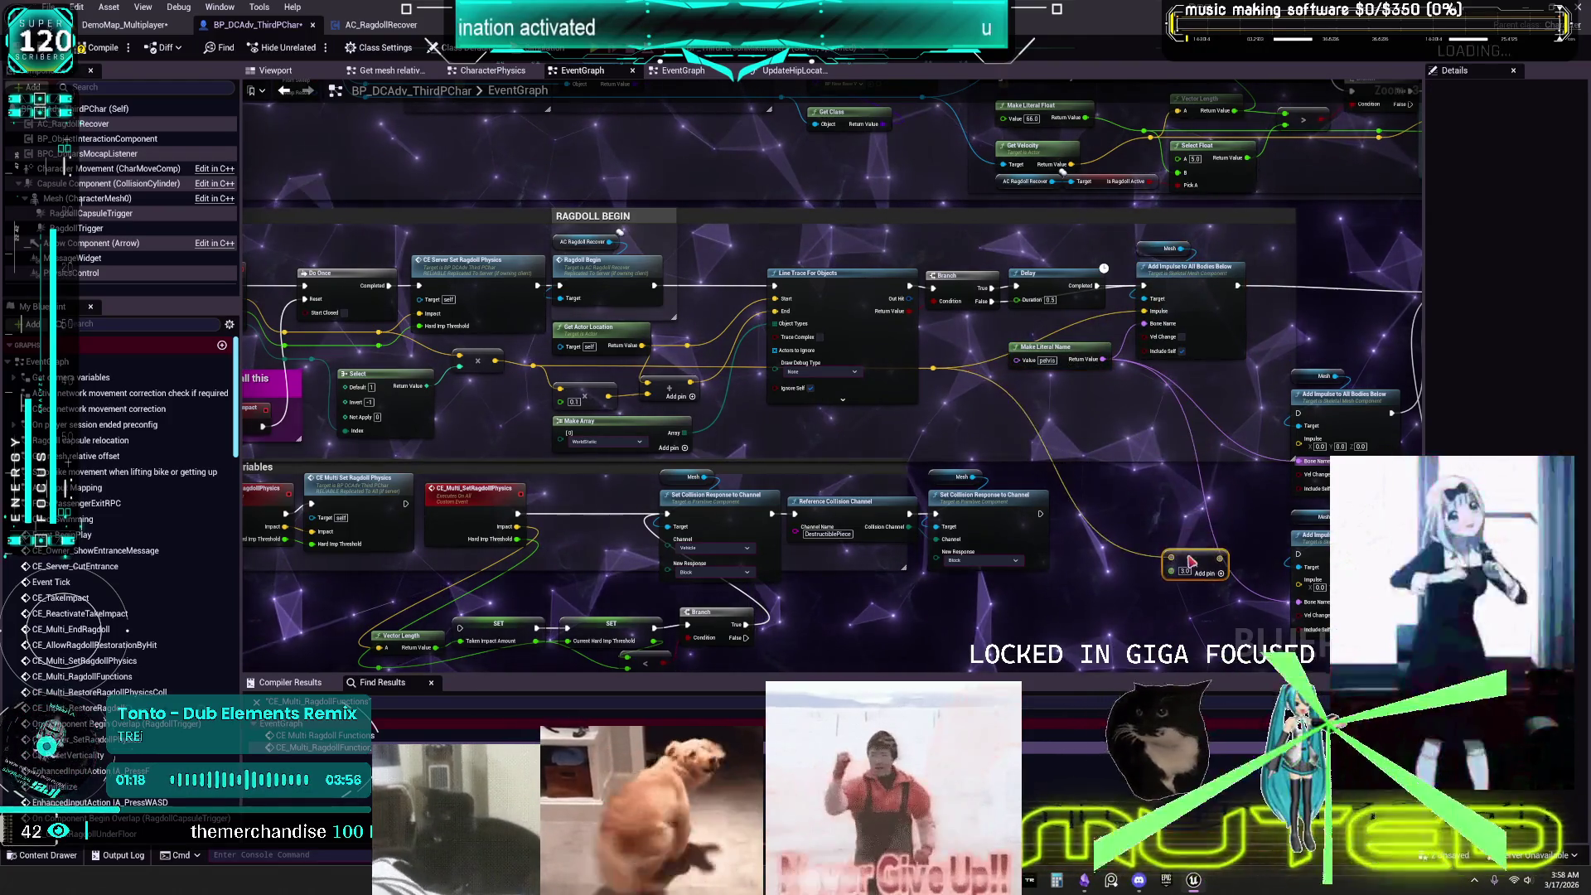
scroll(1204, 382, "up", 1)
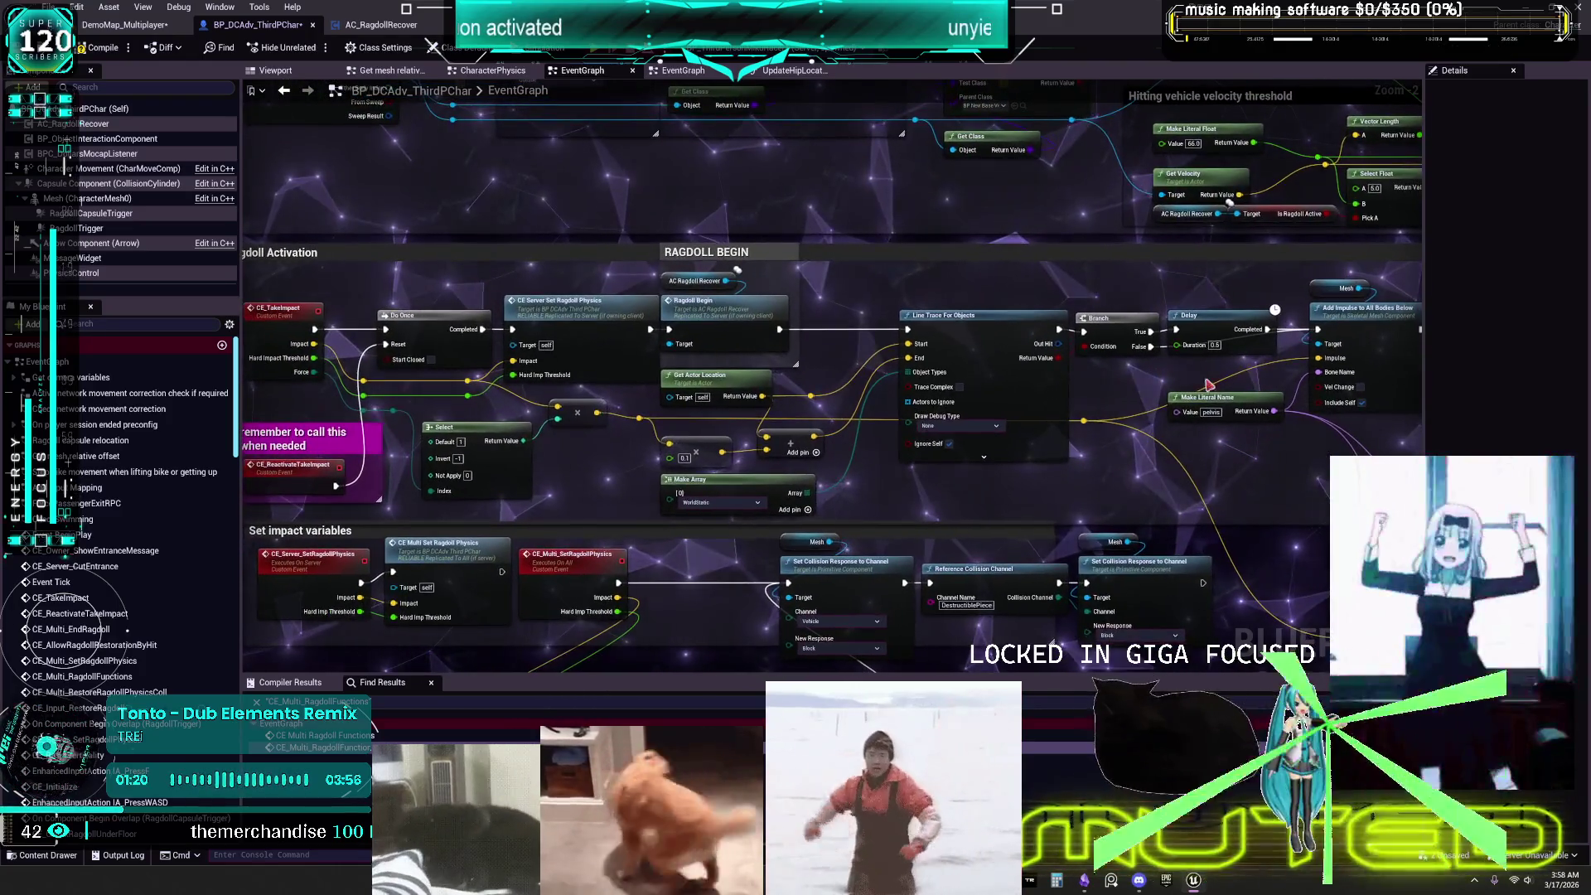
left_click_drag(1206, 398, 1183, 390)
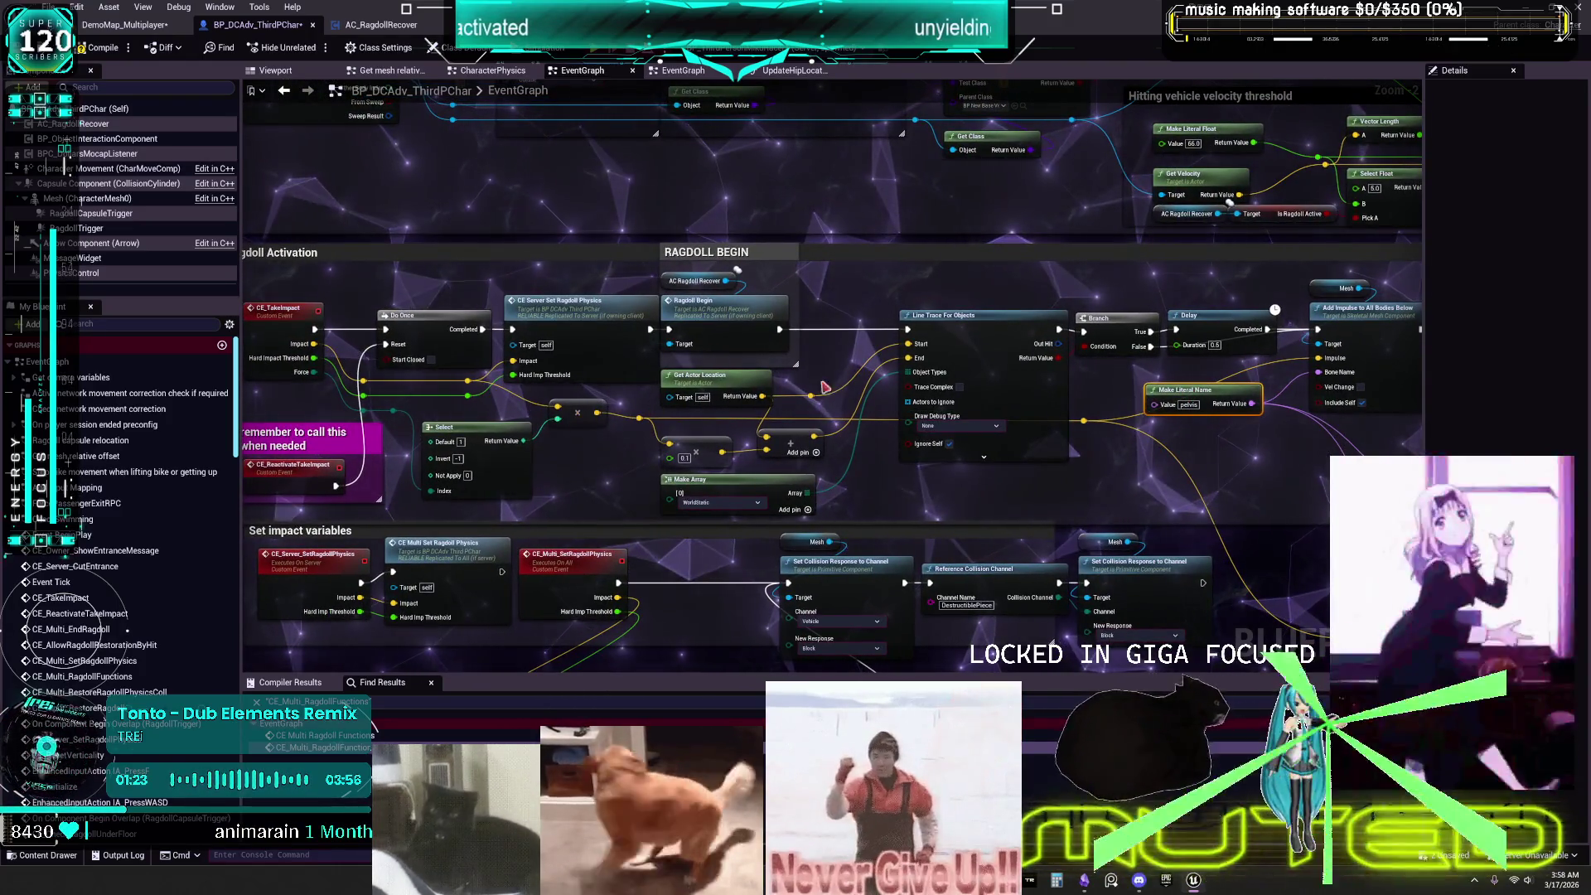
key("super+shift+s")
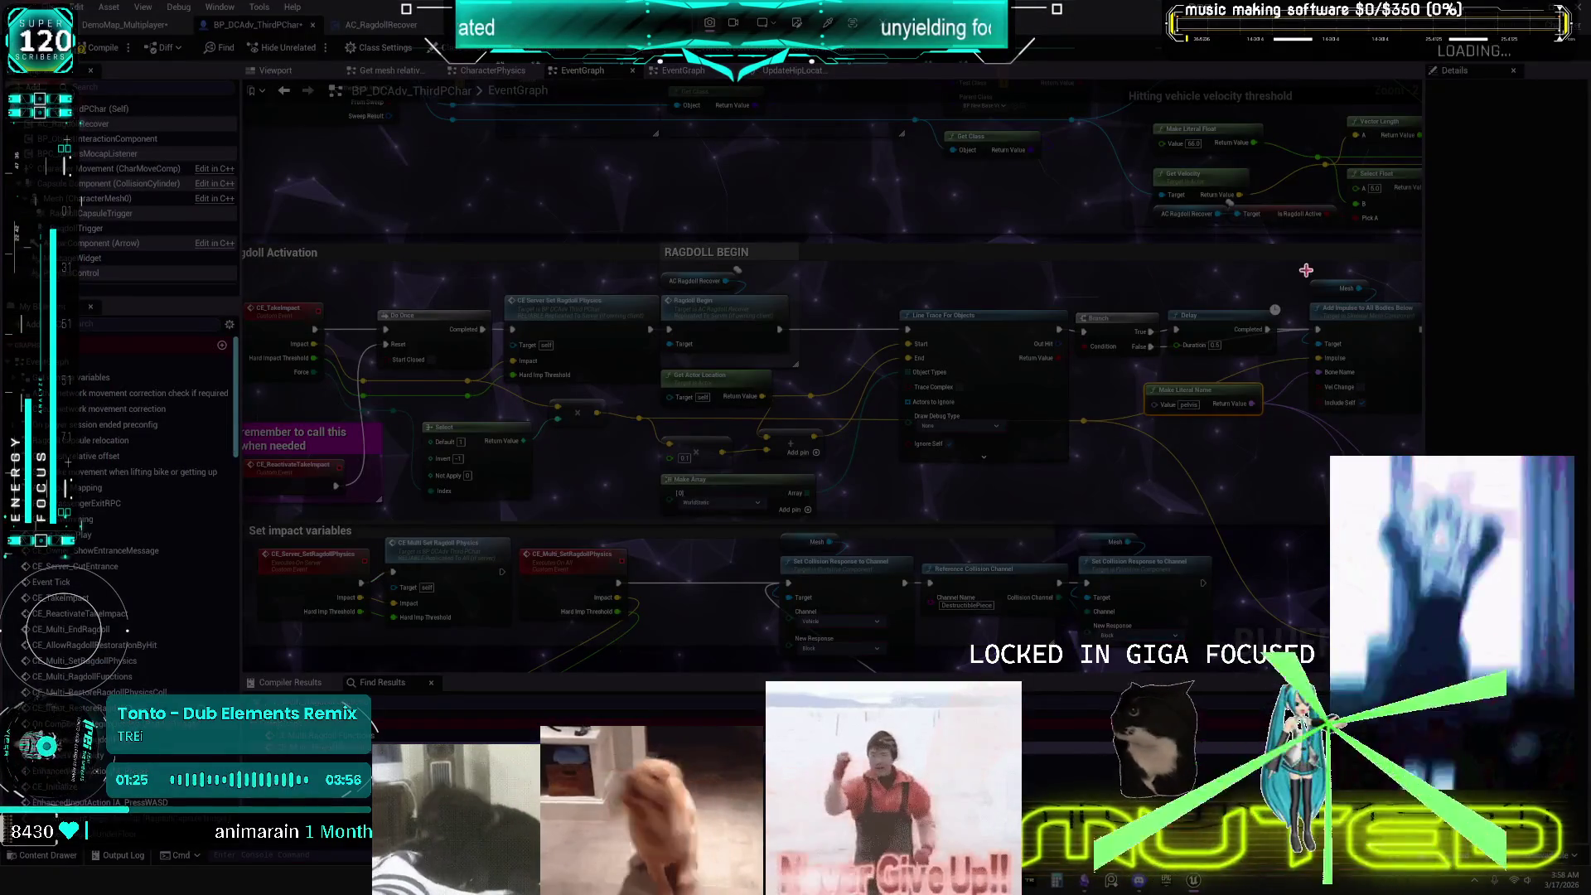
mouse_move(1417, 272)
left_mouse_down()
mouse_move(915, 455)
mouse_move(602, 505)
mouse_move(240, 524)
left_mouse_up()
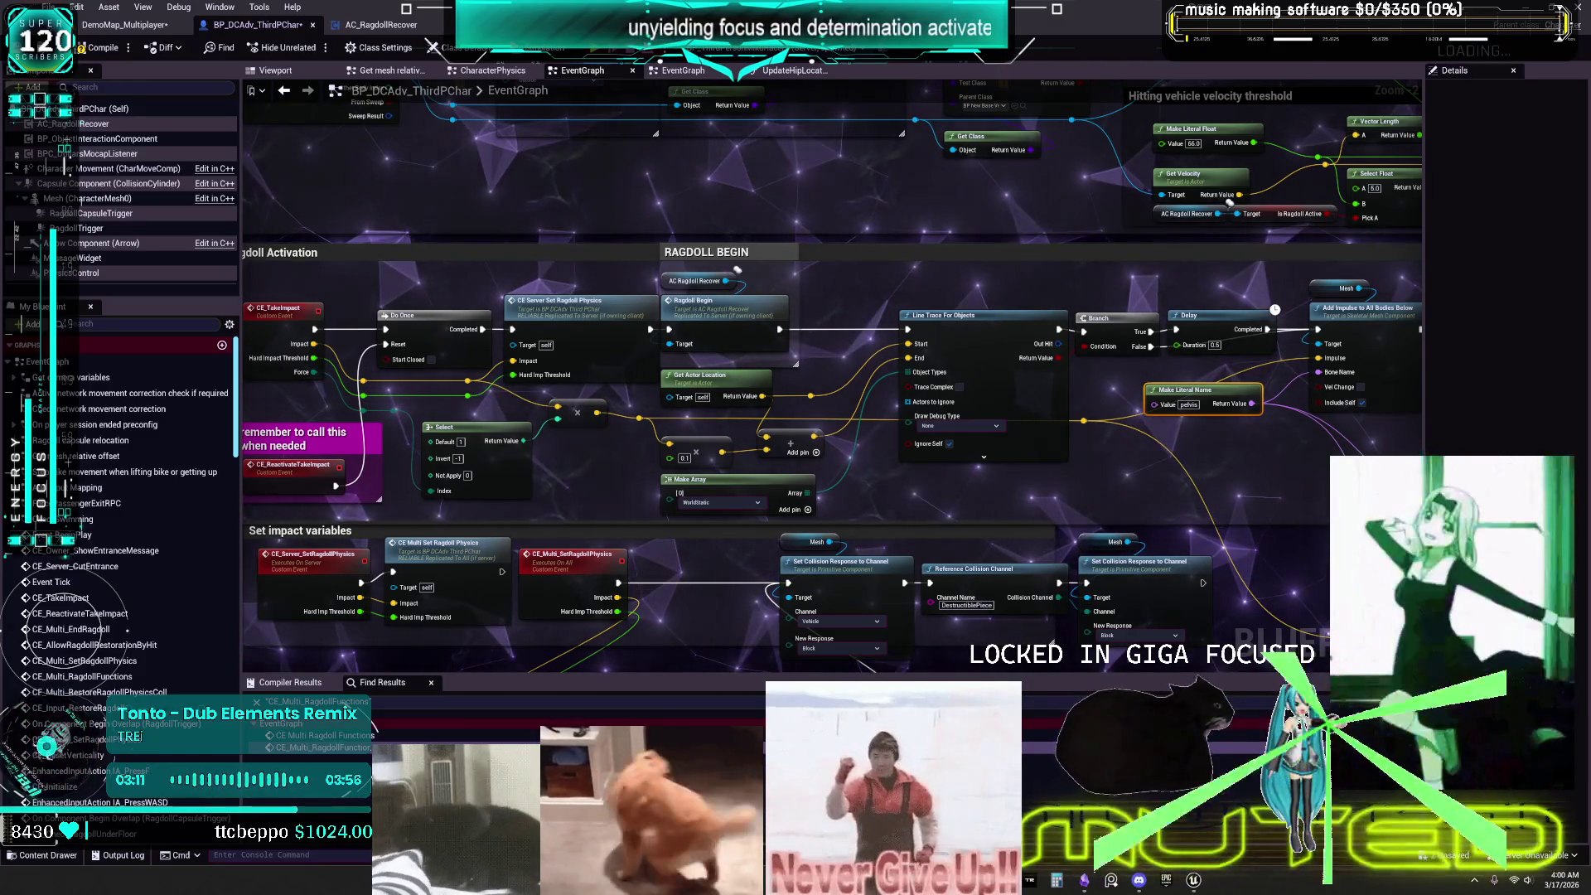
Enter 0.35 as the Delay node's Duration and drag the node up a little.
scroll(1165, 378, "up", 2)
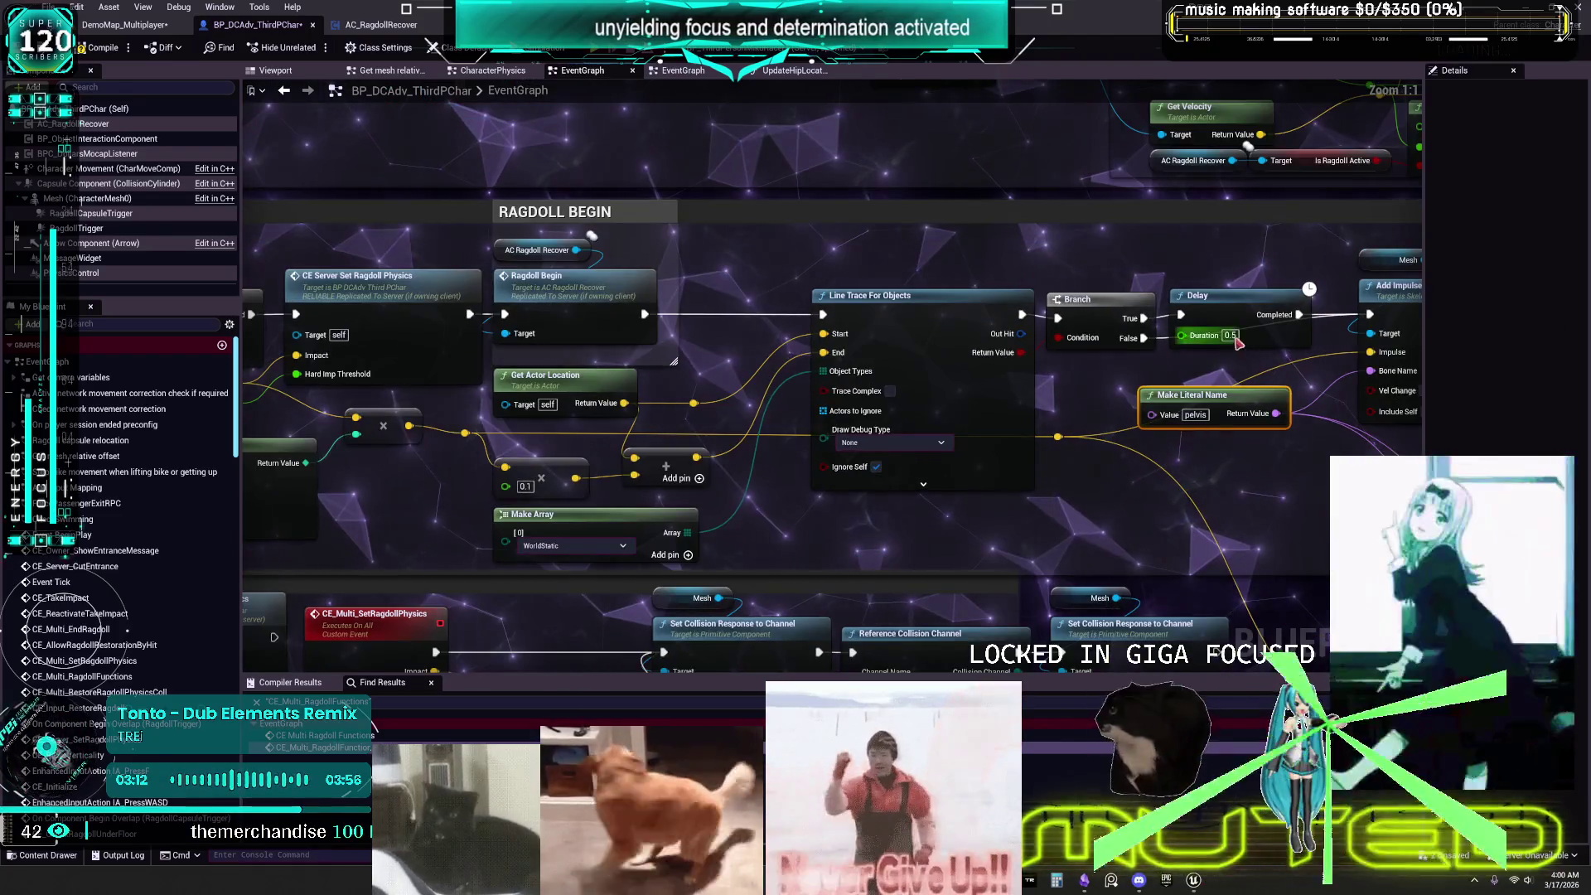
type("35")
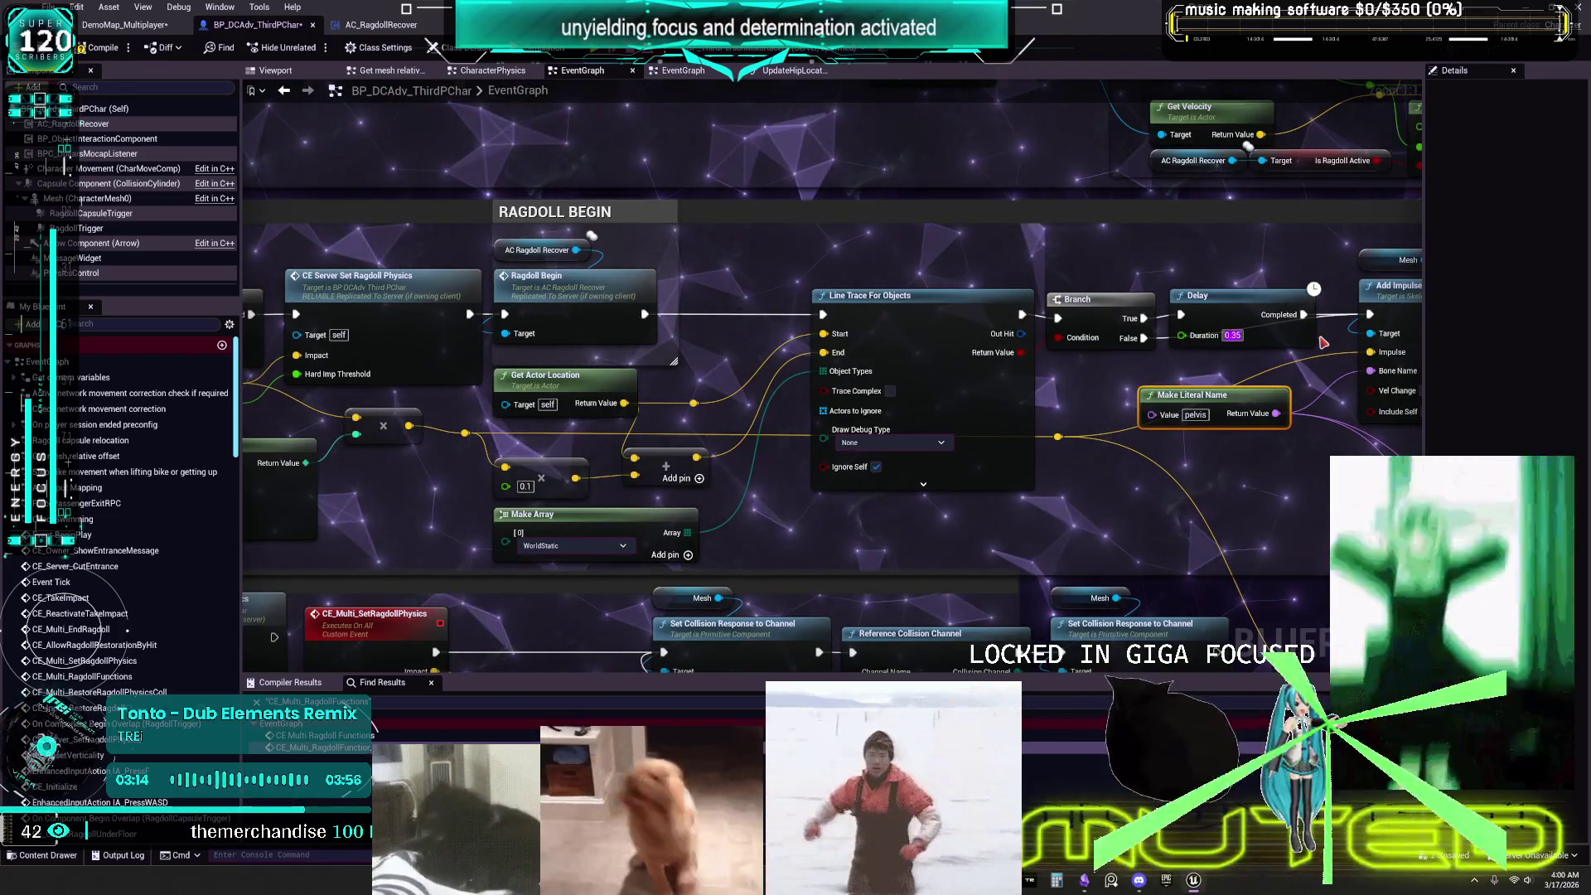
left_click_drag(1274, 492, 1091, 518)
left_click_drag(1039, 336, 1039, 296)
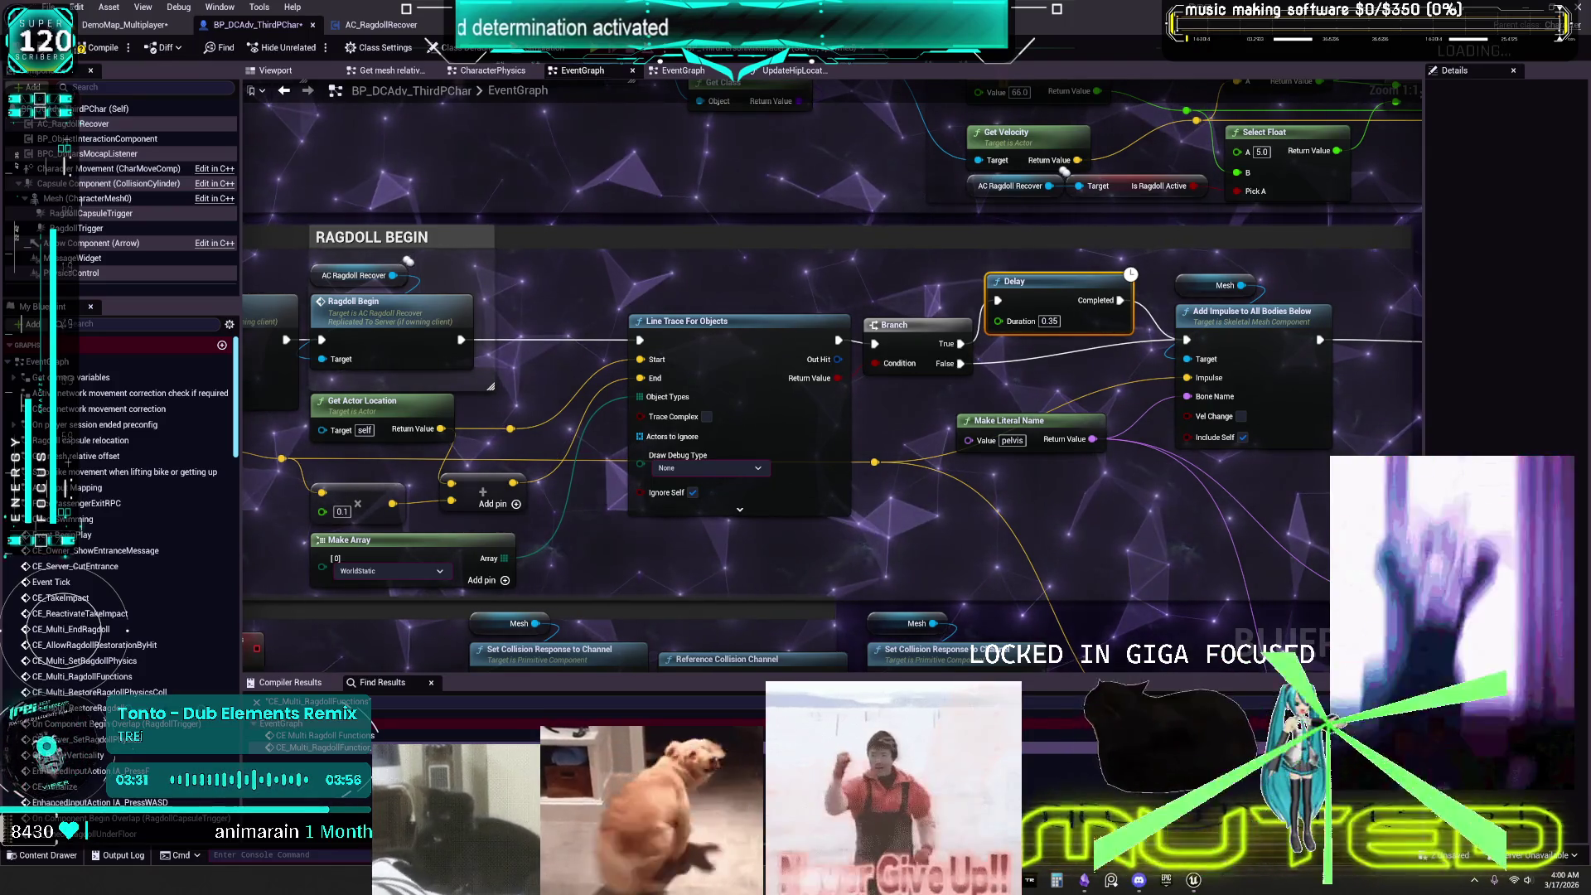
left_click_drag(137, 440, 700, 435)
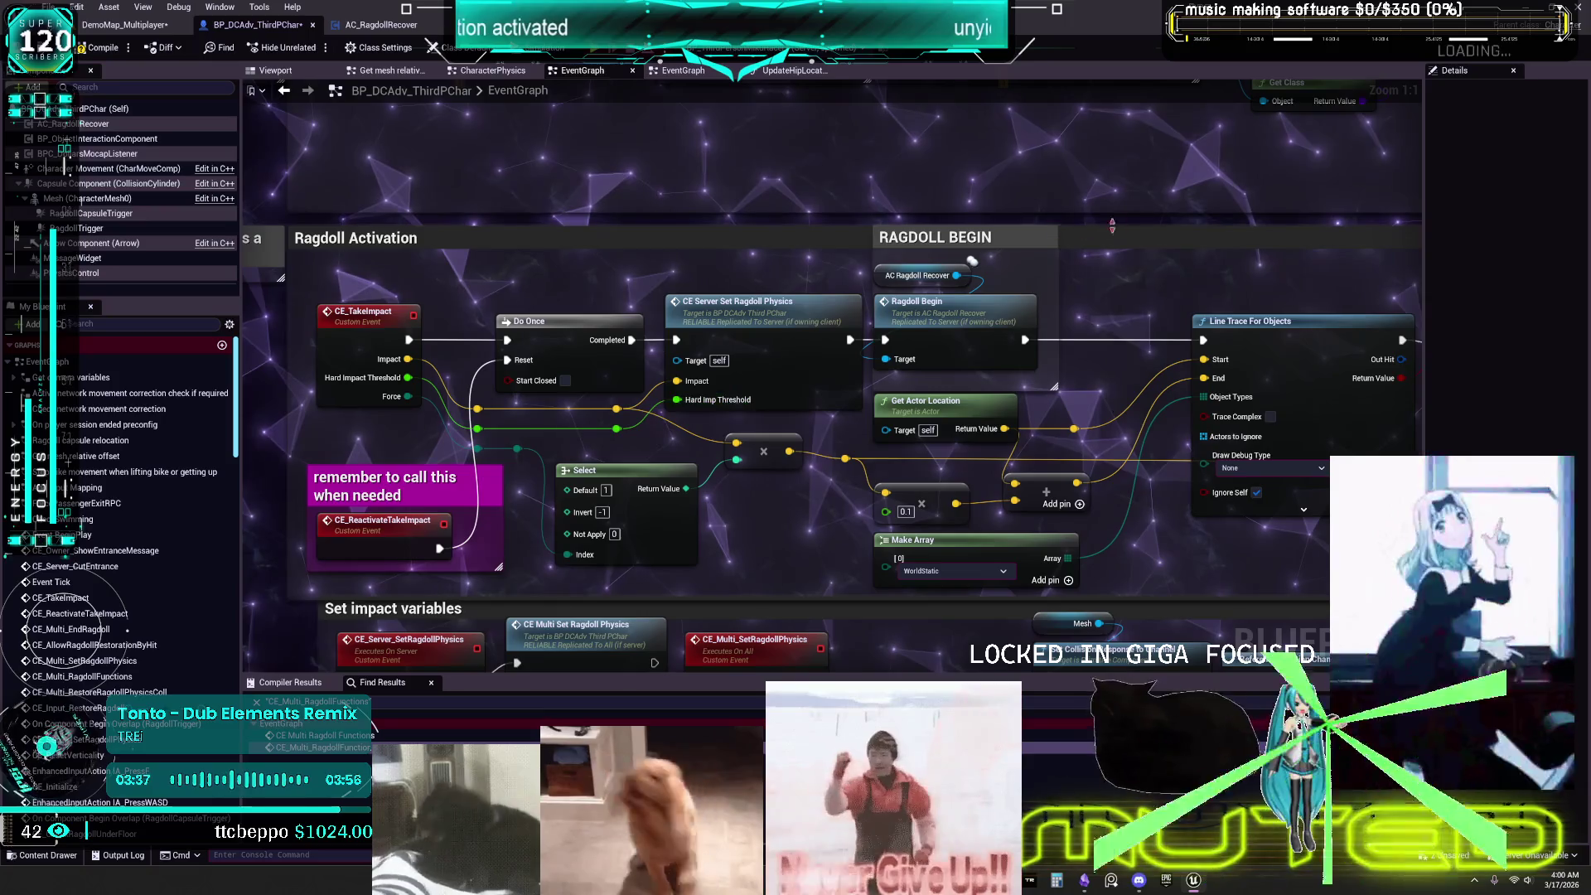
mouse_move(1145, 226)
left_mouse_down()
mouse_move(1046, 685)
mouse_move(499, 627)
left_mouse_up()
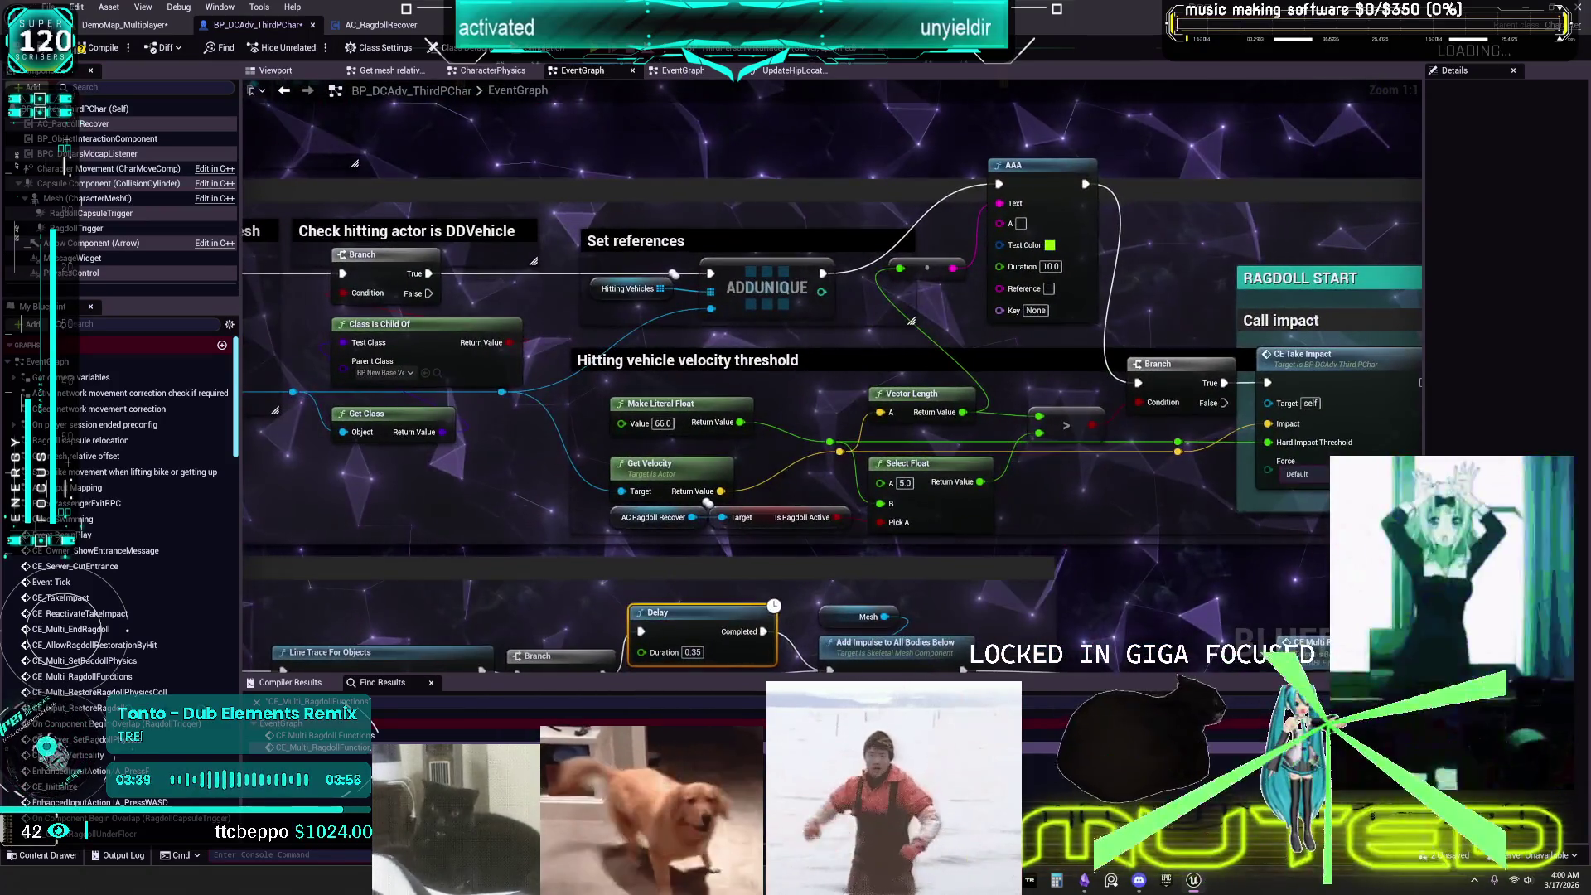
mouse_move(245, 562)
left_mouse_down()
mouse_move(277, 508)
mouse_move(870, 233)
left_mouse_up()
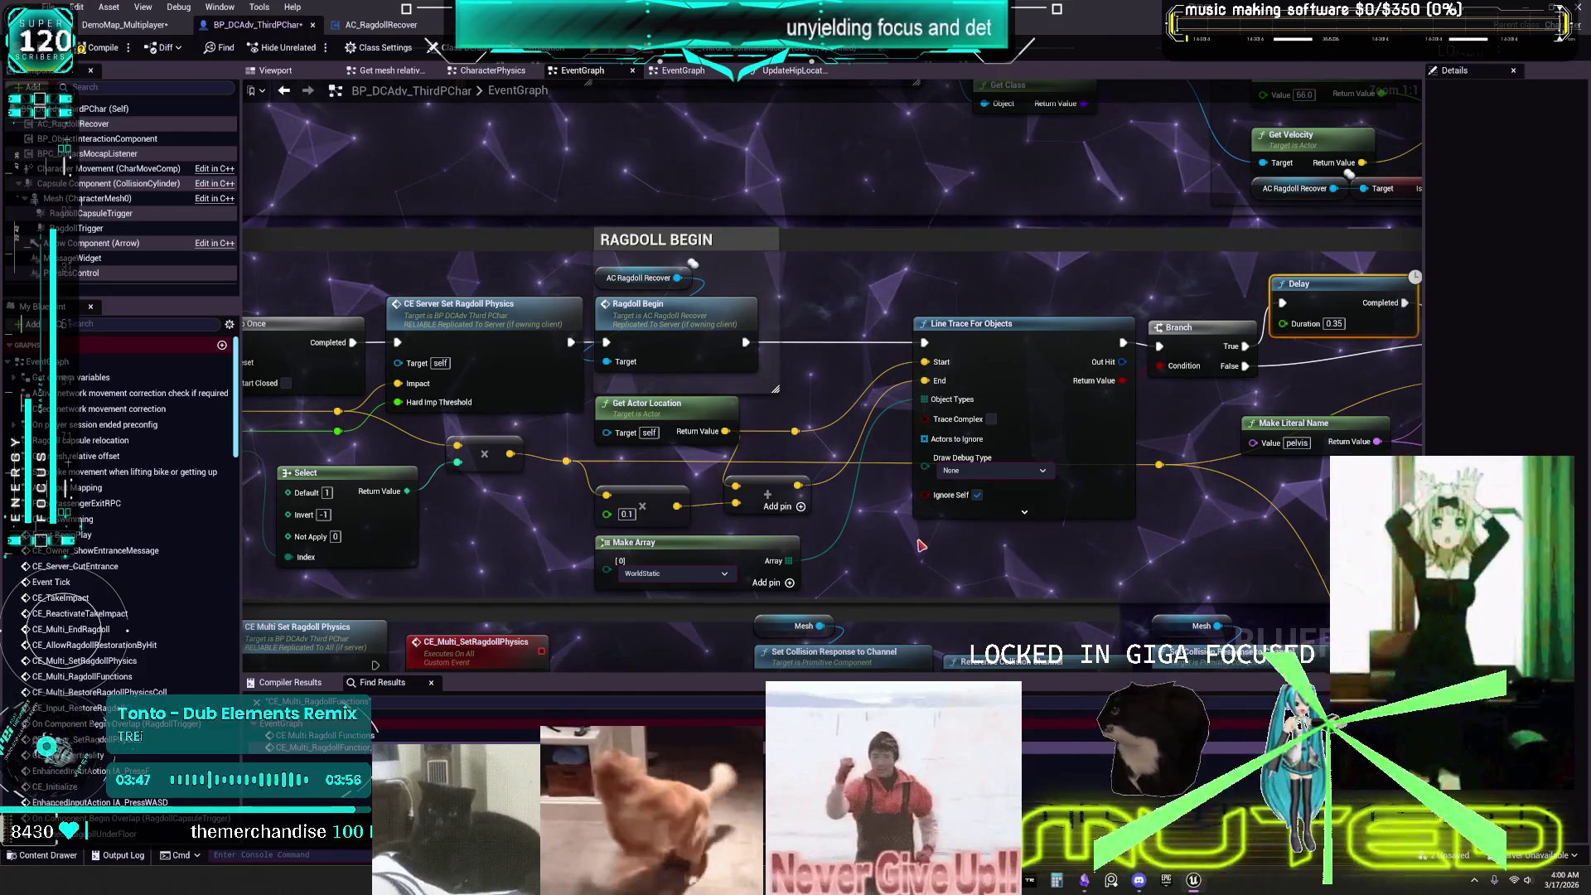
mouse_move(921, 546)
left_mouse_down()
mouse_move(854, 555)
mouse_move(630, 497)
mouse_move(281, 454)
mouse_move(758, 212)
mouse_move(953, 200)
left_mouse_up()
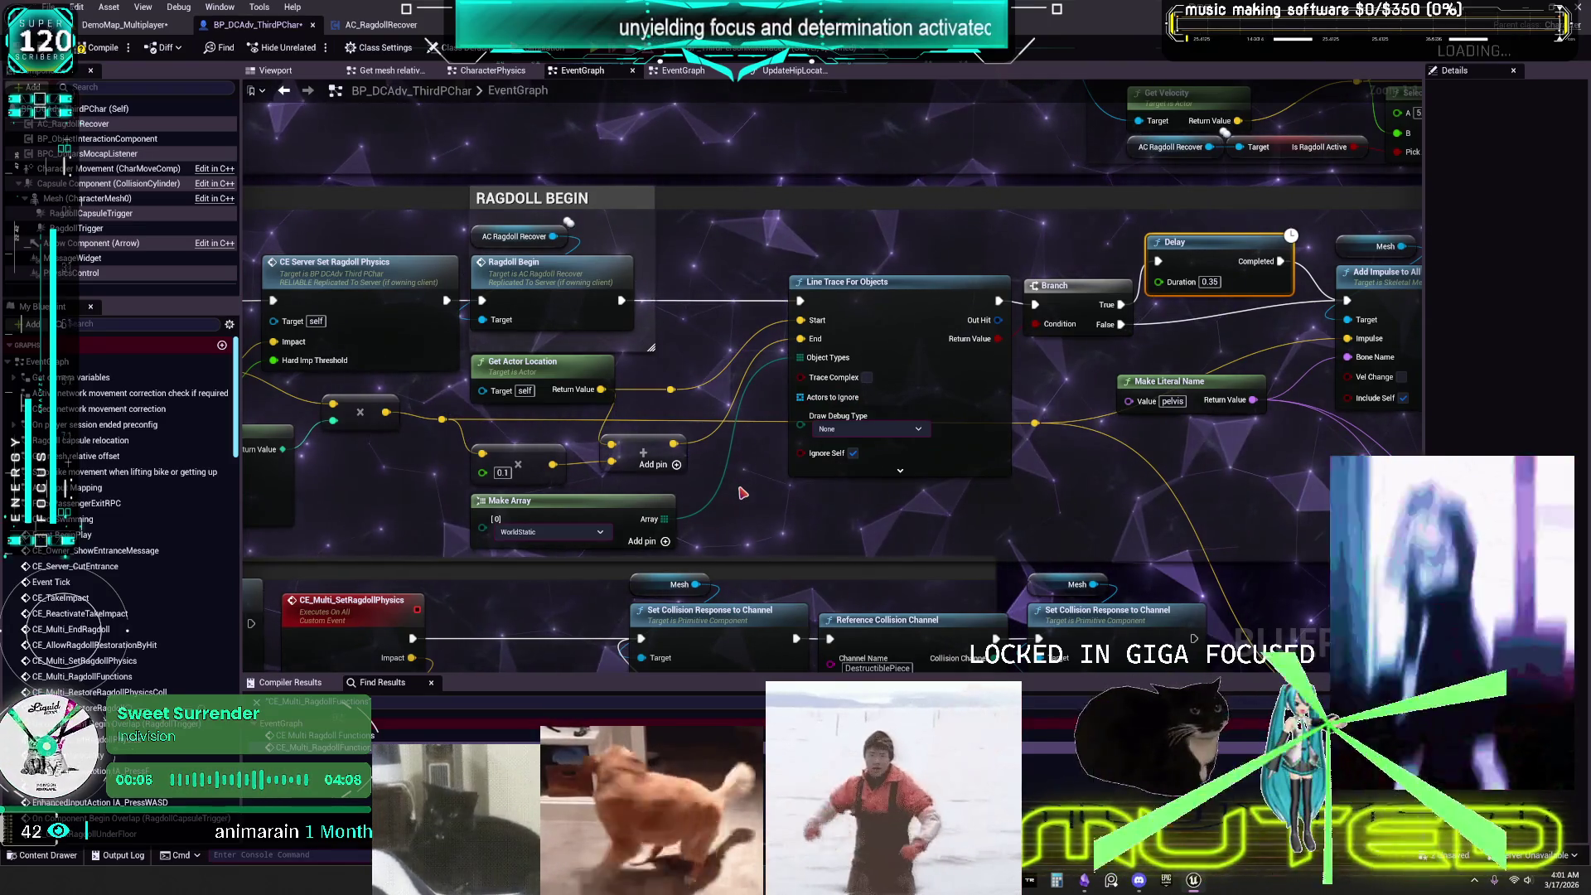
right_click(743, 493)
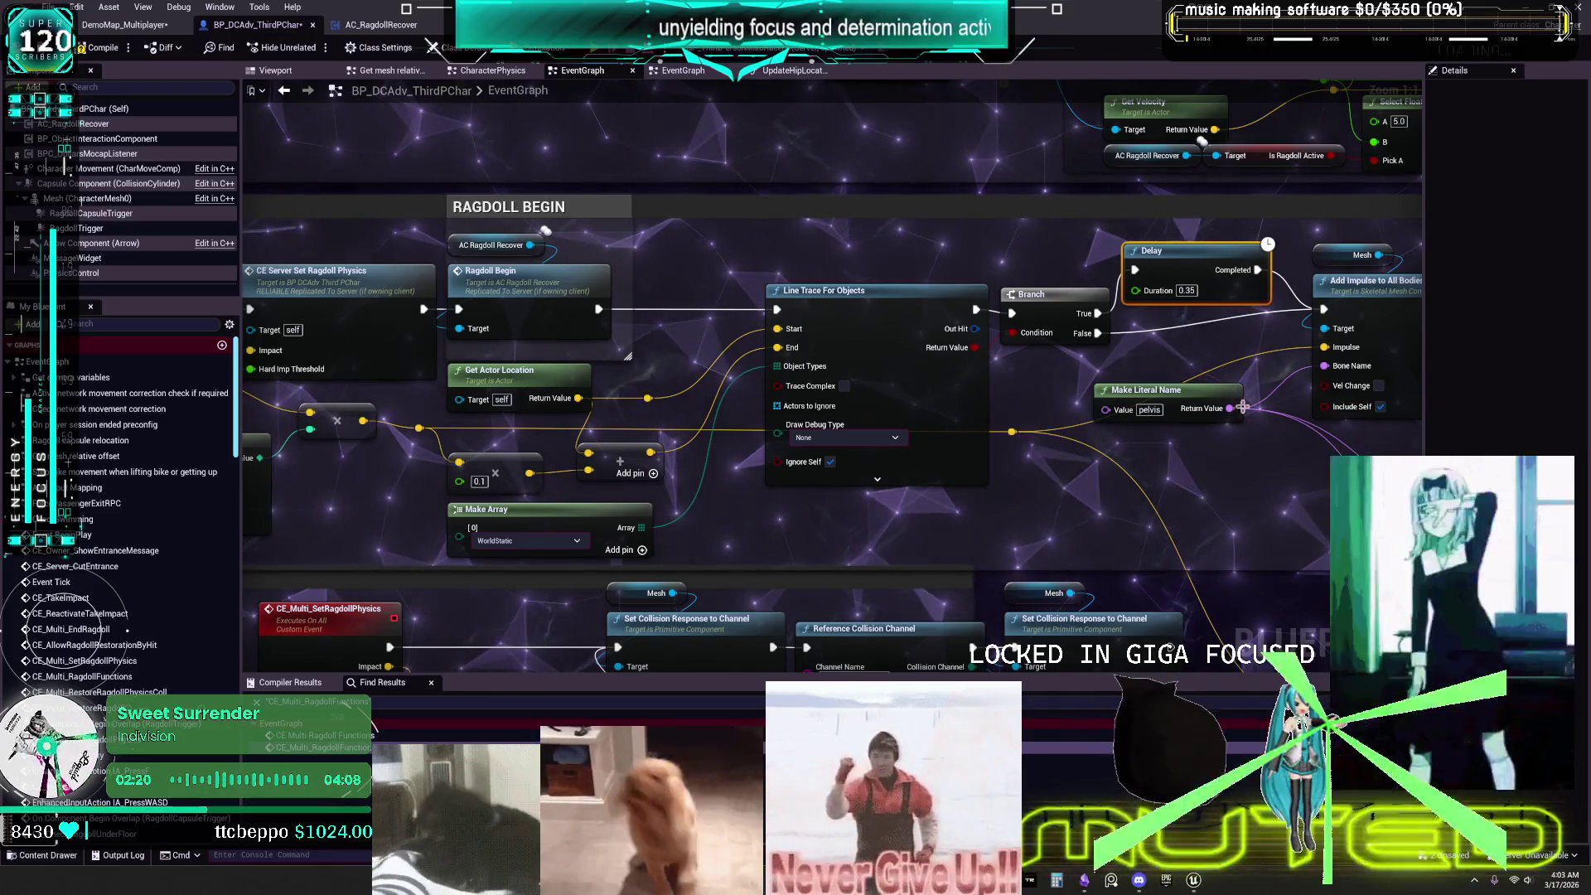
Change the Delay node's Duration from 0.4 to 0.5 seconds.
left_click(1187, 290)
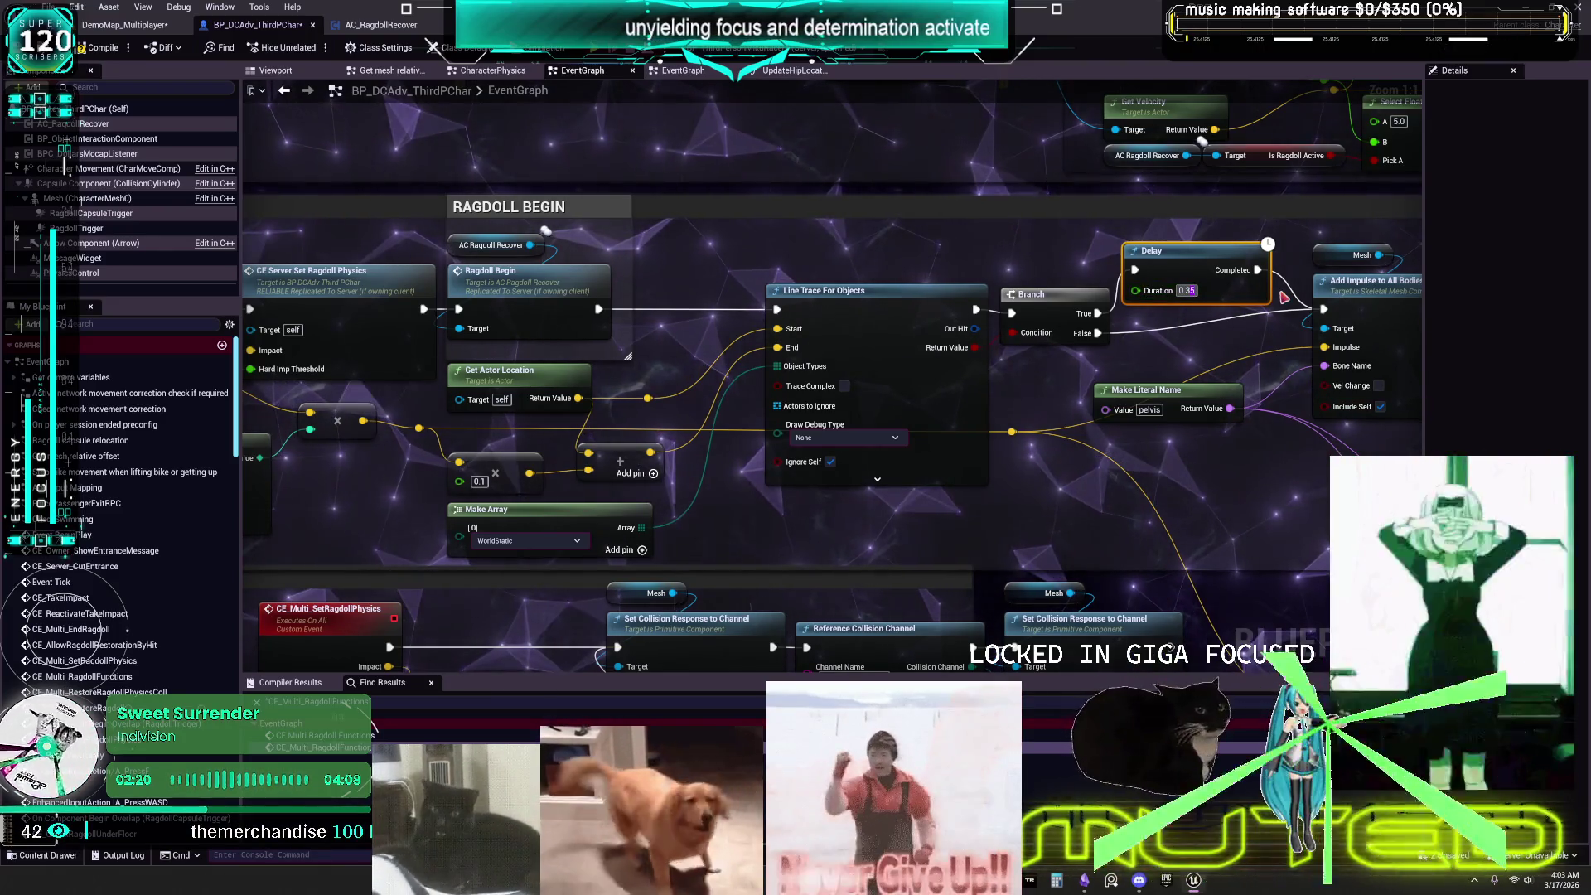
type("0.4")
left_click(1303, 427)
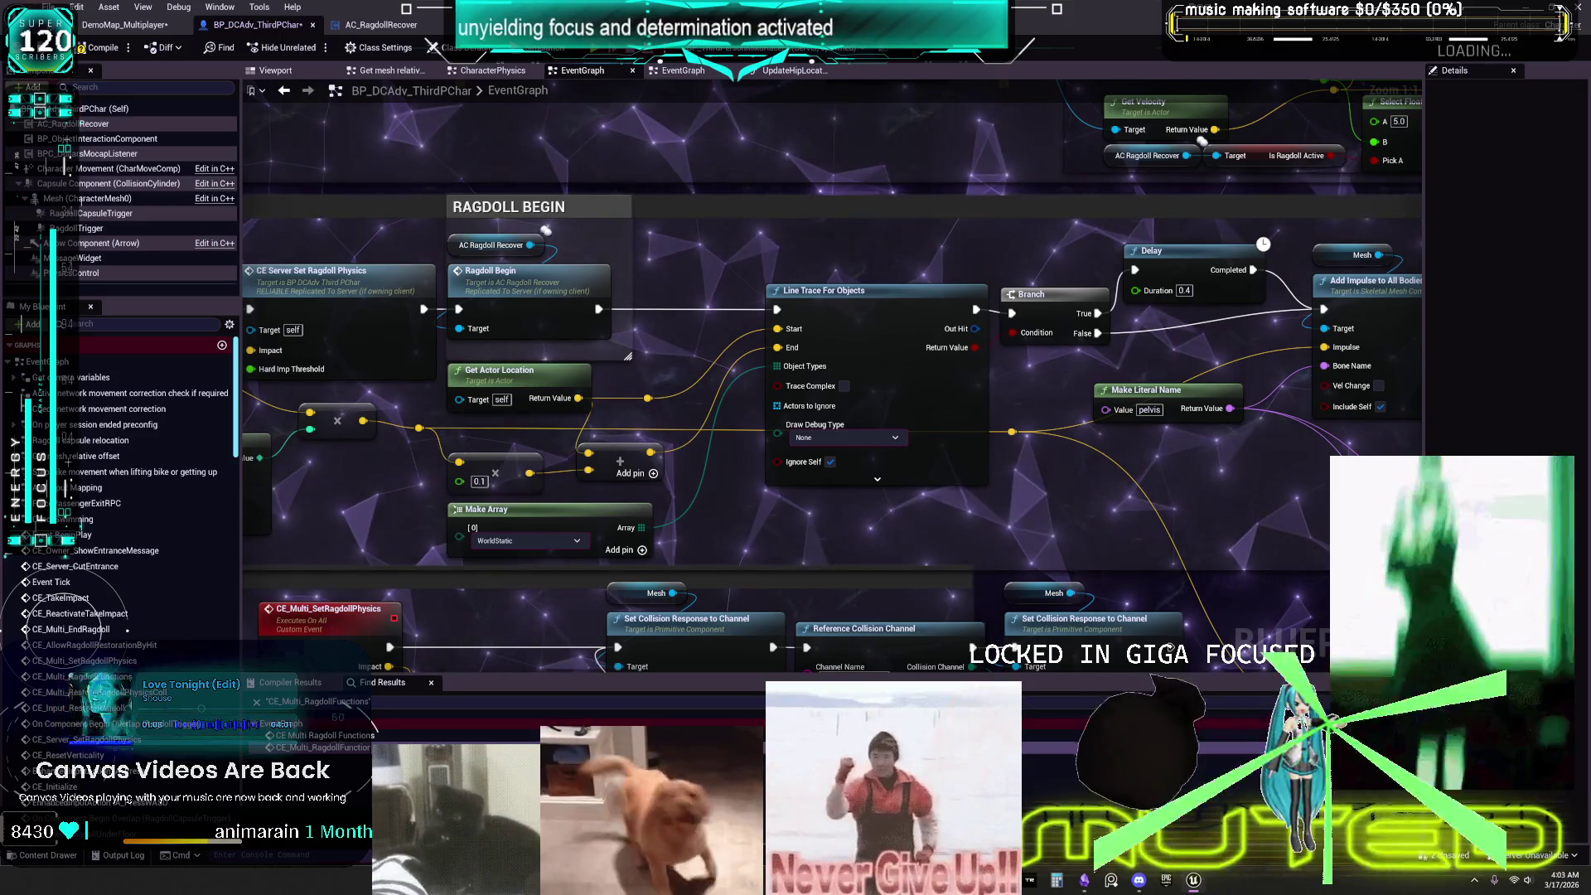
left_click(1184, 290)
type("0.5")
key("Return")
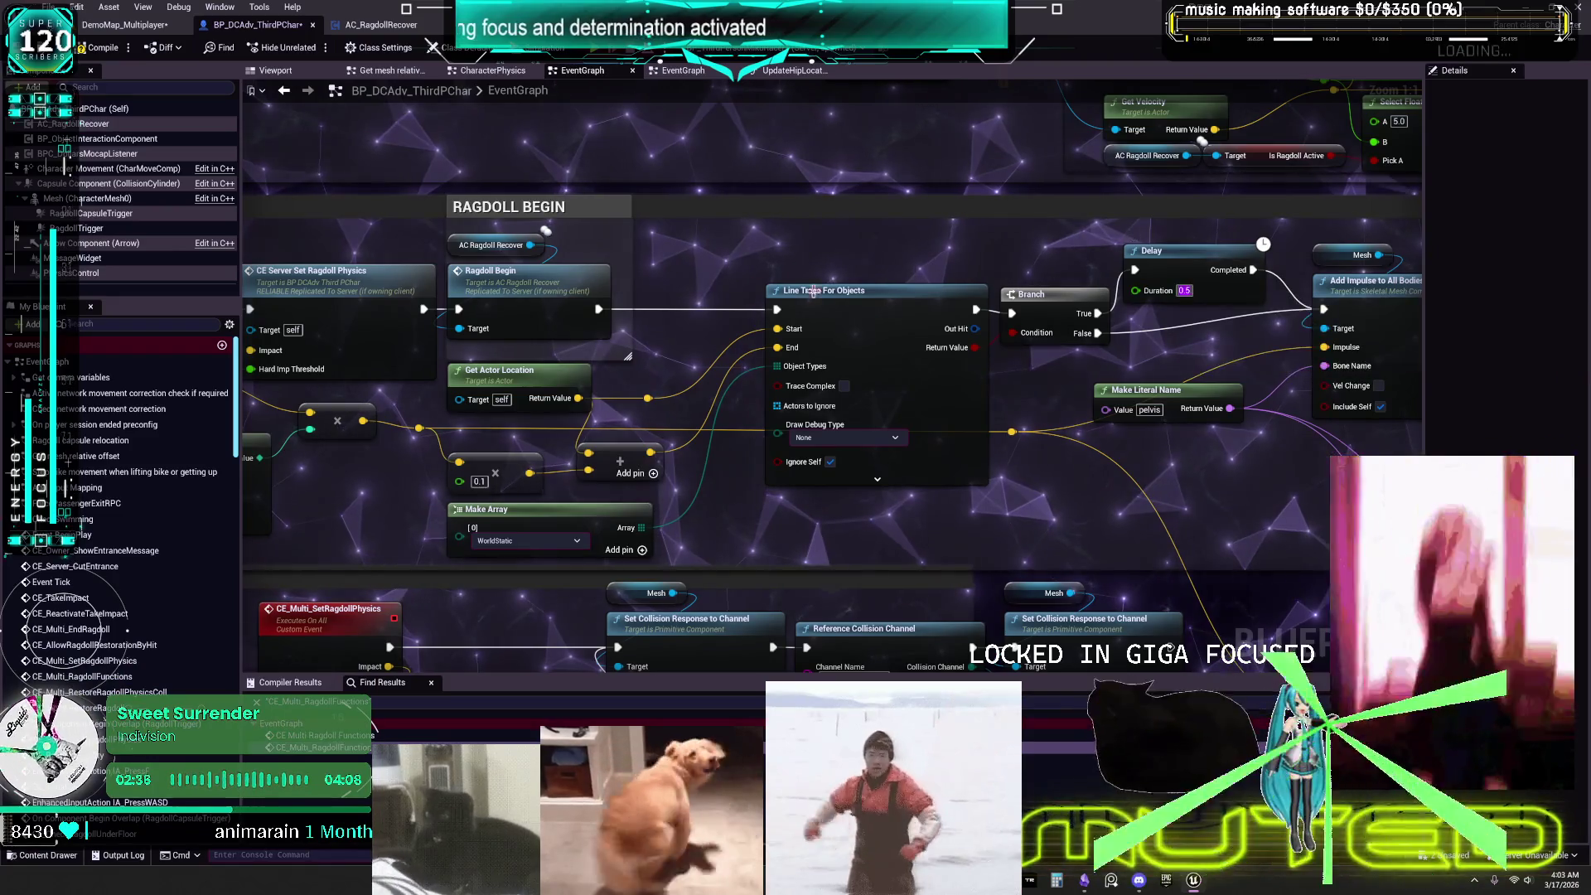
scroll(783, 229, "down", 1)
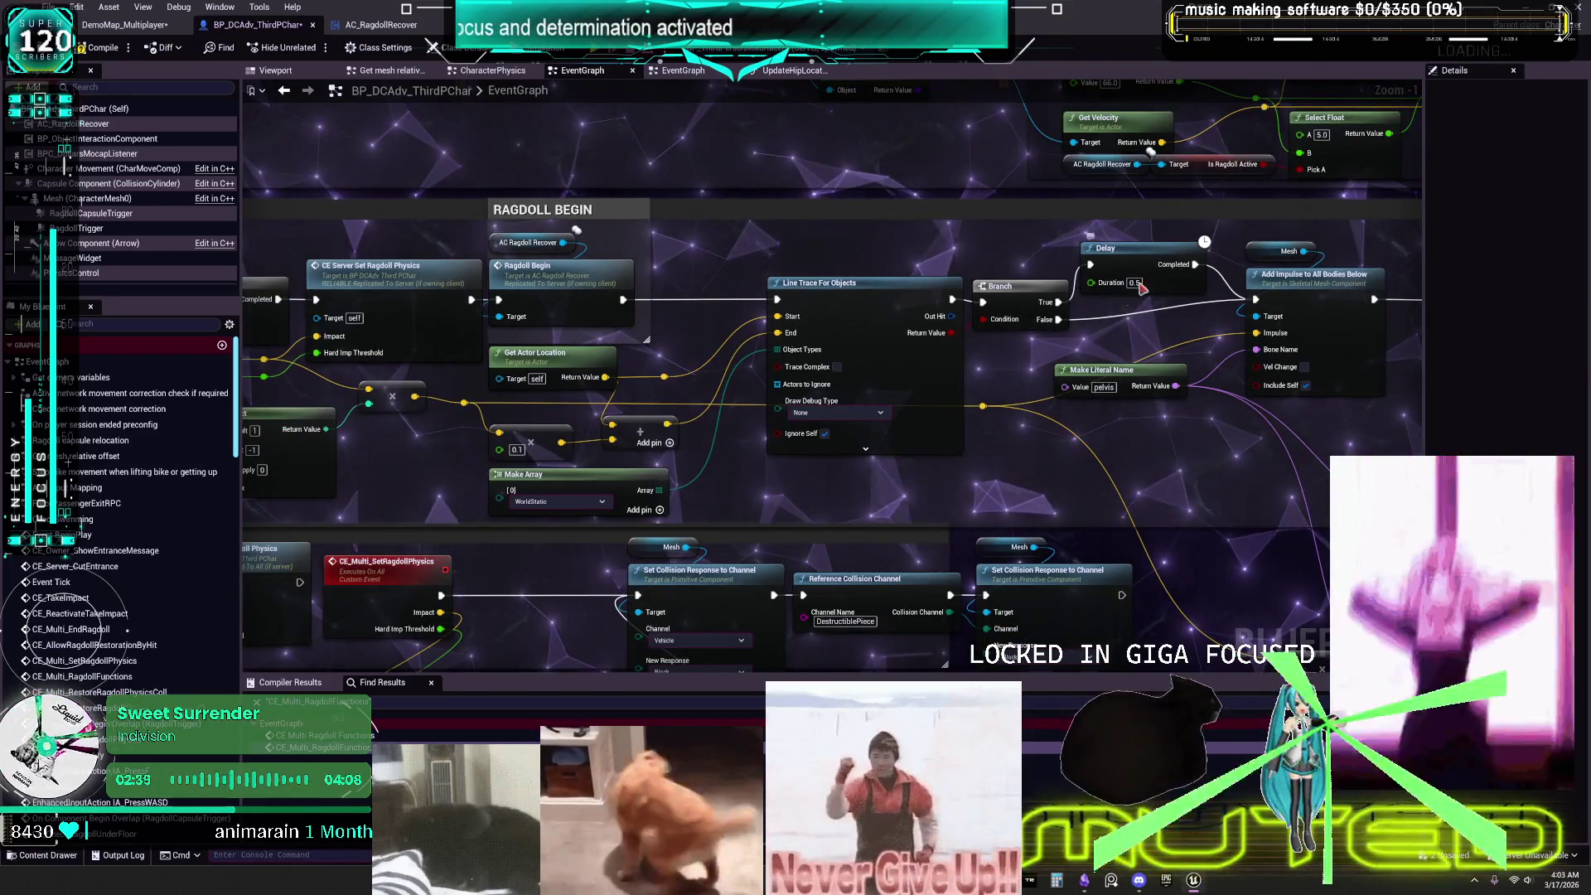
Pan to the other Add Impulse nodes and save everything with File > Save All.
left_click_drag(1293, 260, 1100, 257)
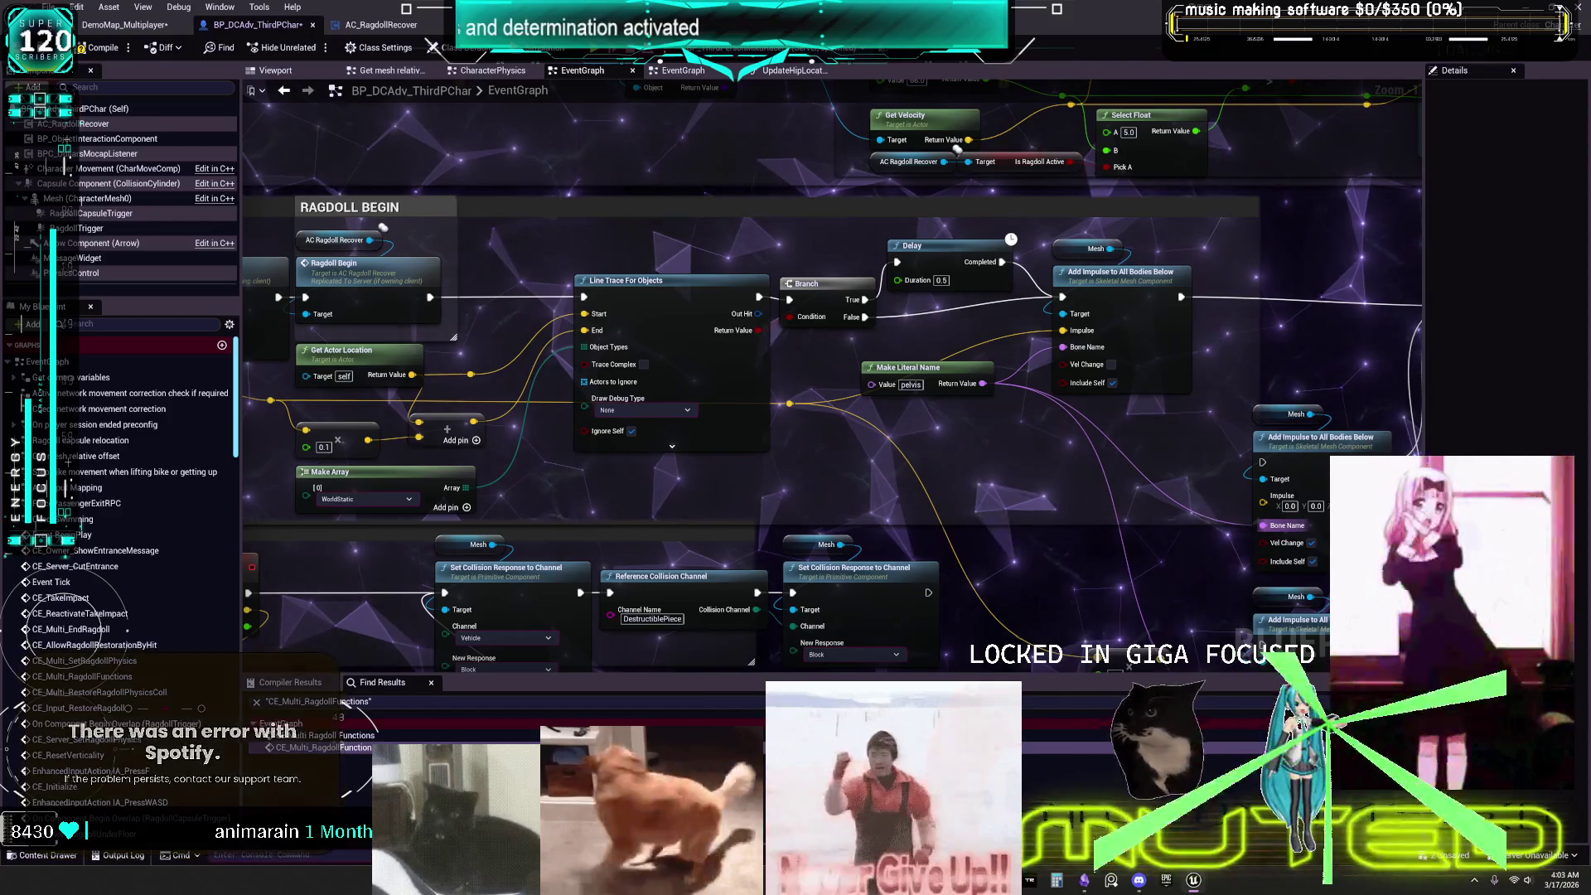
scroll(1100, 258, "down", 2)
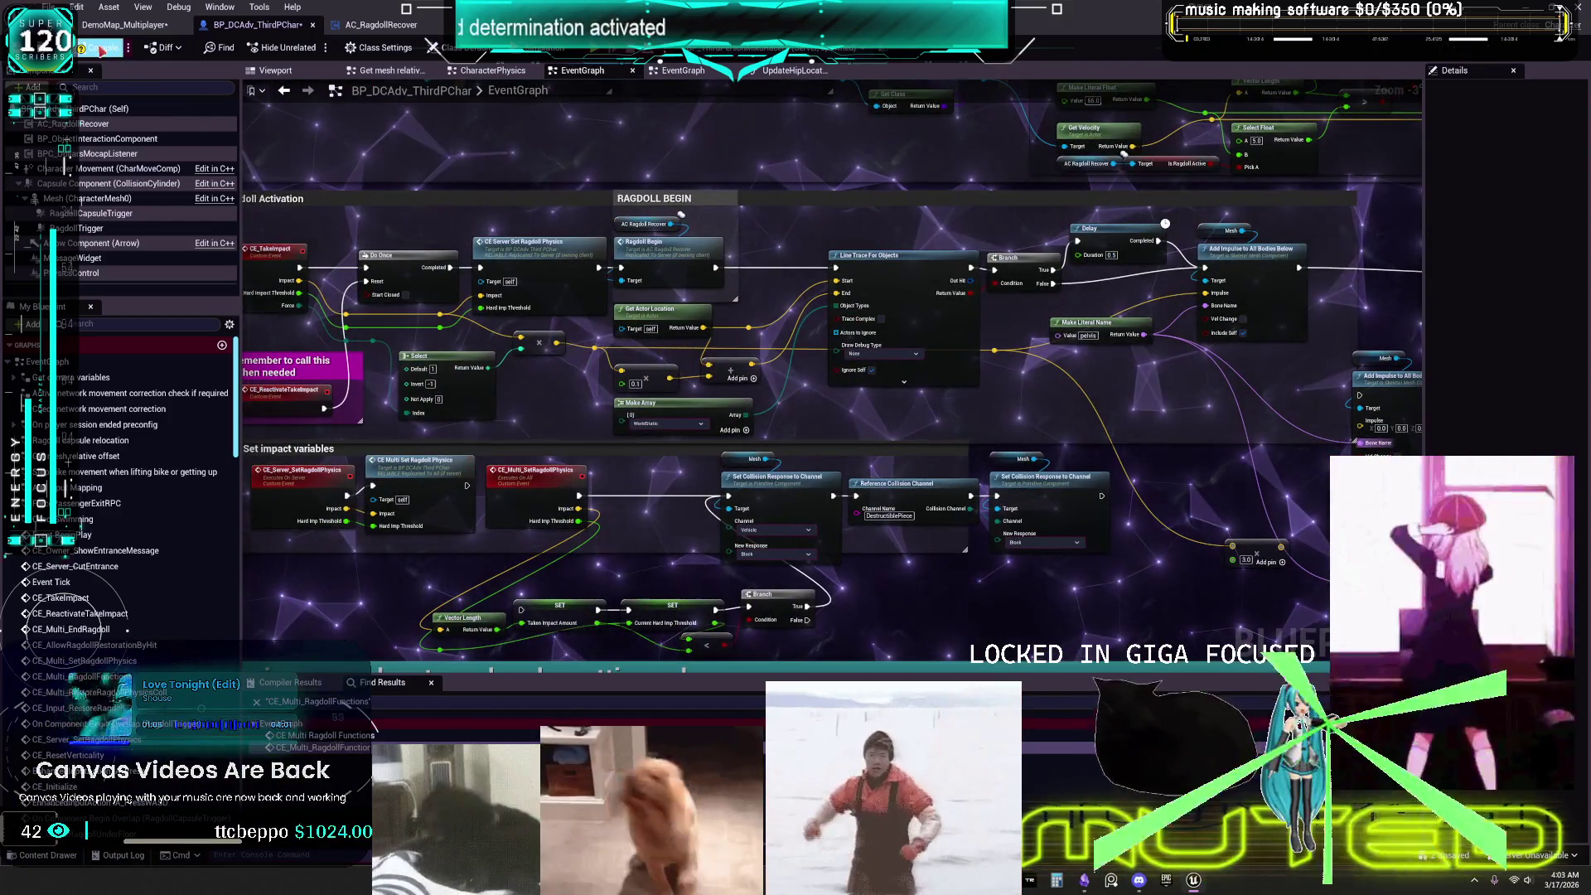
left_click(50, 7)
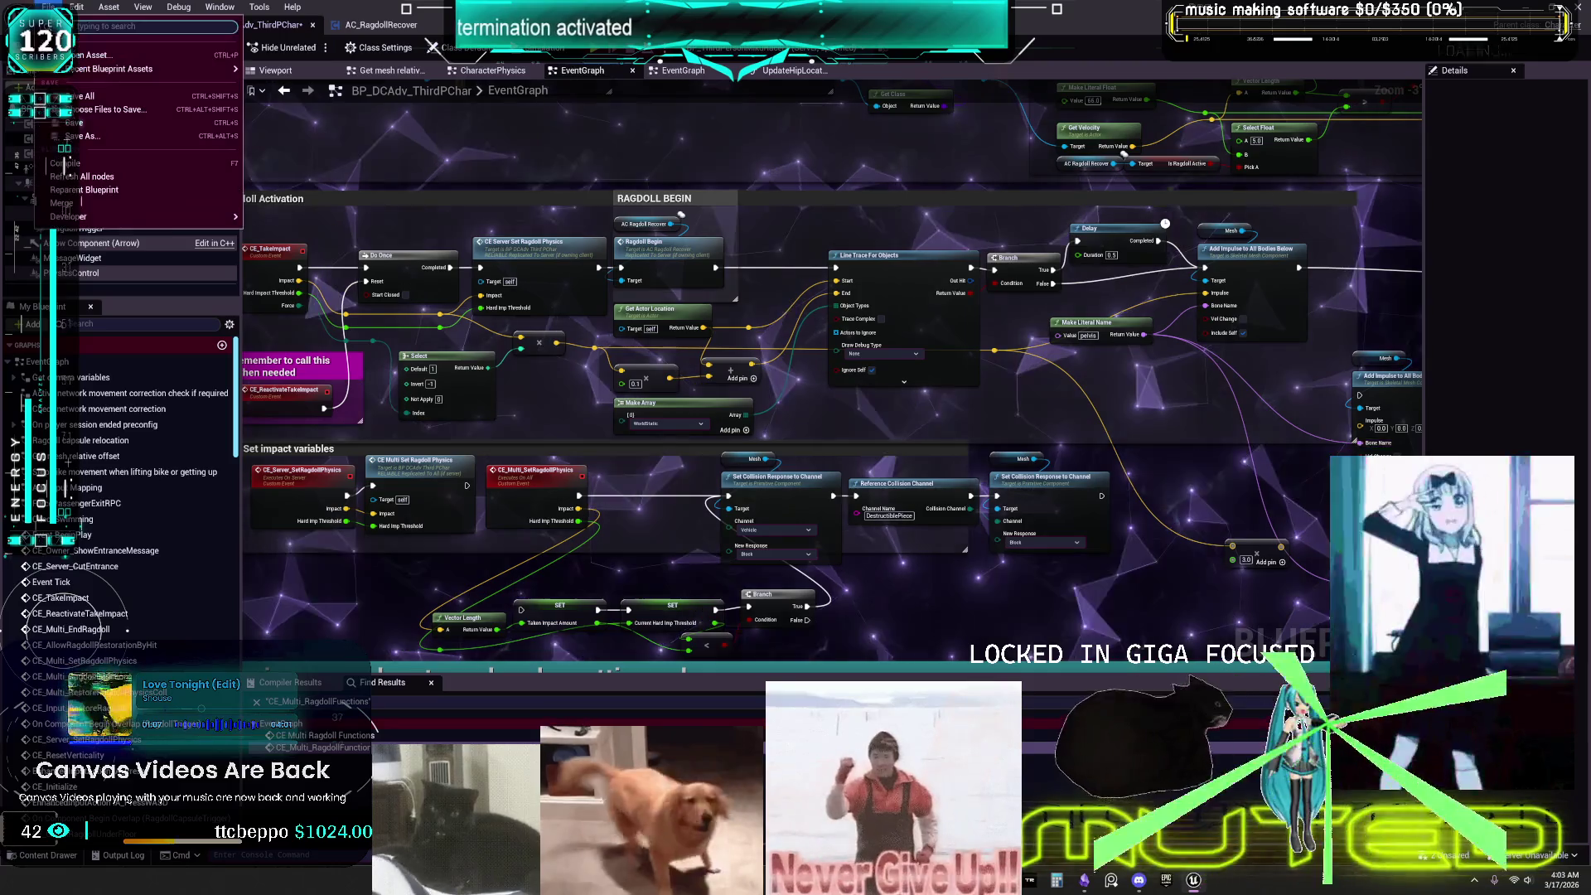
left_click(100, 99)
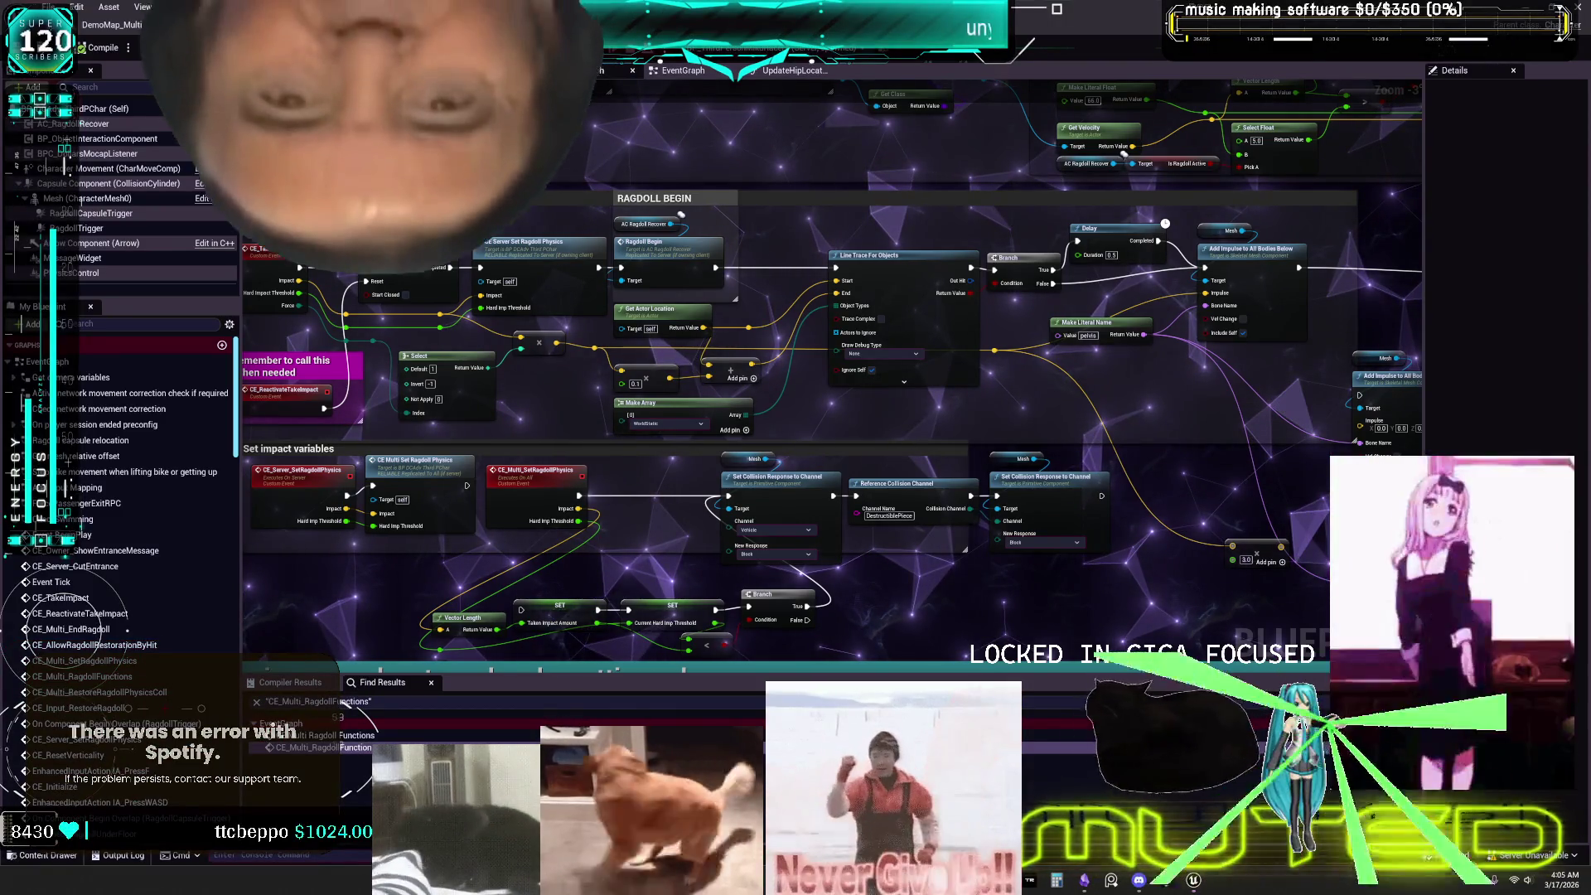
Launch a Play In Editor multiplayer preview of the game with Alt+P.
key("alt+p")
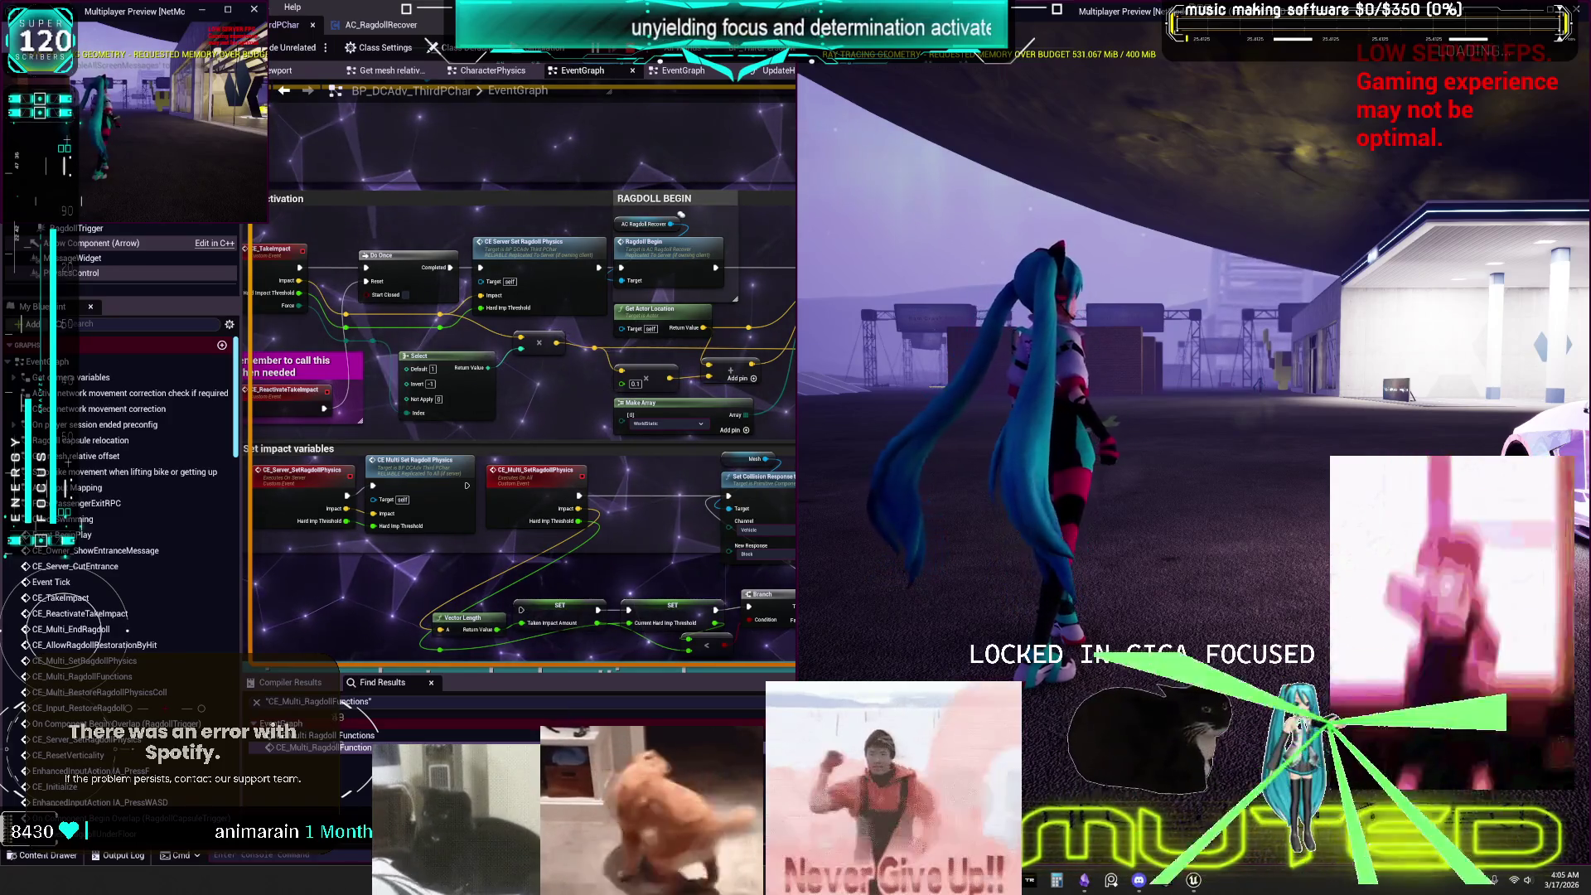
Size the preview window to the left half, then walk to the white car, enter it and drive.
key("alt+Tab")
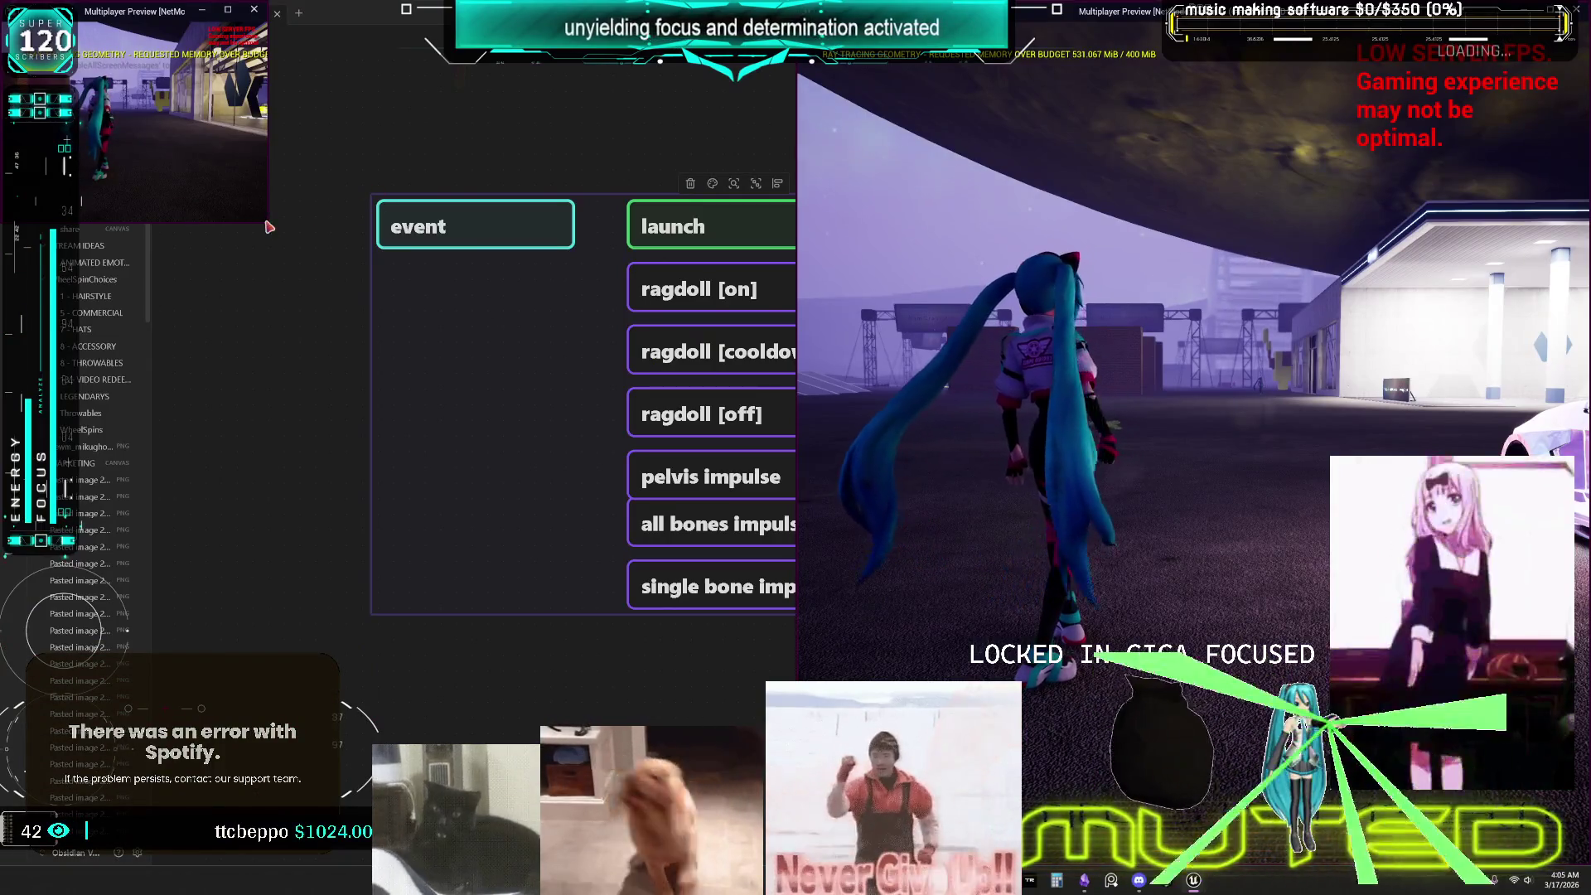
mouse_move(285, 279)
left_mouse_down()
mouse_move(712, 746)
mouse_move(795, 862)
left_mouse_up()
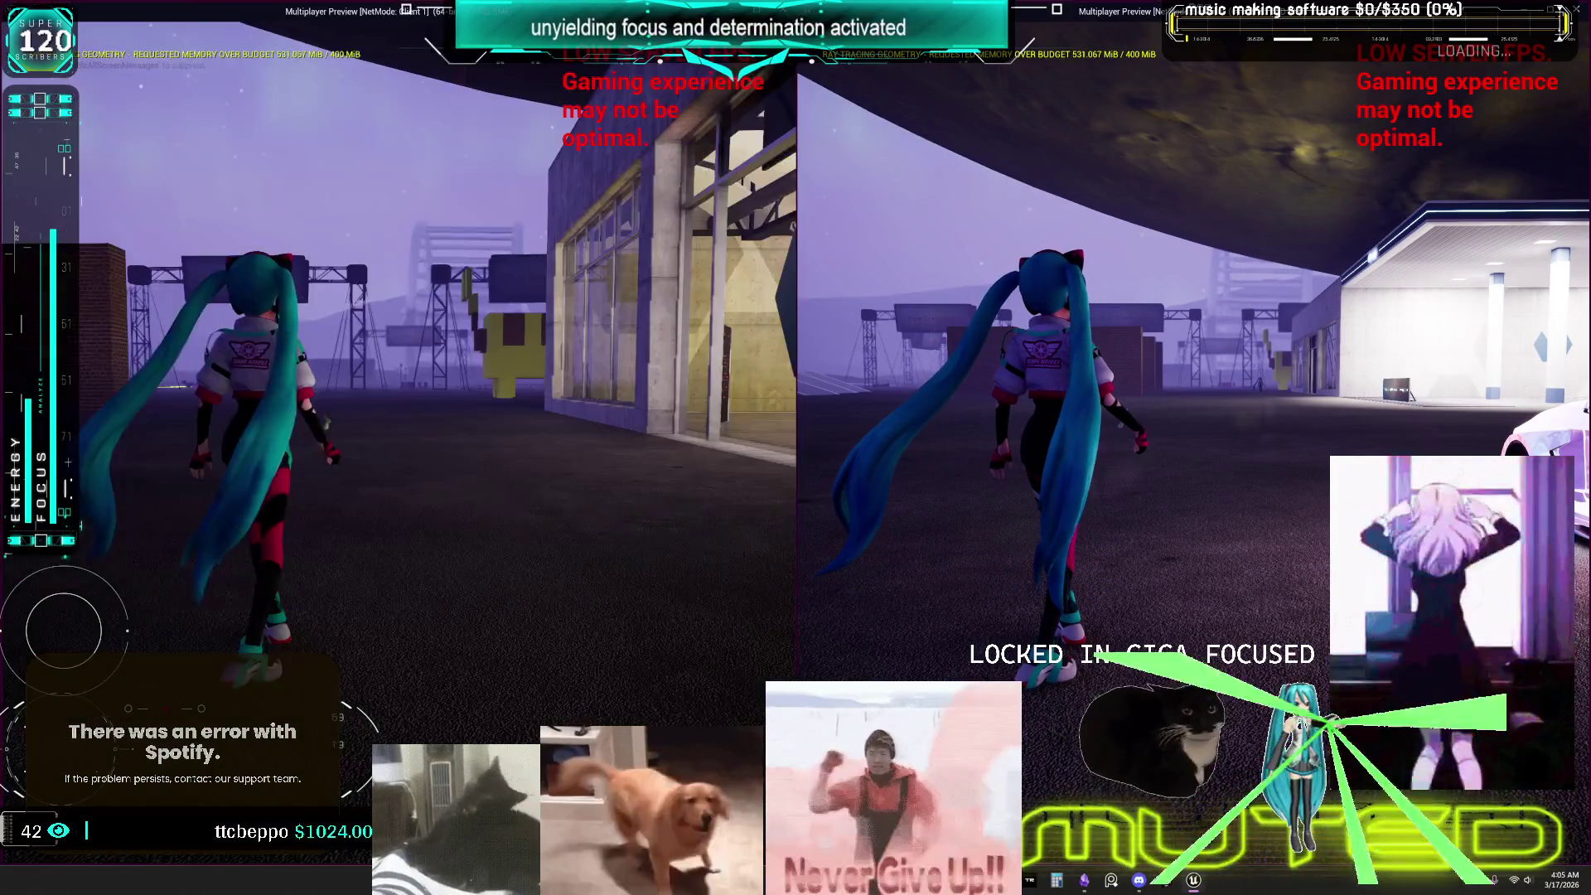
key("w")
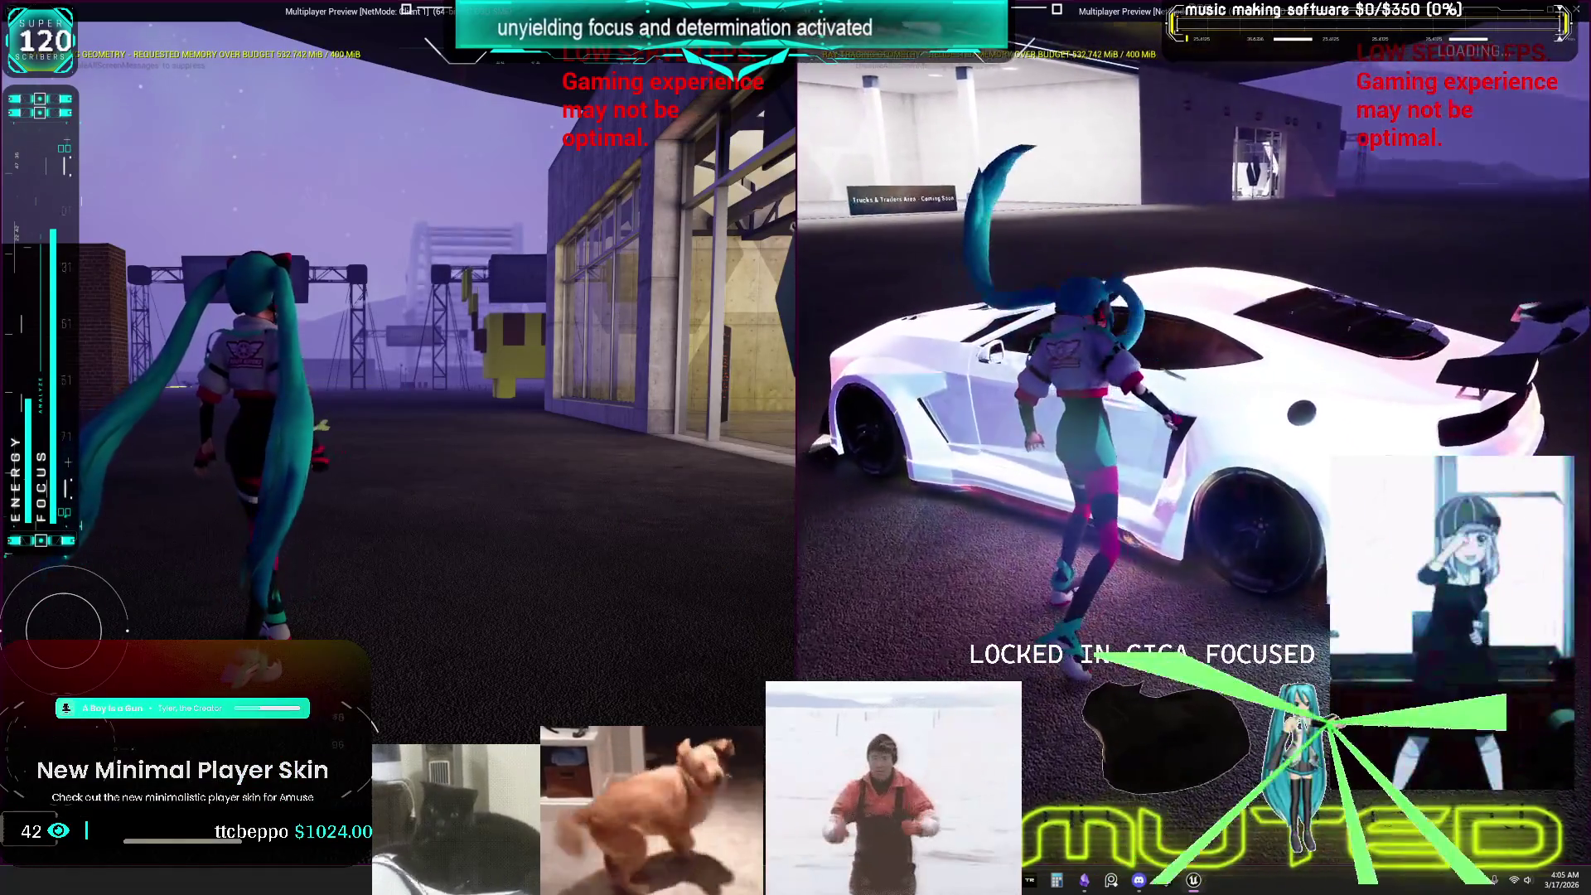
key("w")
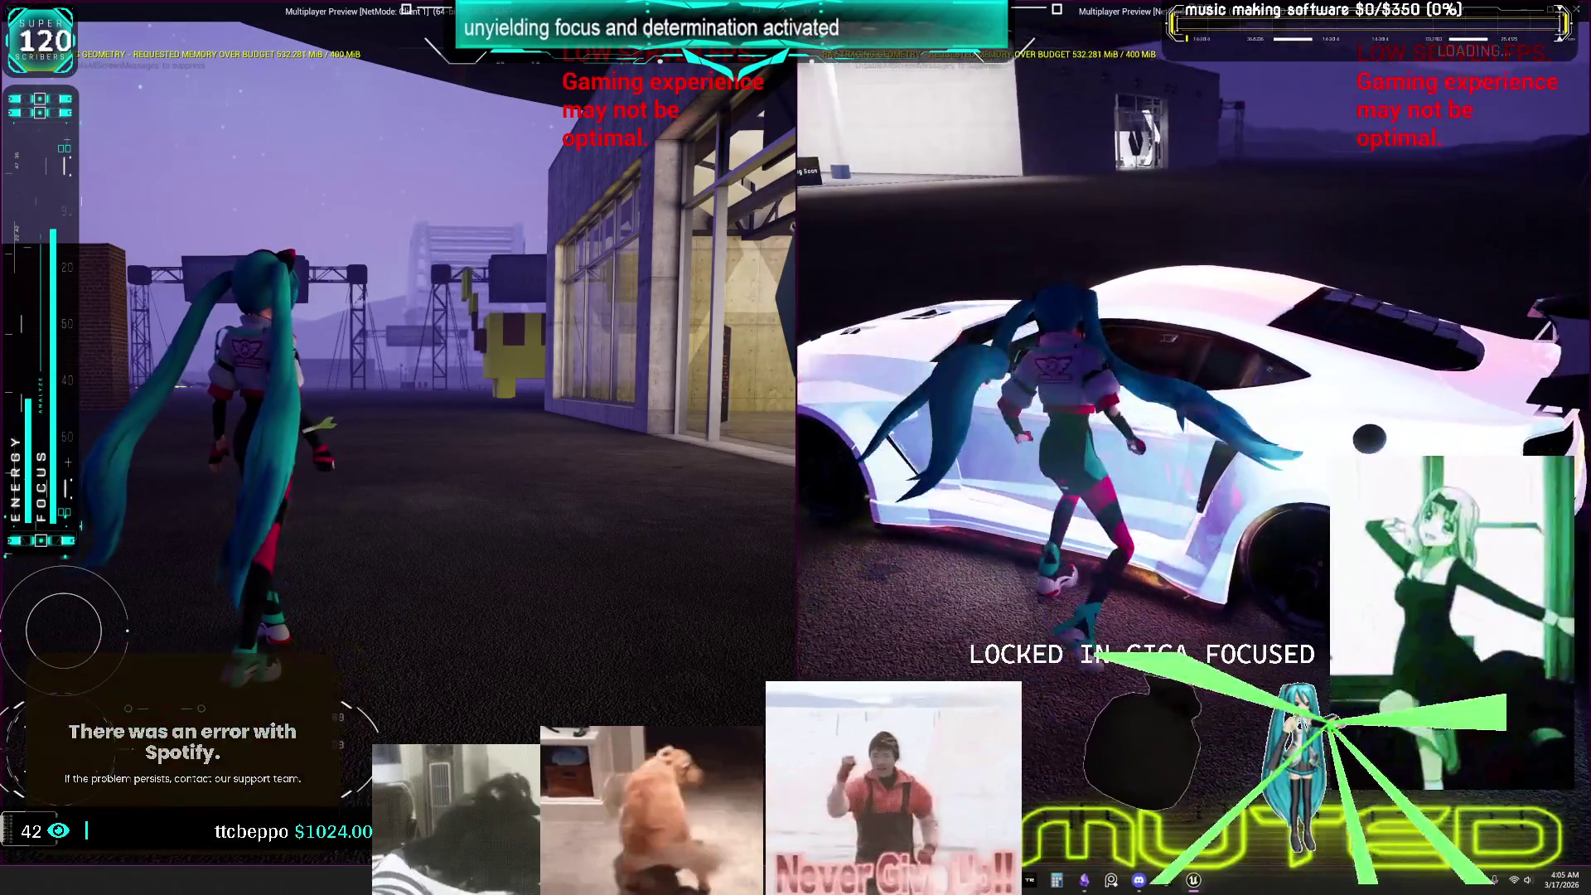
key("f")
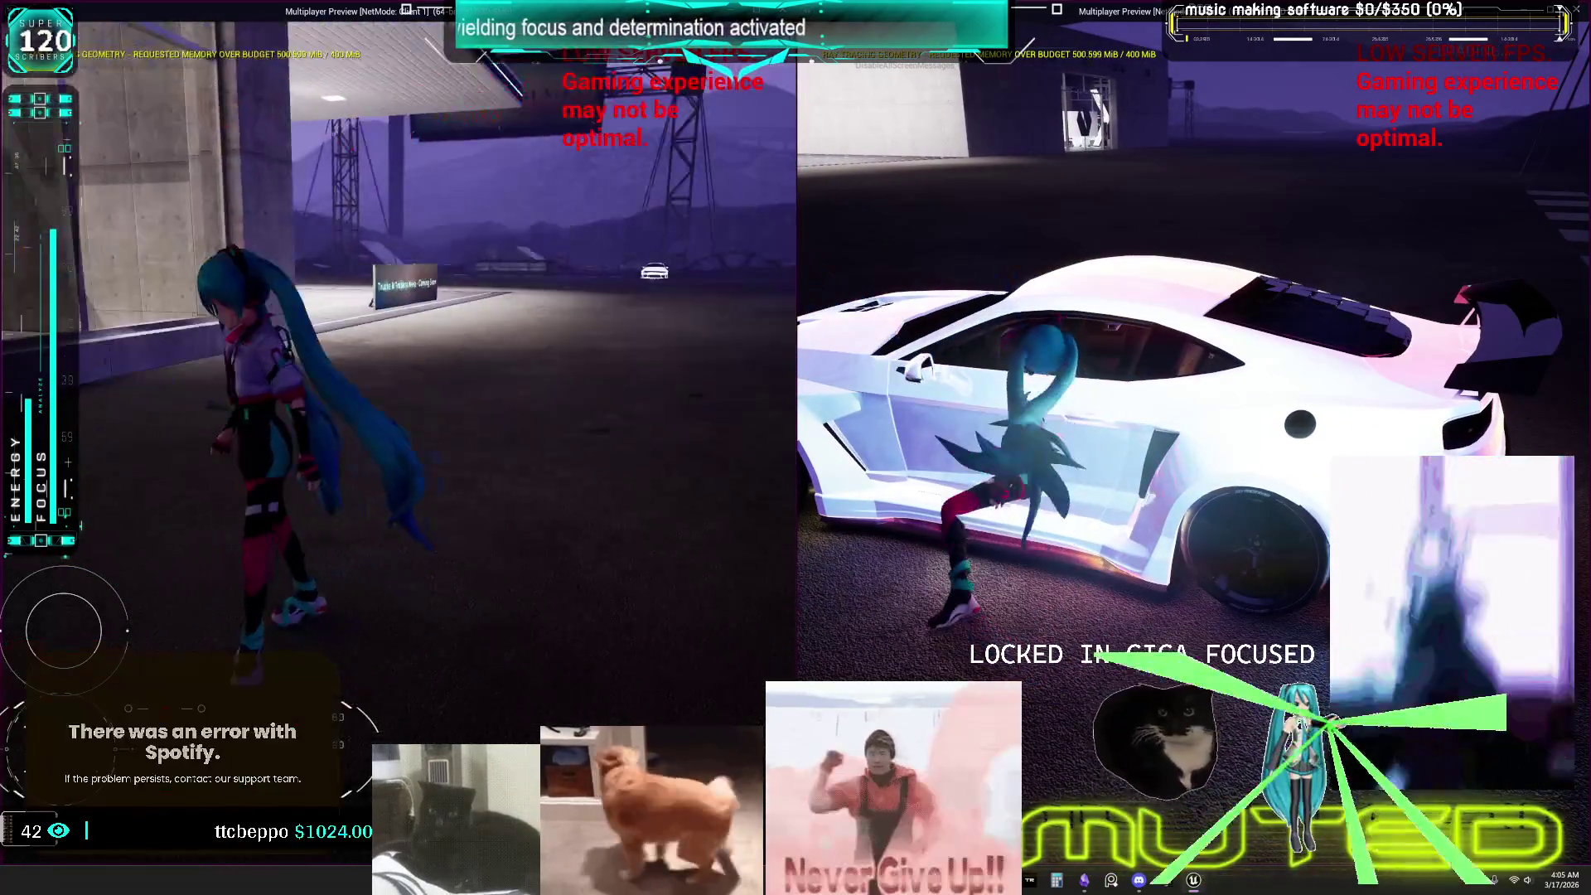
key("w")
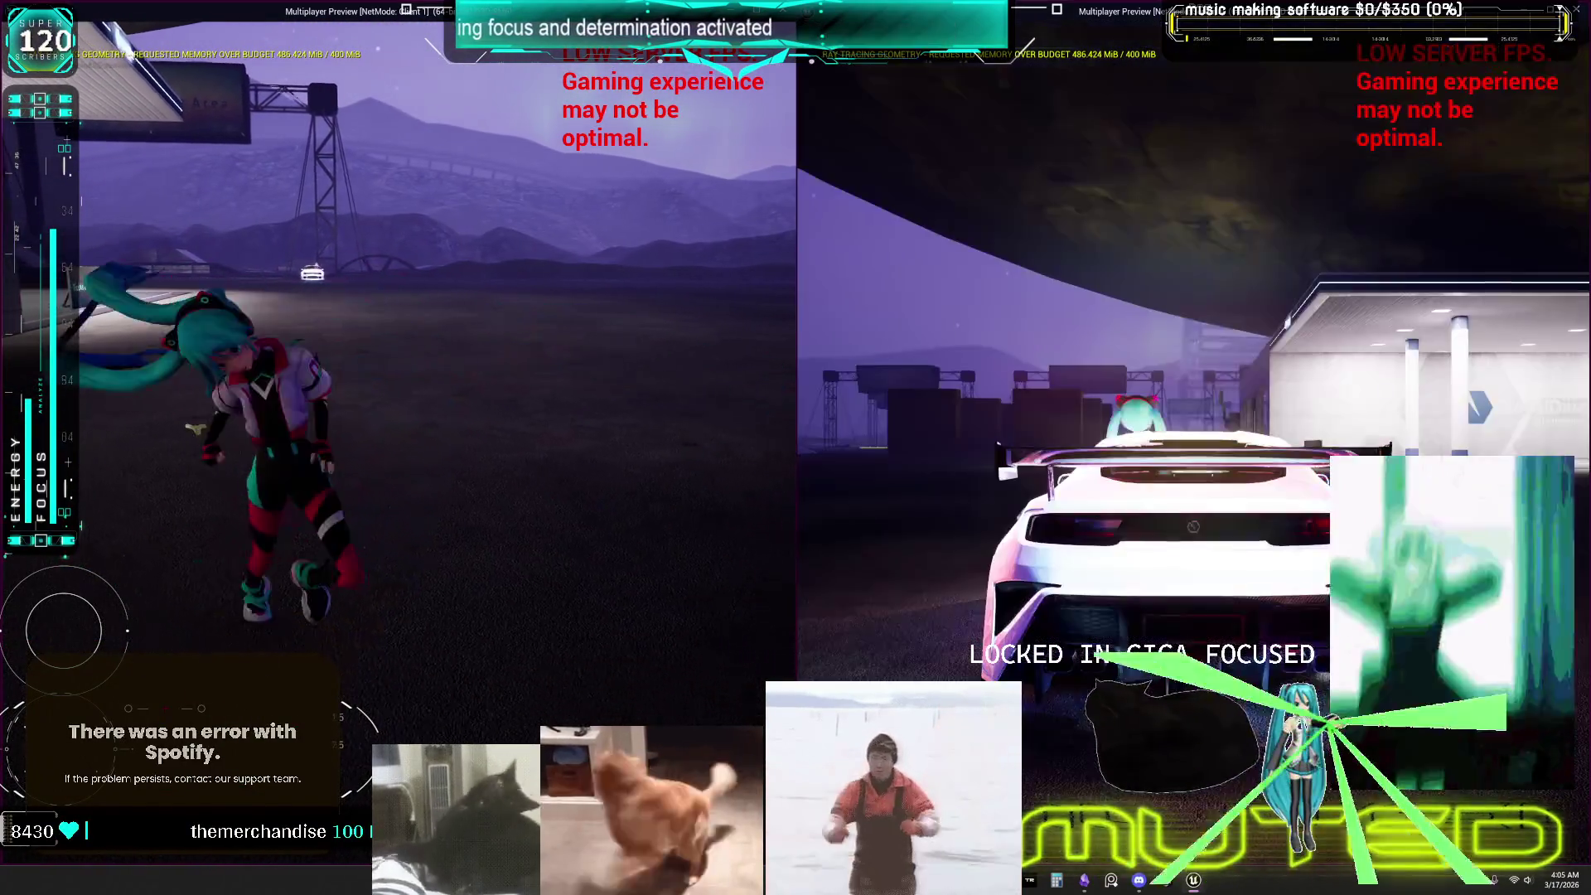
key("w")
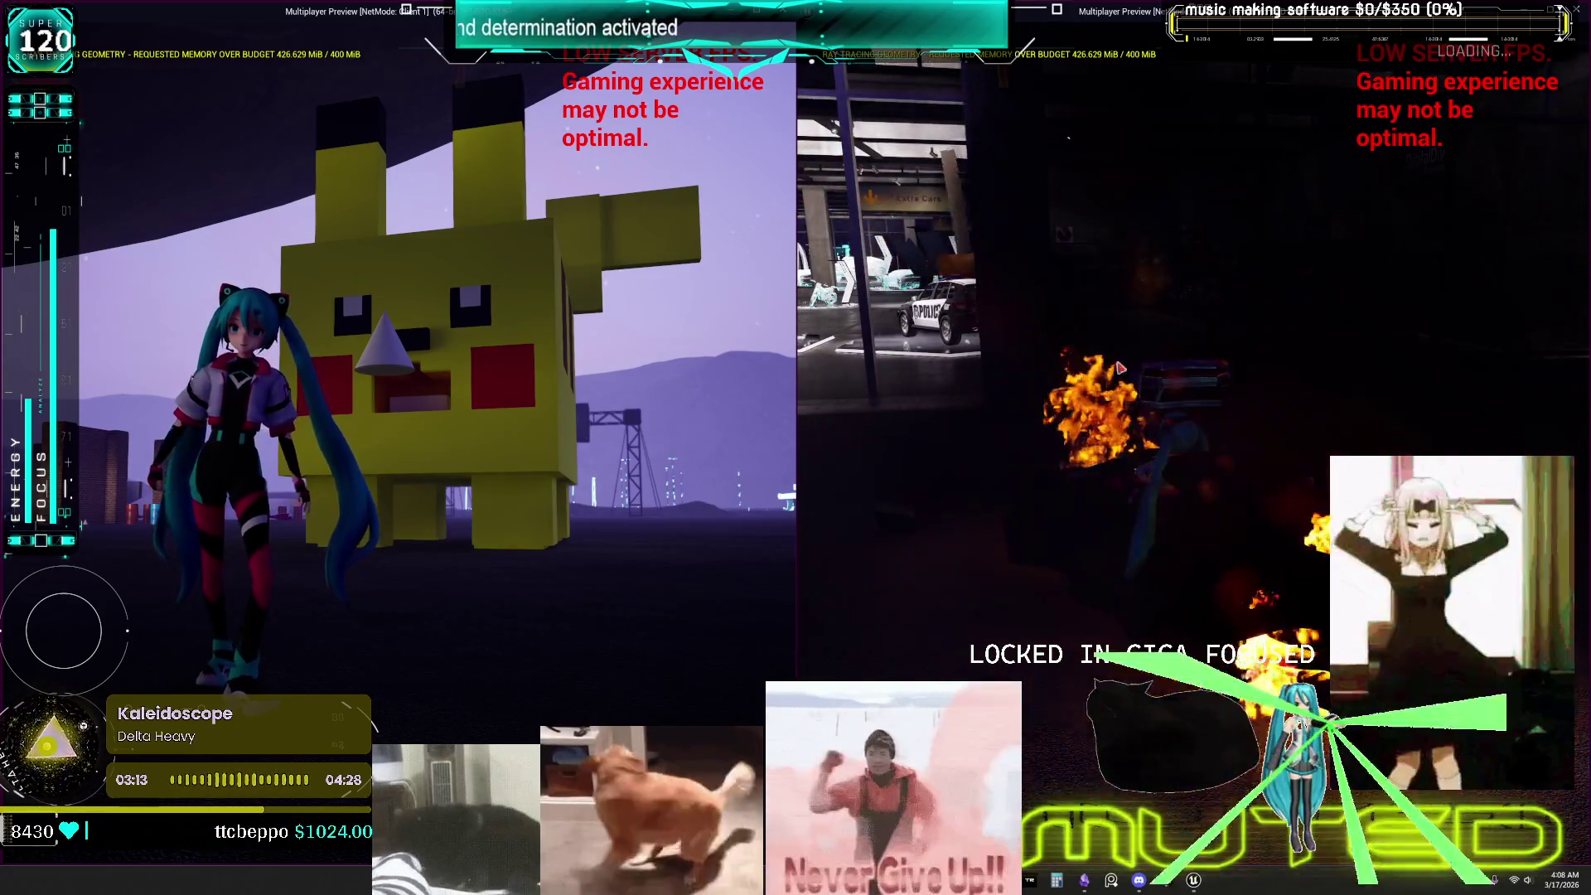
Run the left character into the showroom and up to the green cube.
key("w")
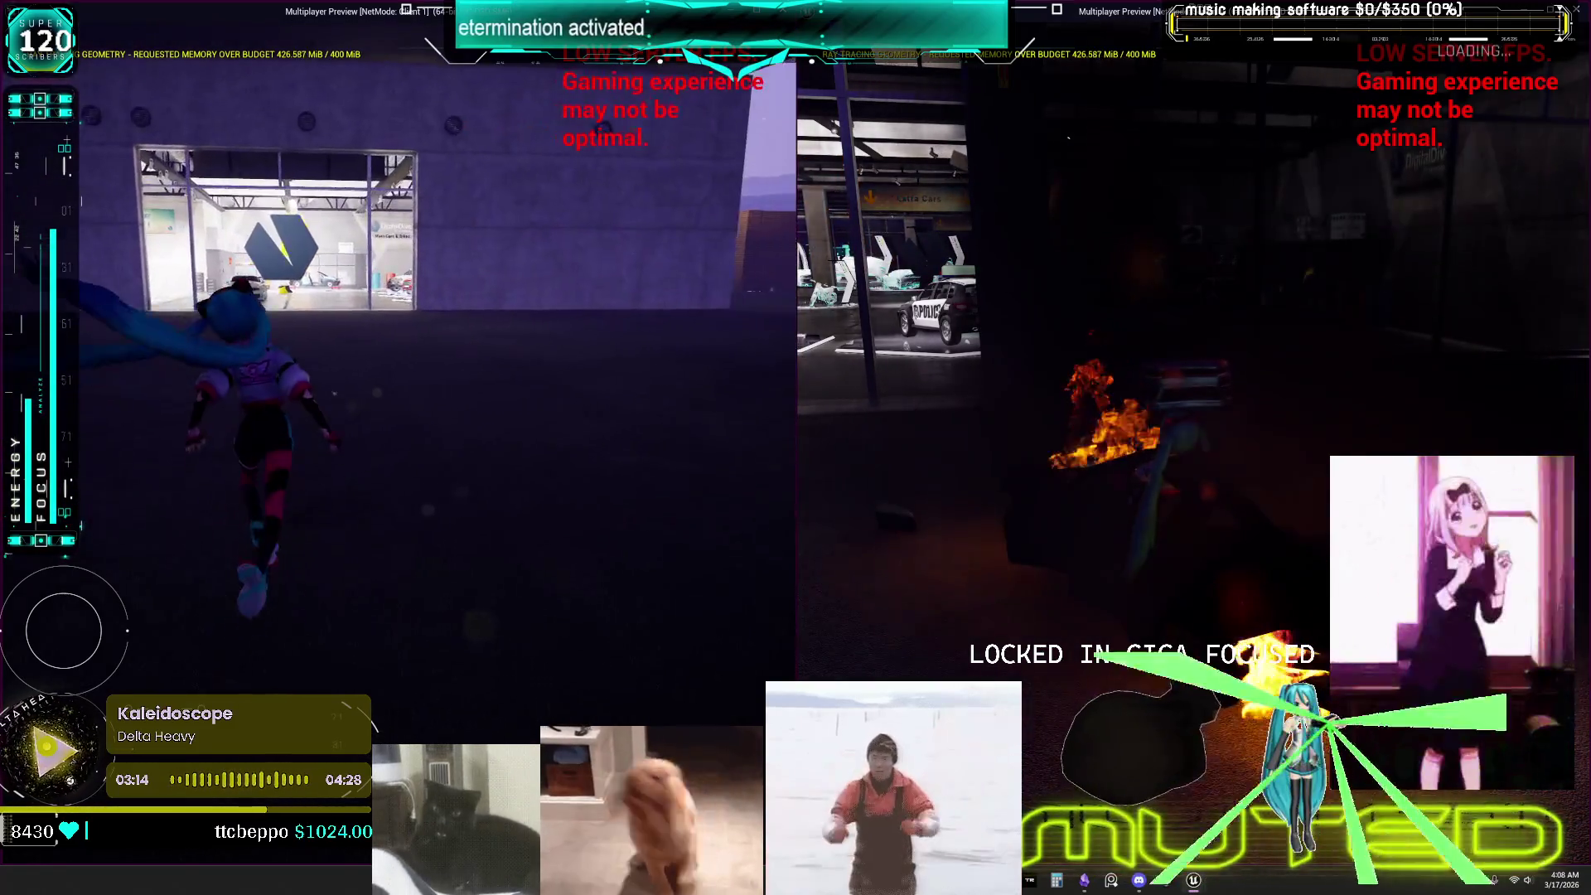
key("w")
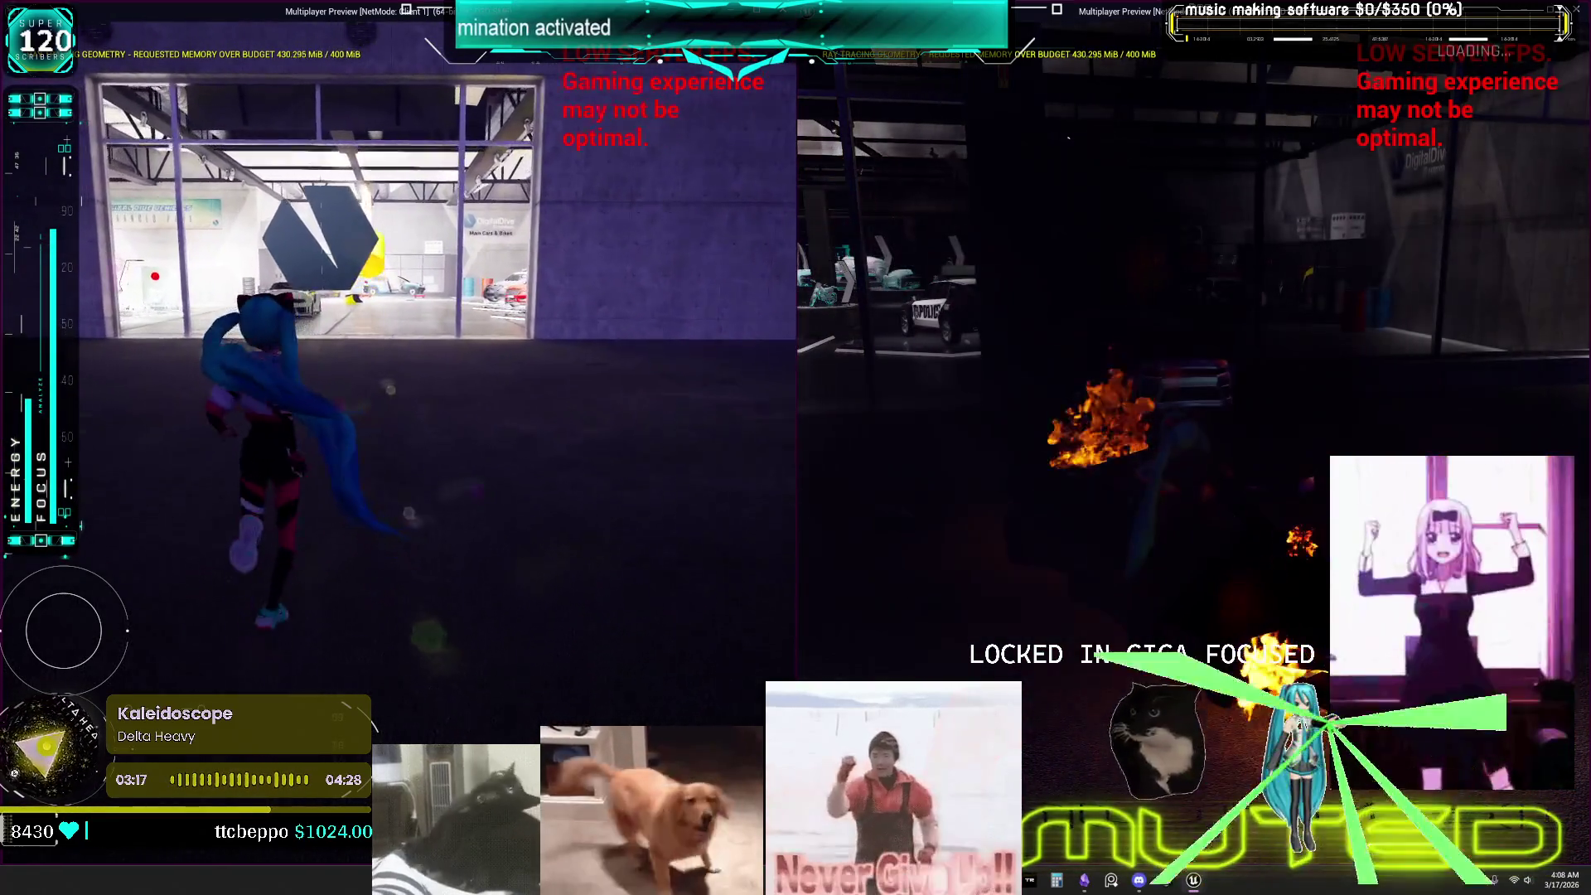
key("w")
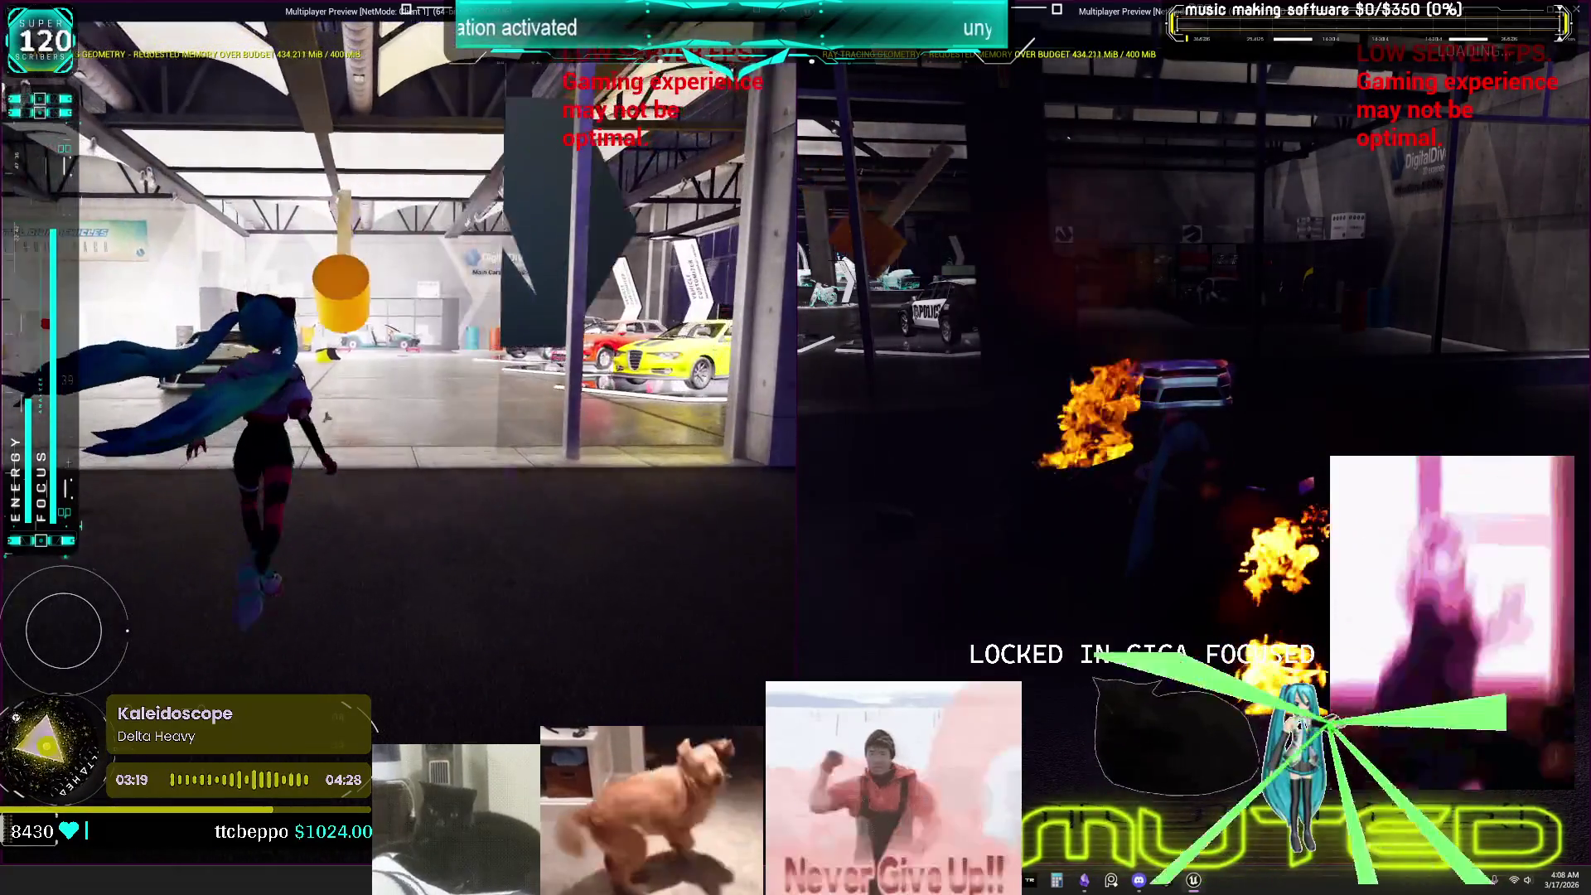
key("w")
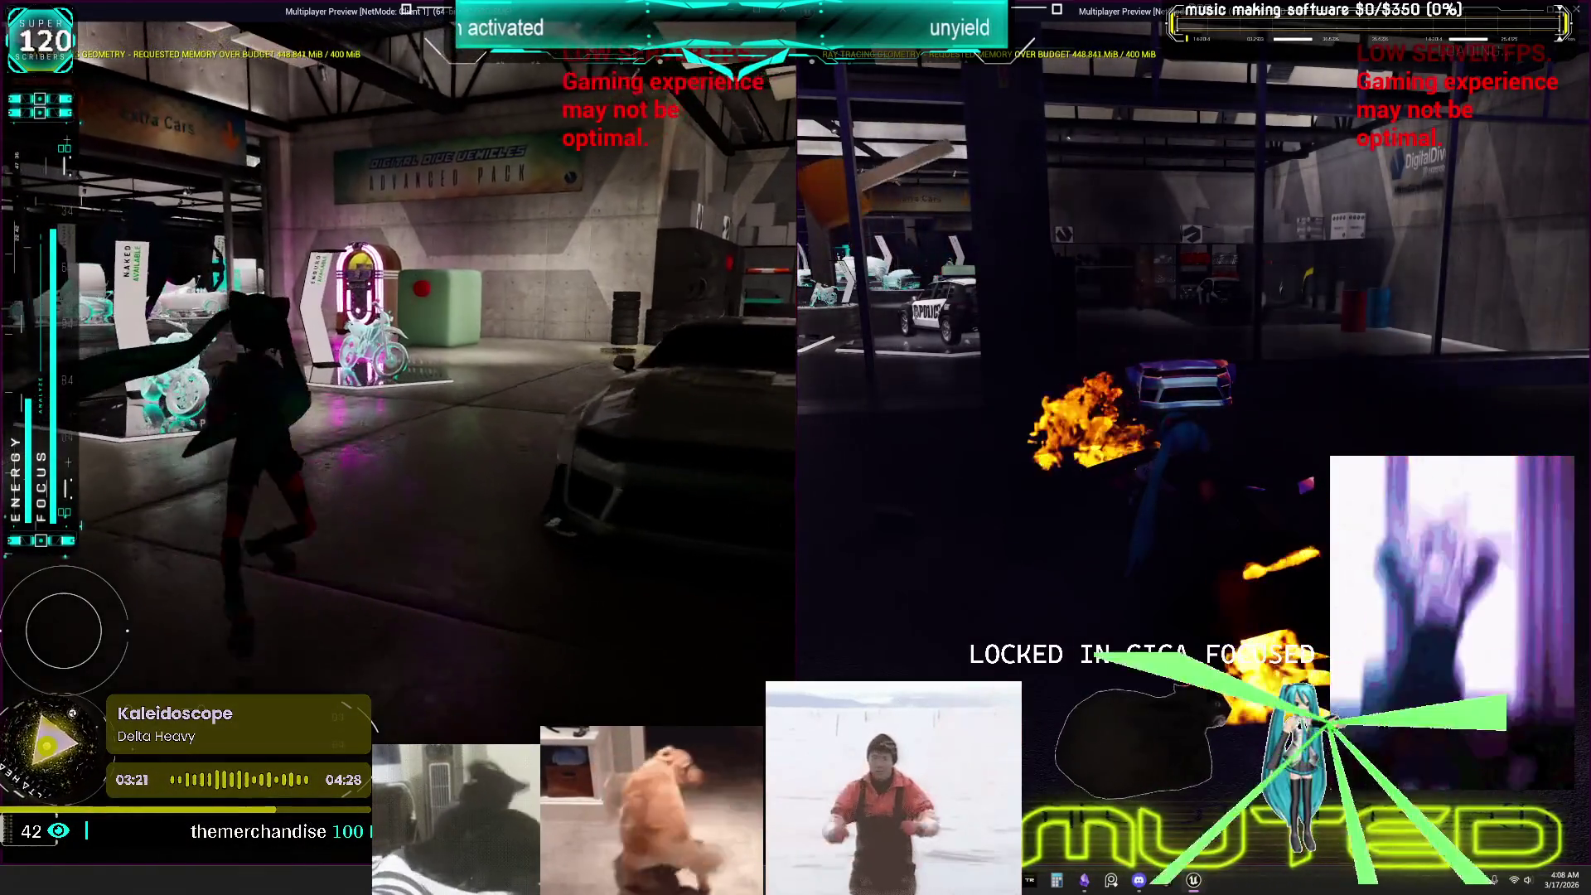
key("w")
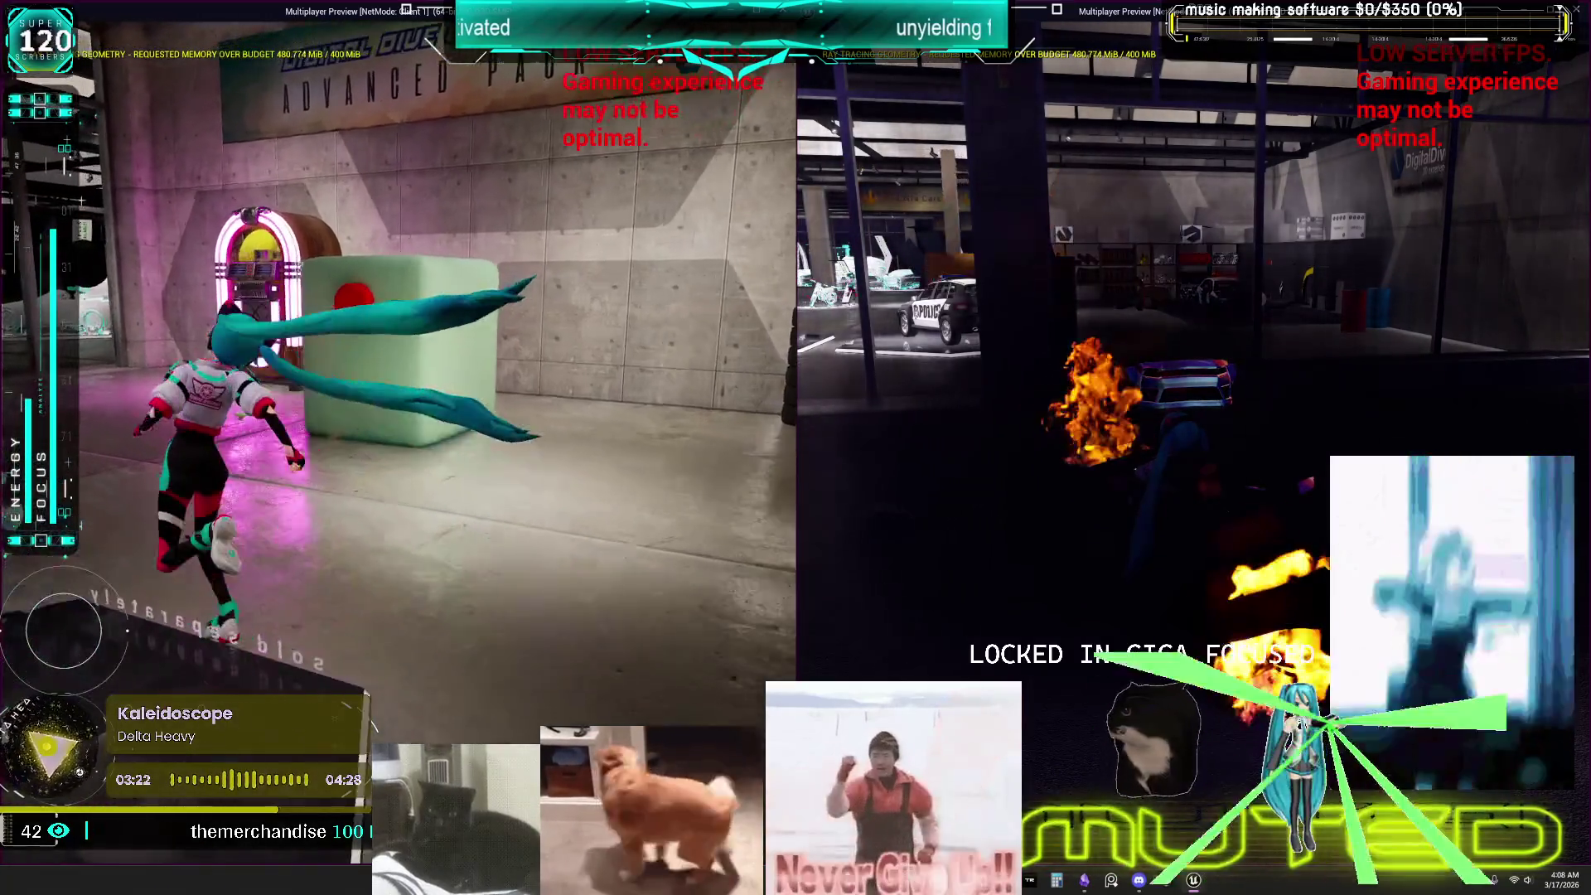
key("w")
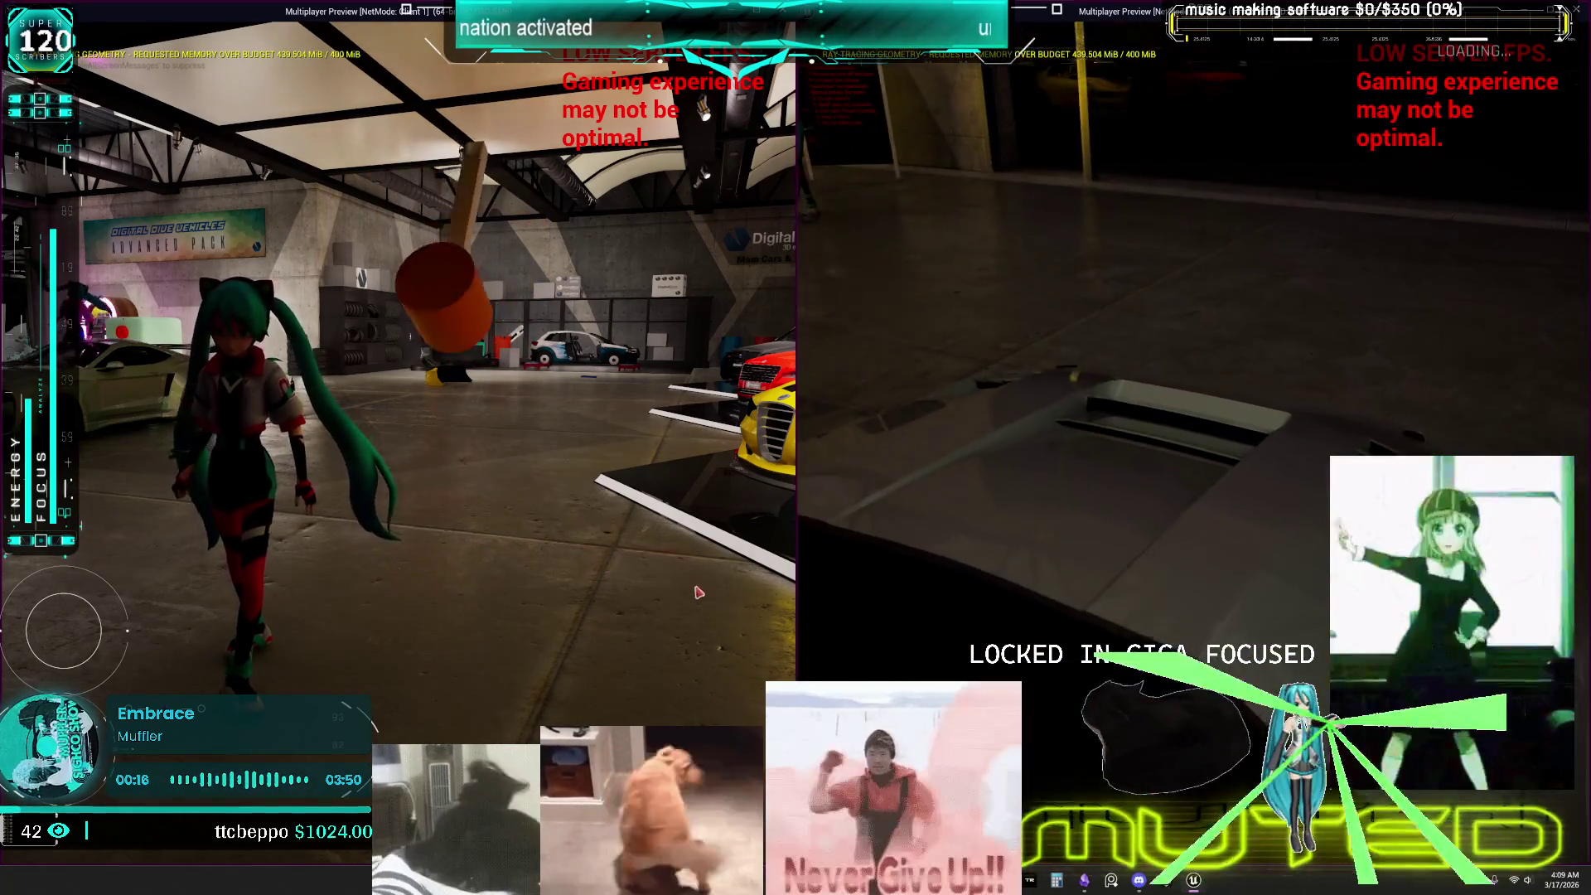
Run to the white car, jump onto its roof and press E to enter it.
key("w")
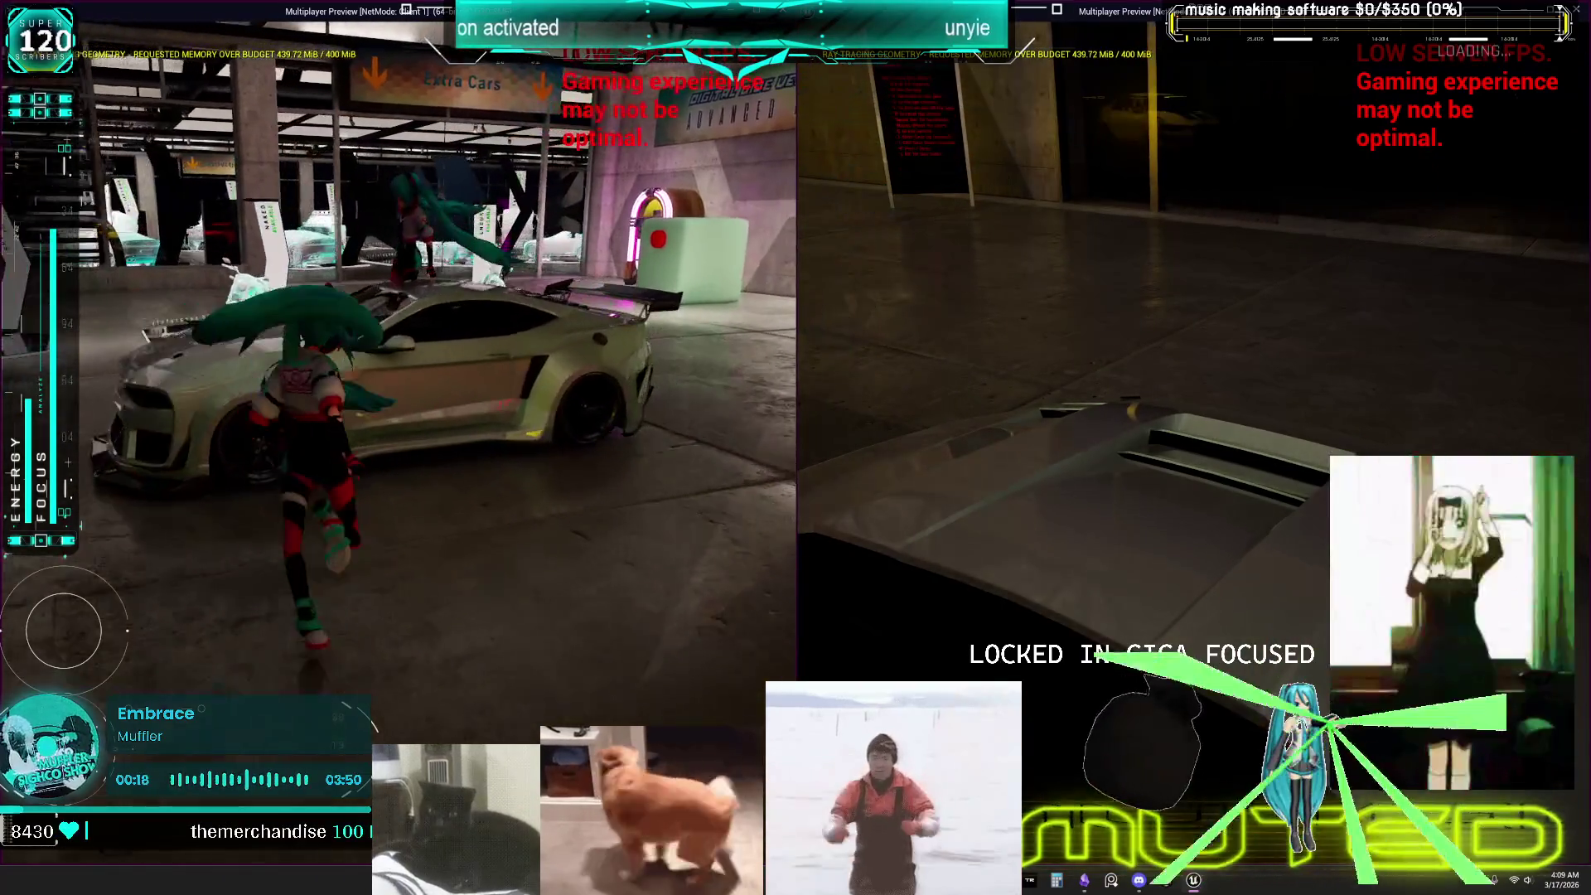
key("w")
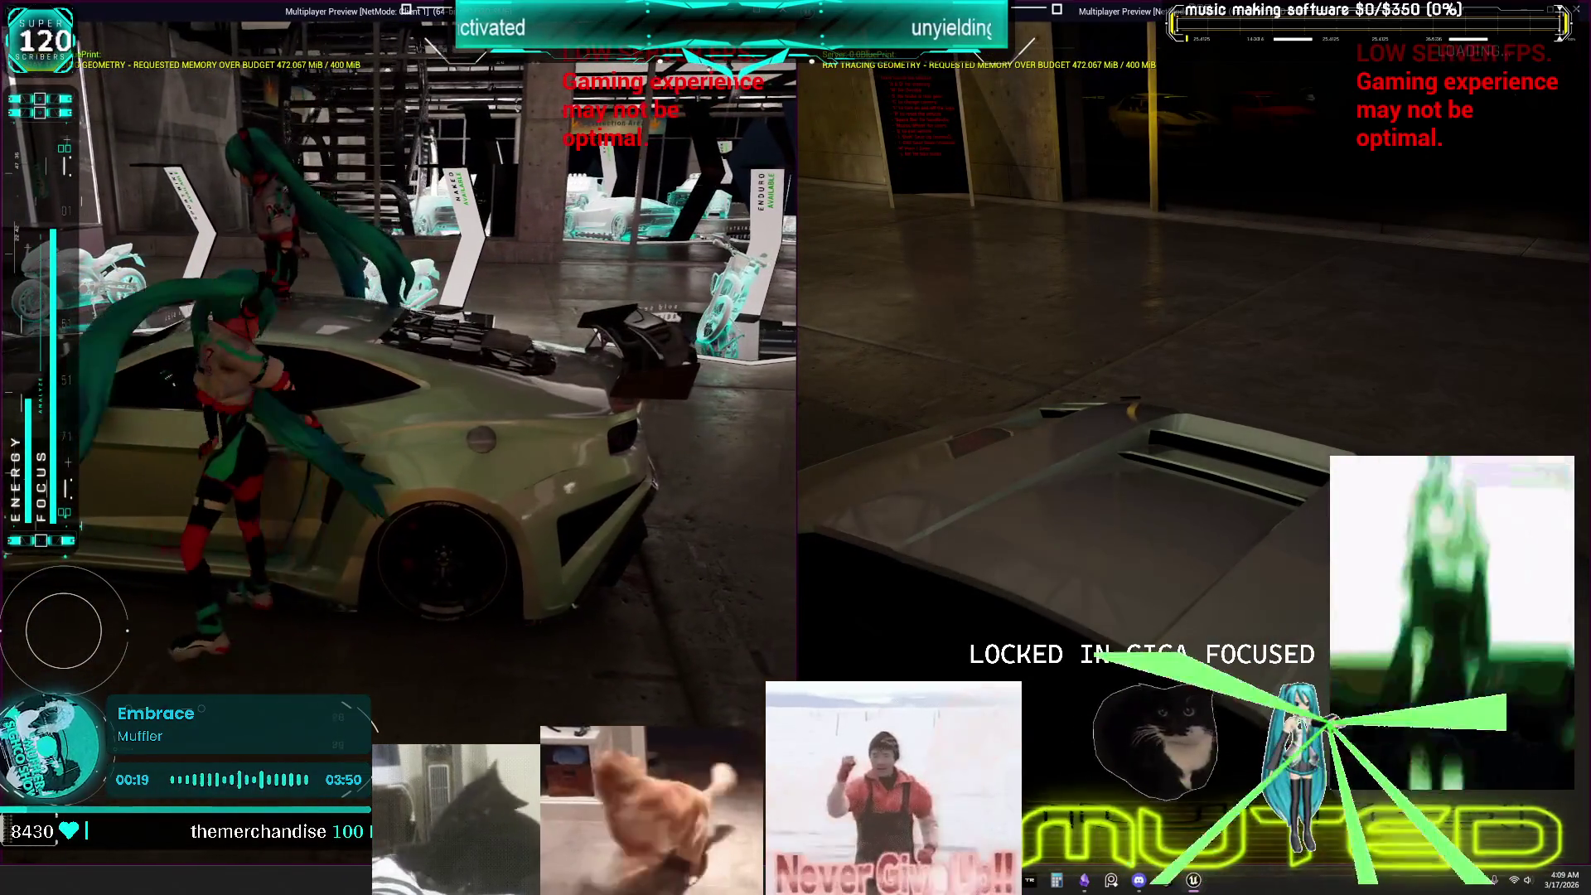
key("space")
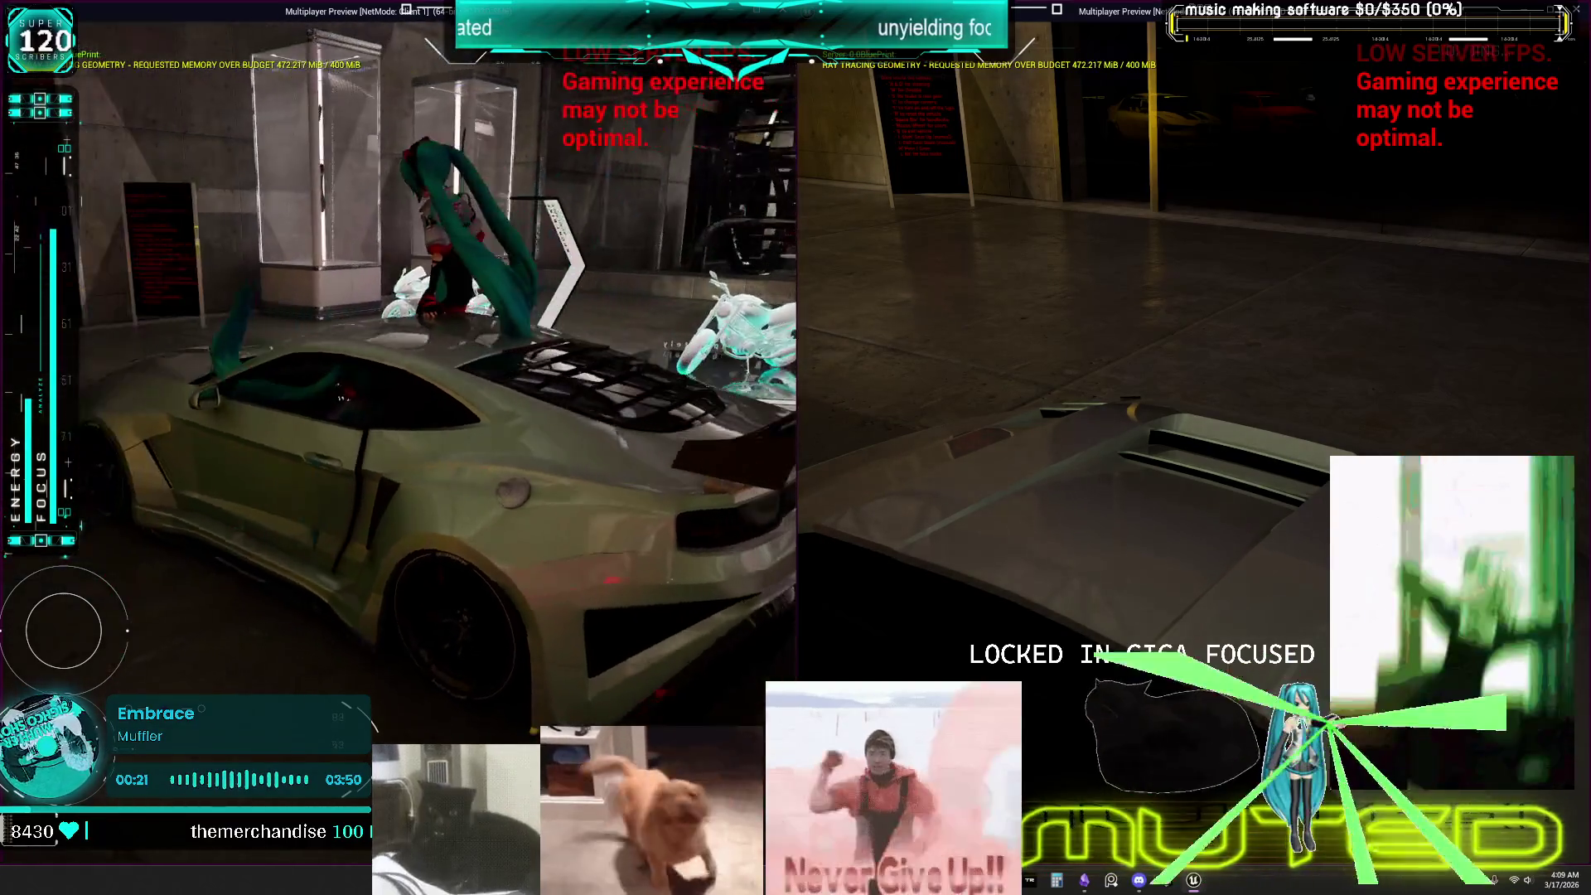
key("e")
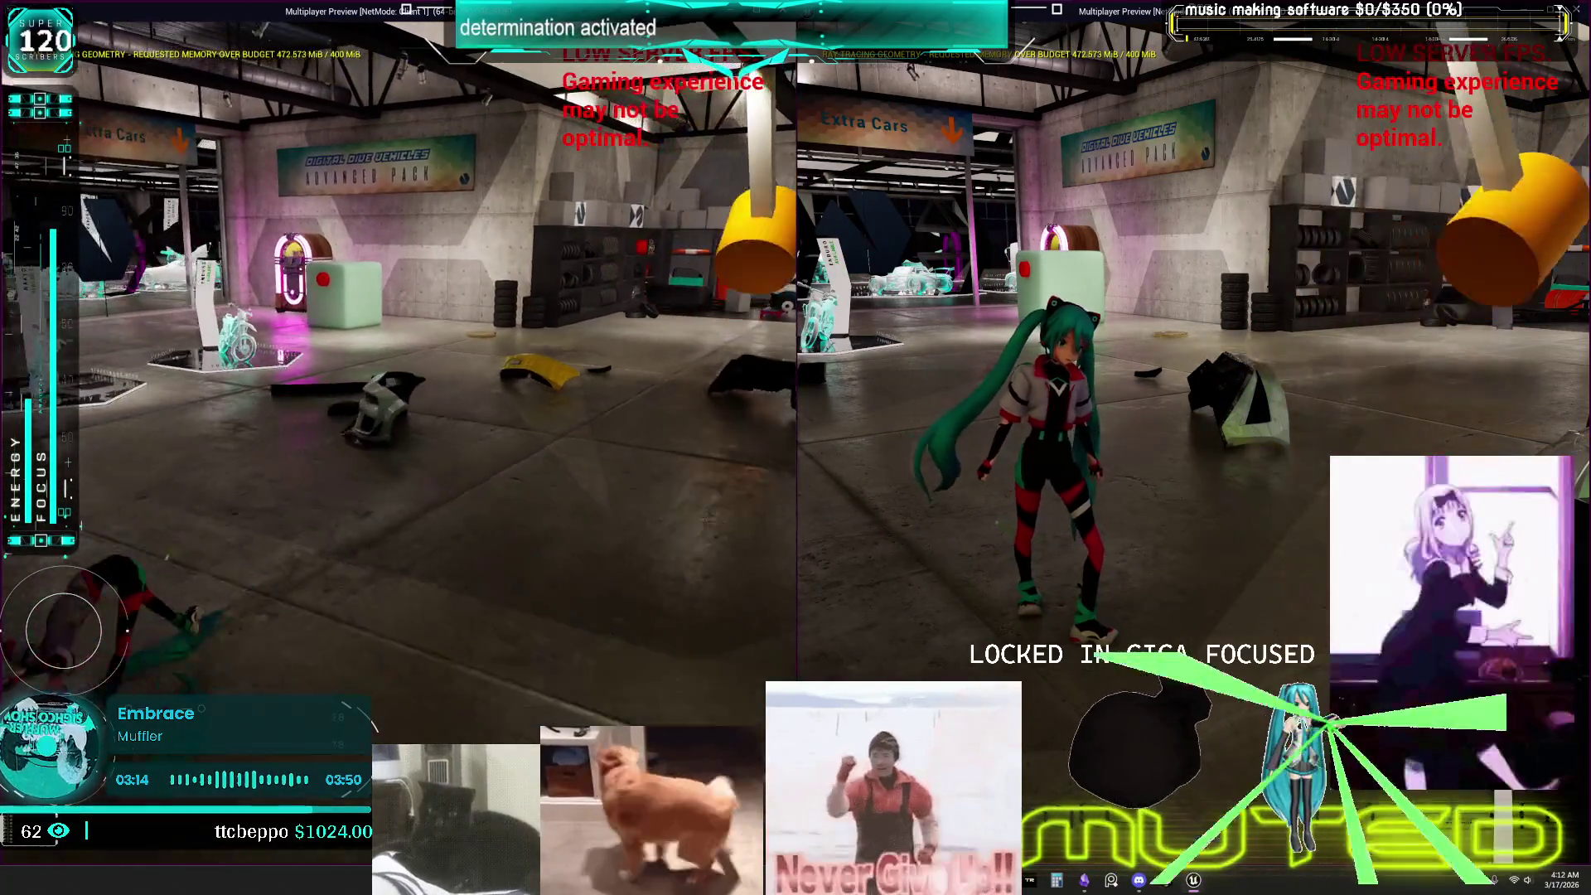
Switch from the game preview to the ragdoll to-do chart.
key("alt+Tab")
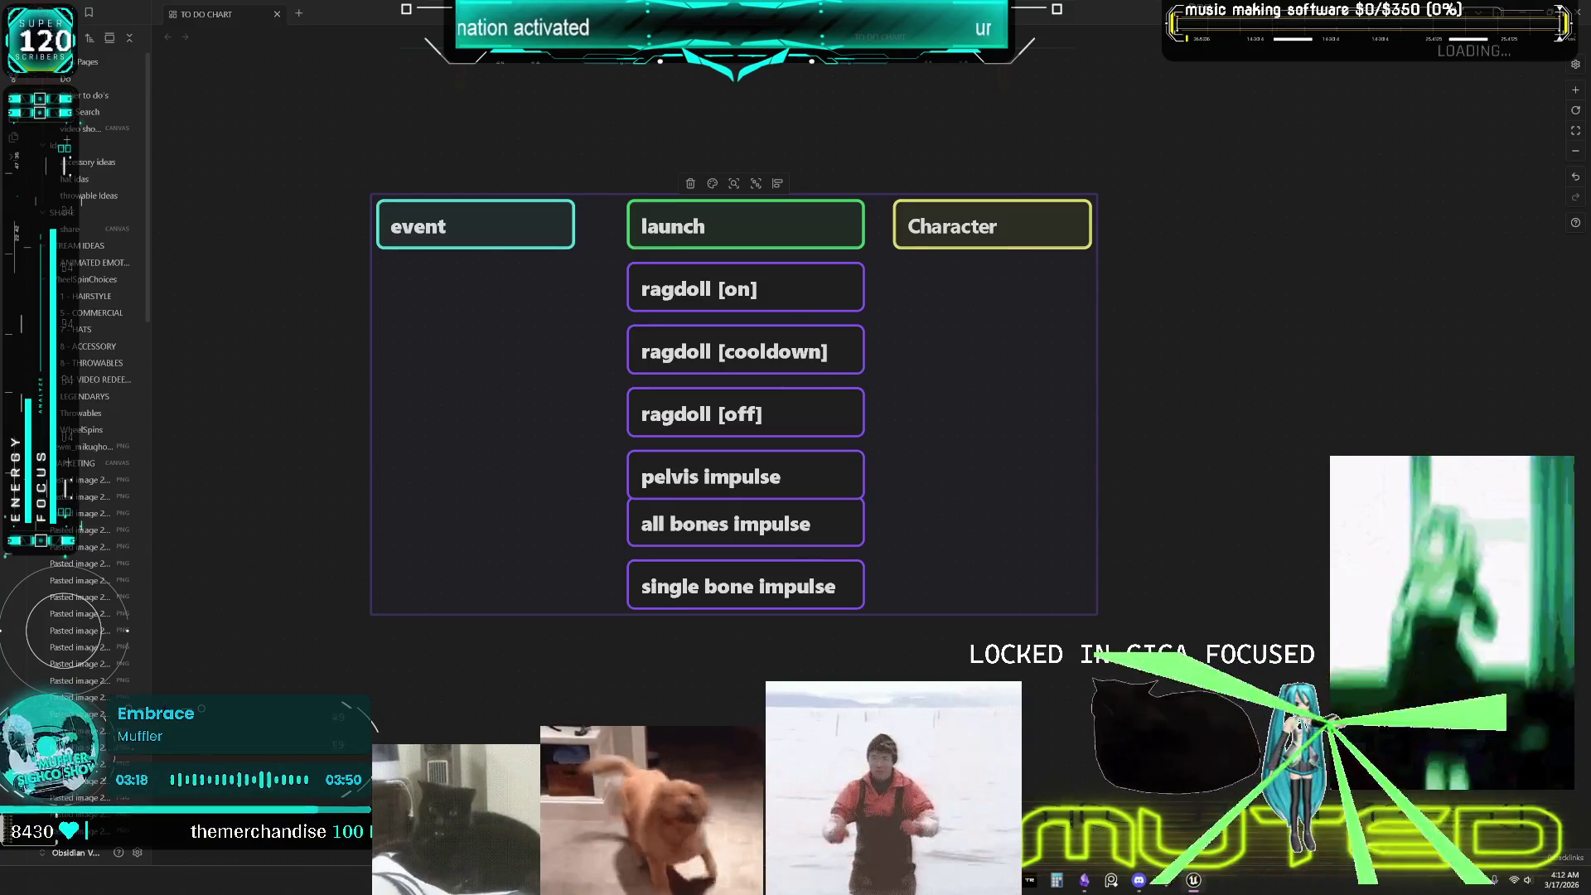
Return to the BP_DCAdv_ThirdPChar EventGraph in Unreal Engine.
key("alt+Tab")
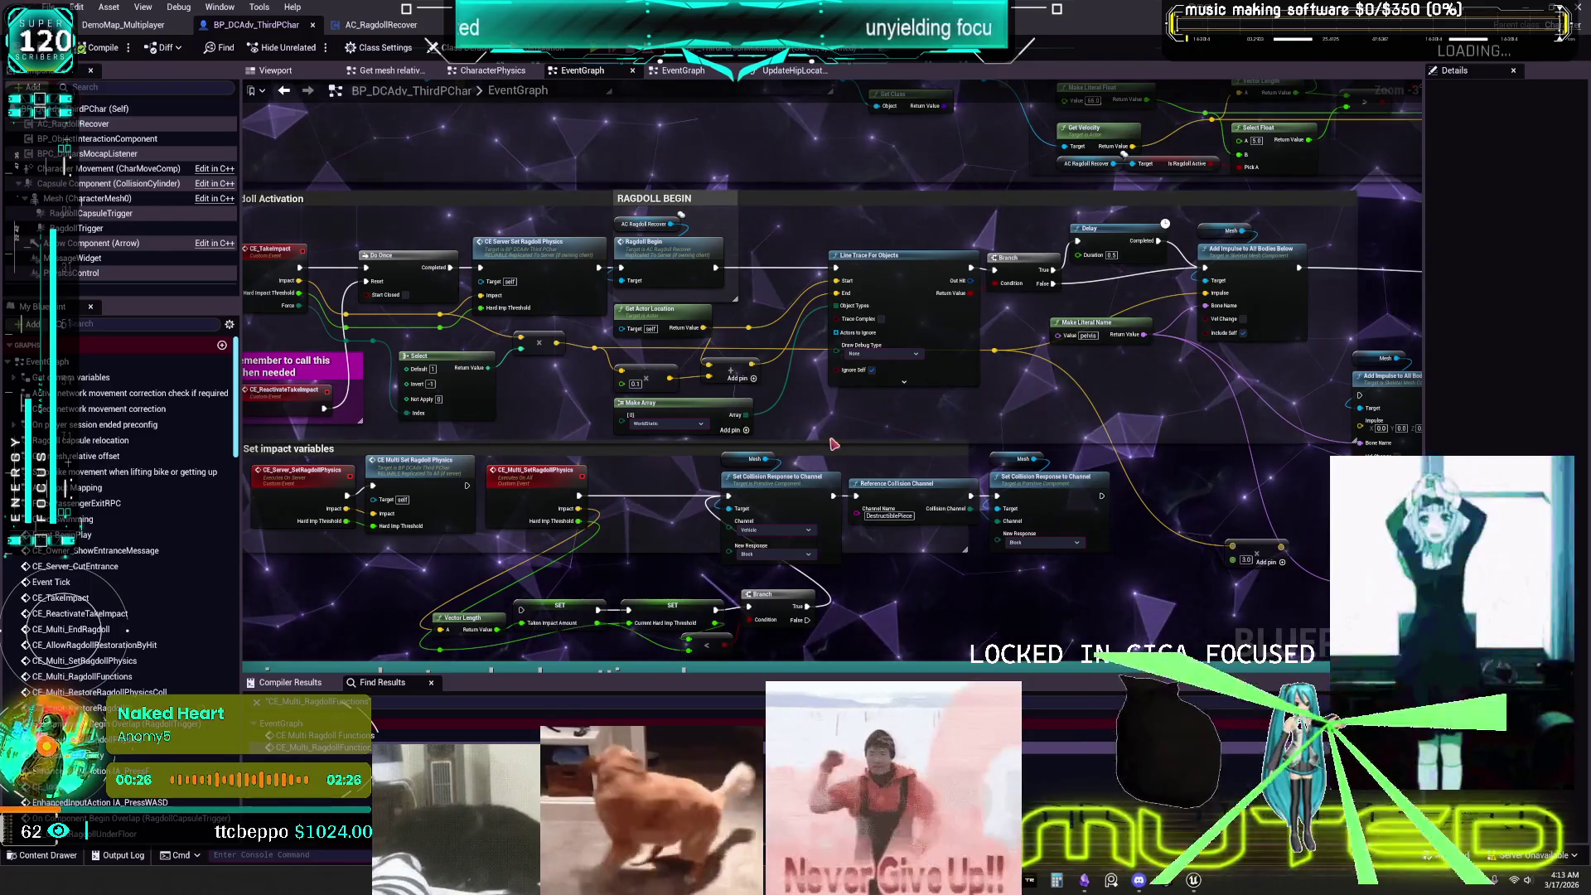
Stack the three Add Impulse to All Bodies Below nodes neatly beneath each other.
mouse_move(796, 416)
left_mouse_down()
mouse_move(806, 405)
mouse_move(779, 334)
left_mouse_up()
scroll(779, 334, "down", 8)
scroll(679, 282, "up", 6)
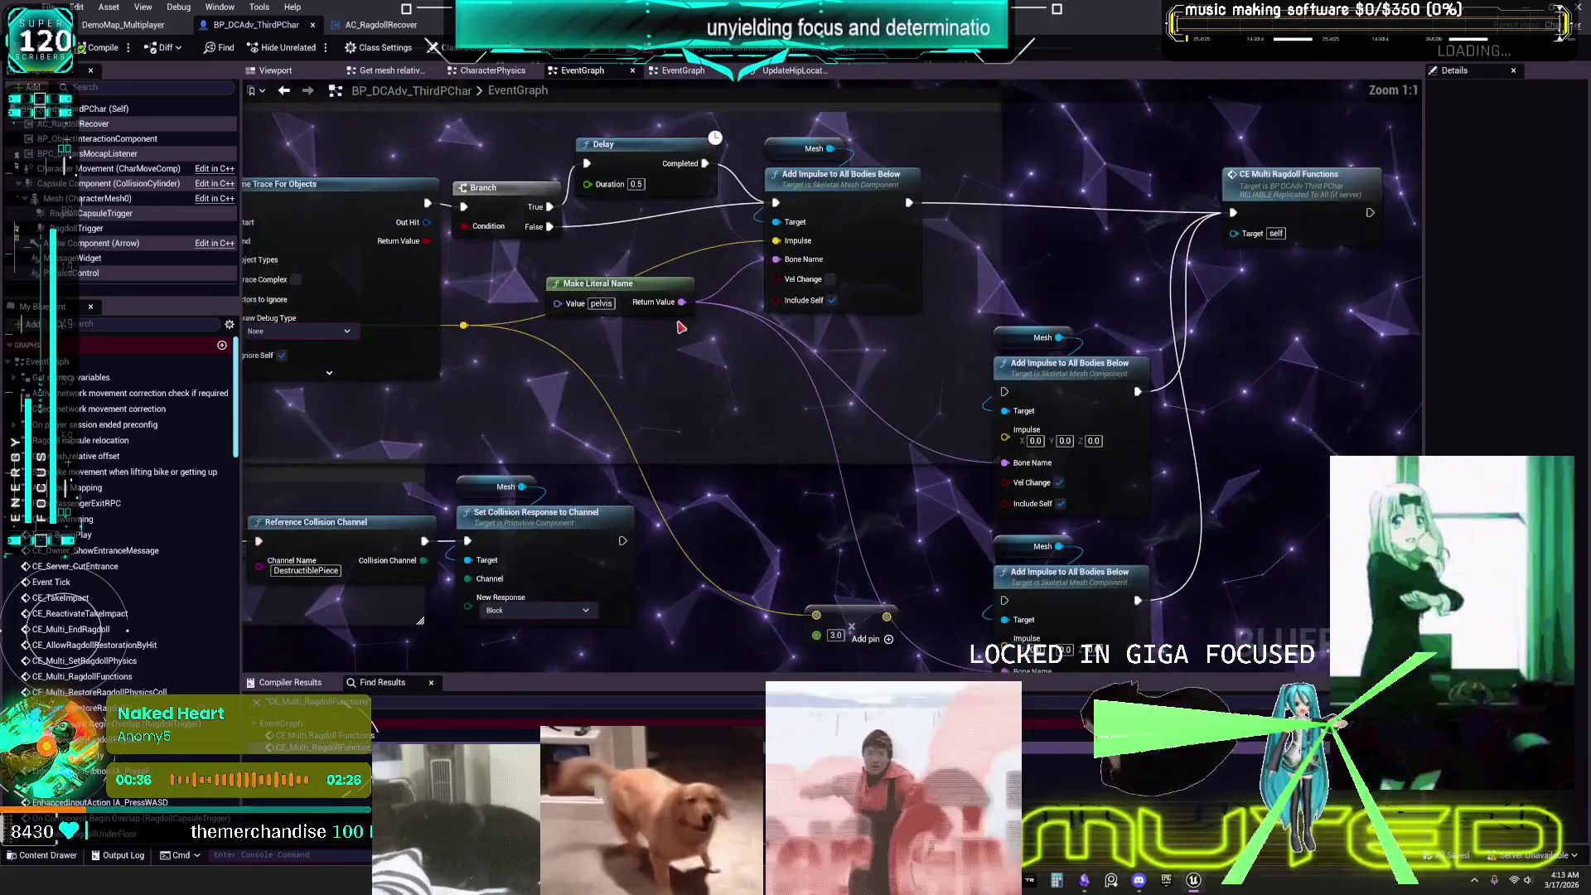
left_click_drag(680, 327, 710, 283)
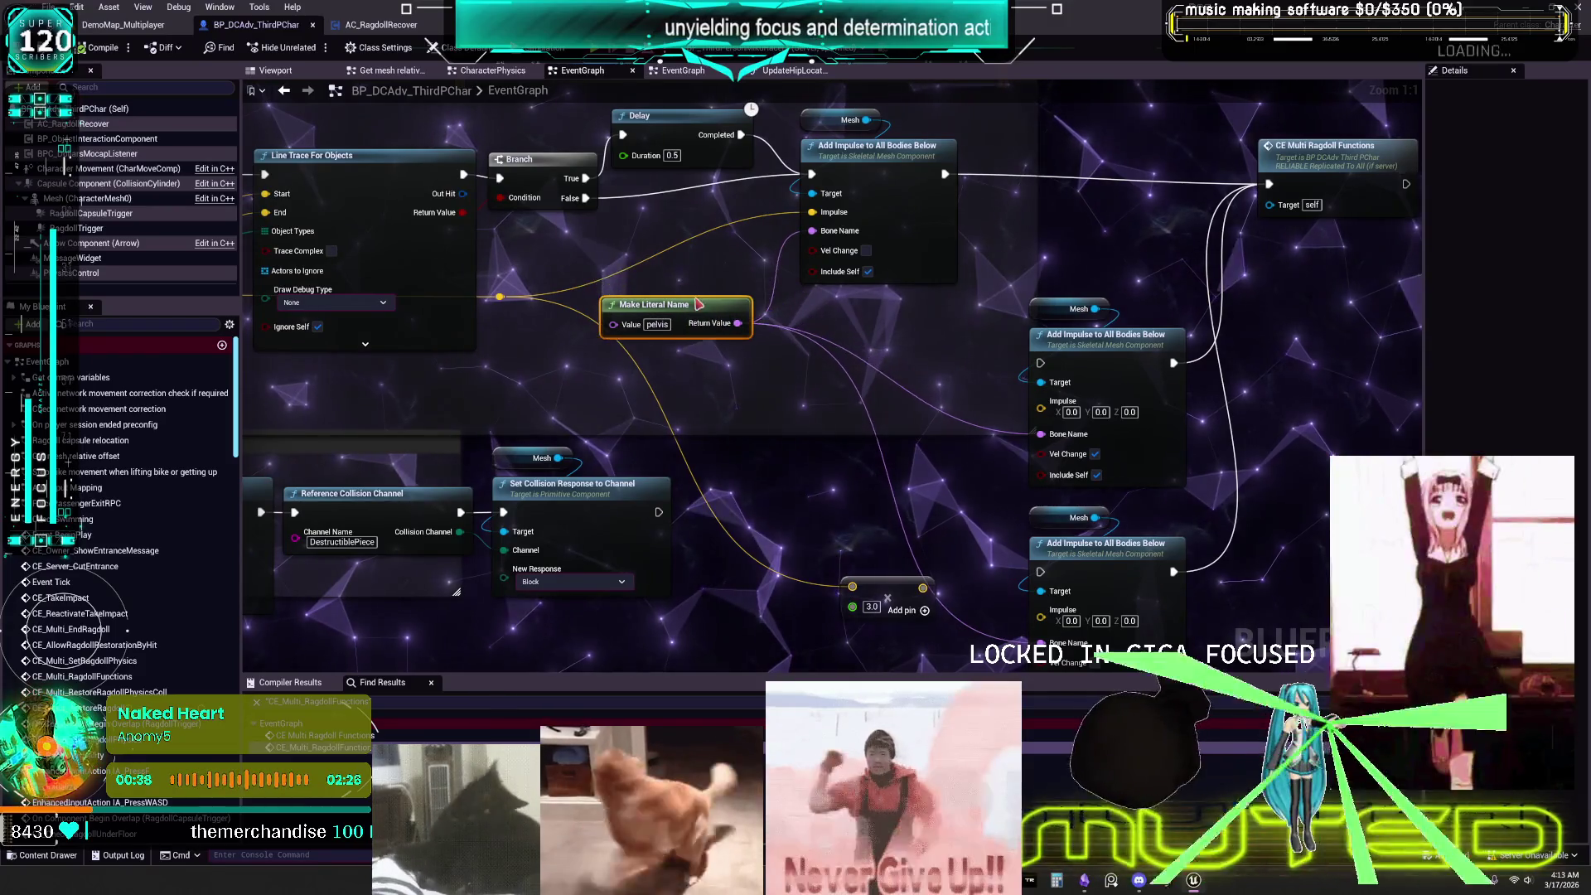
left_click_drag(1085, 347, 935, 347)
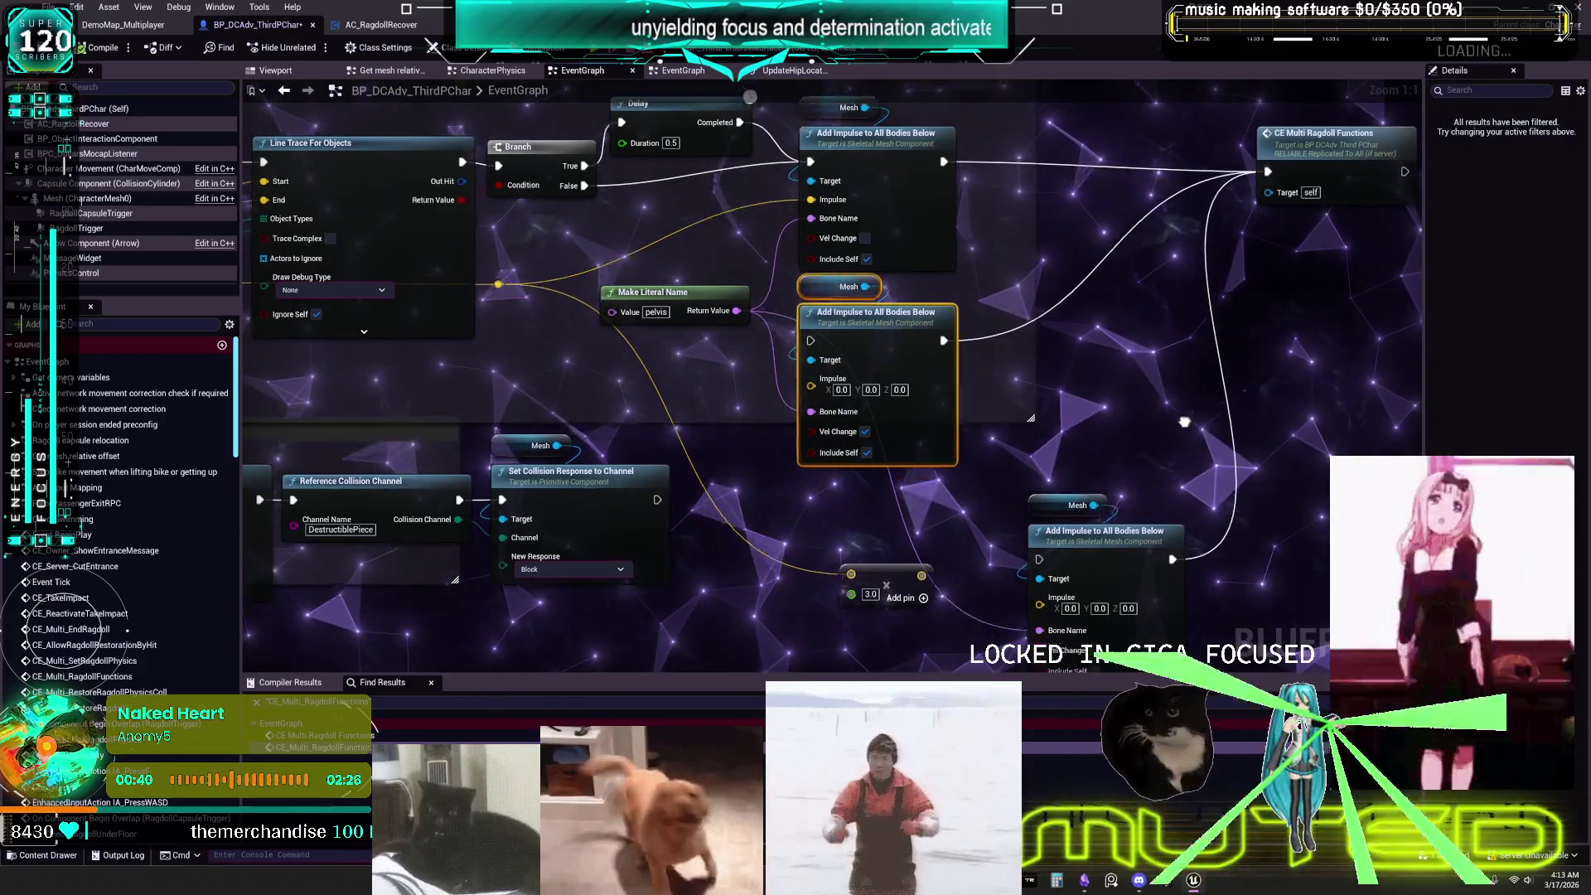
left_click_drag(895, 497, 547, 290)
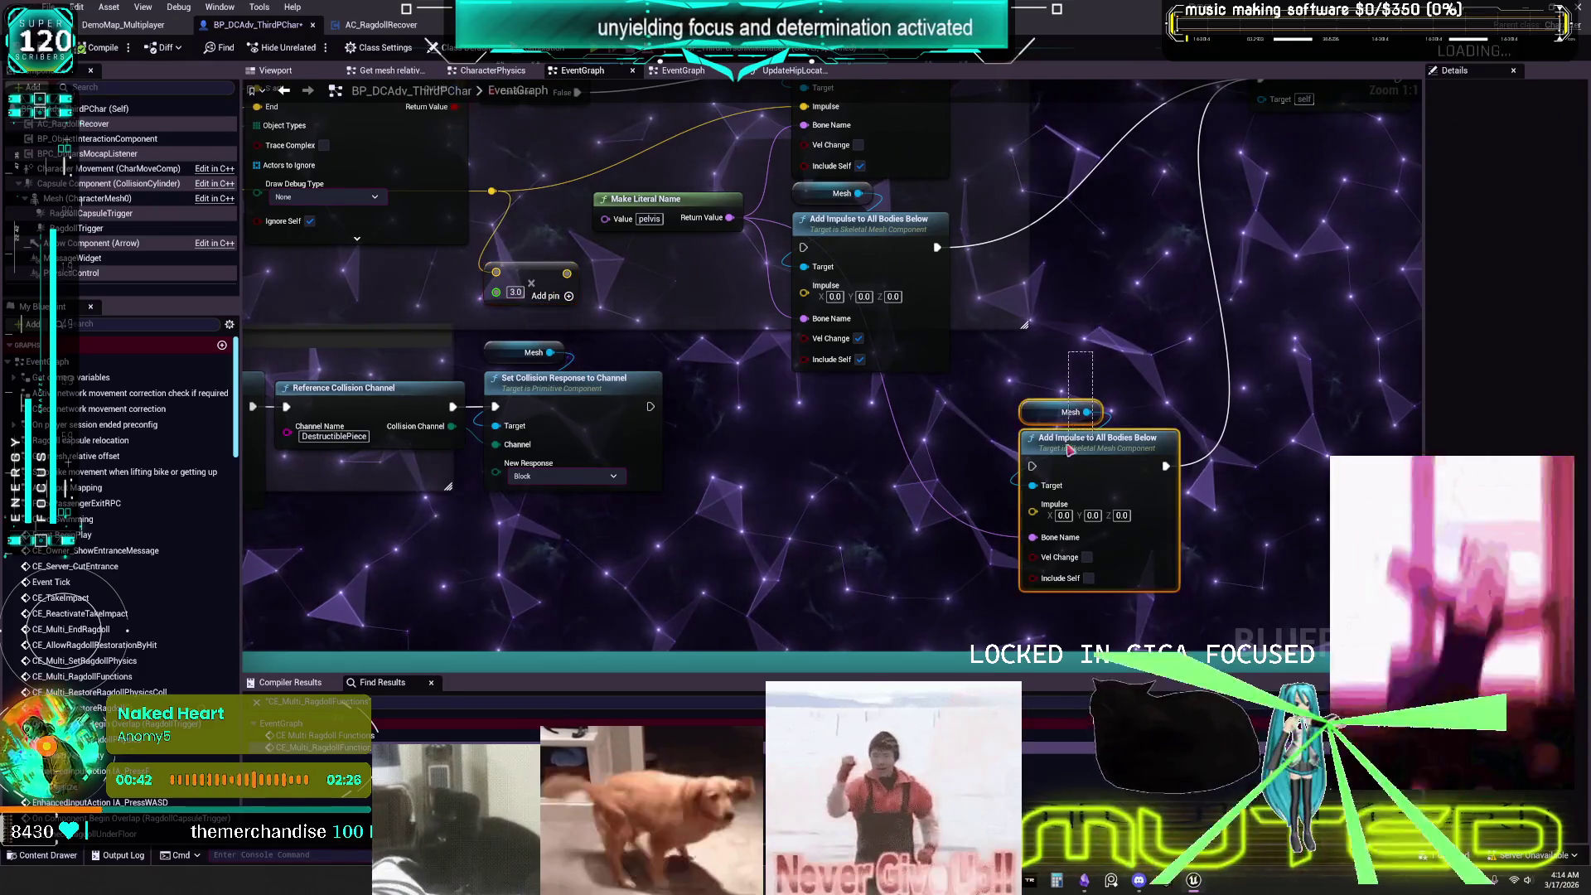
left_click_drag(1094, 440, 870, 427)
left_click_drag(958, 387, 867, 478)
scroll(867, 478, "down", 2)
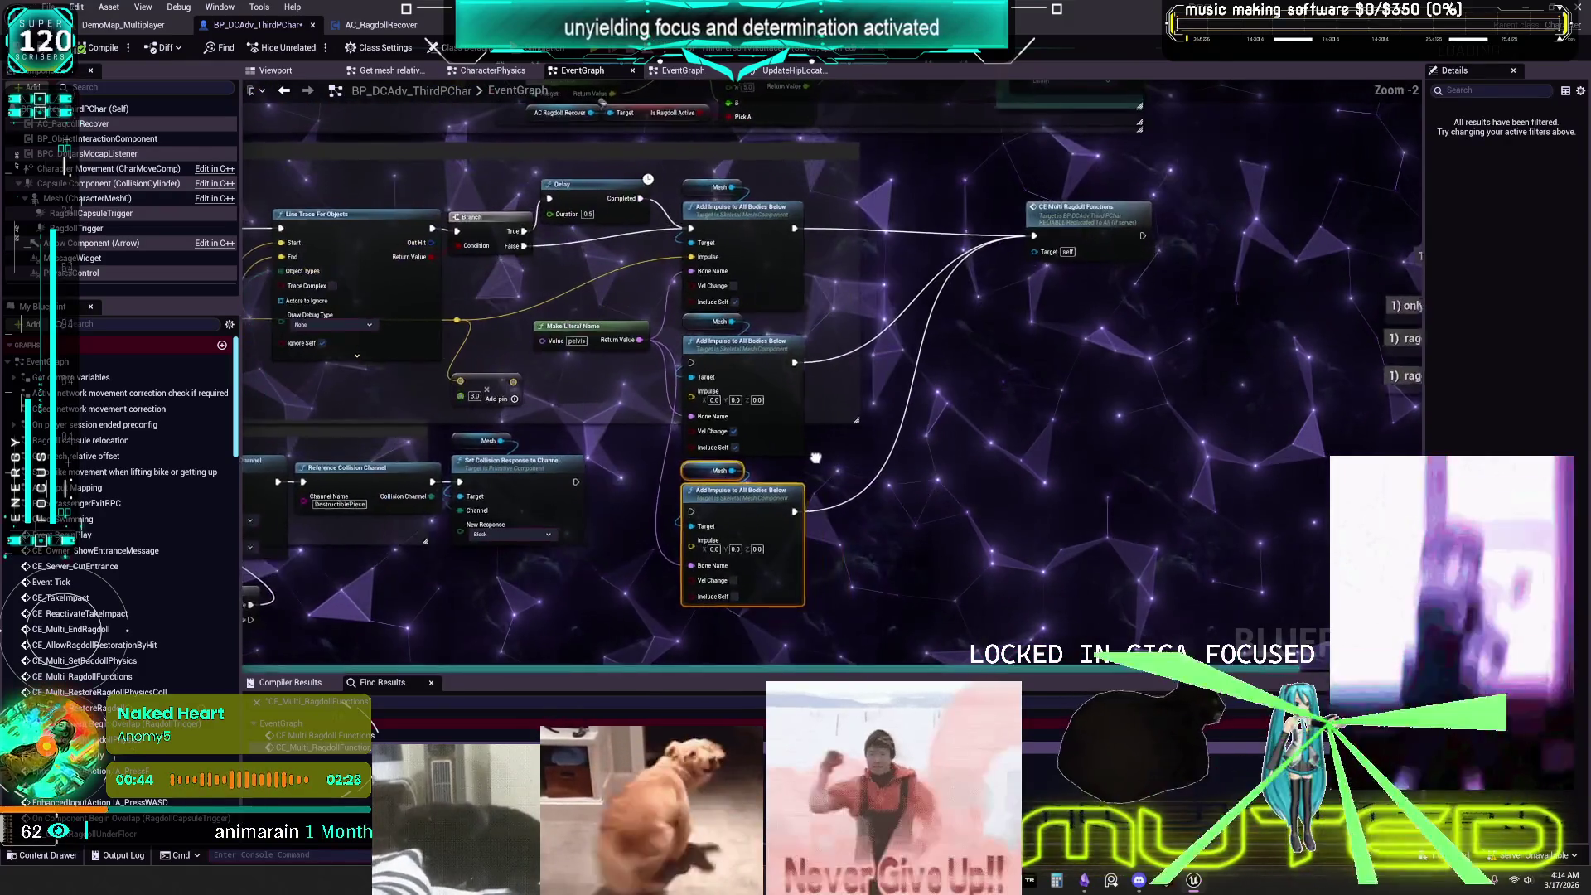
Shift the impulse group and CE Multi Ragdoll Functions right, then search 'clamp' off the reroute pin.
left_click_drag(1103, 233, 1152, 359)
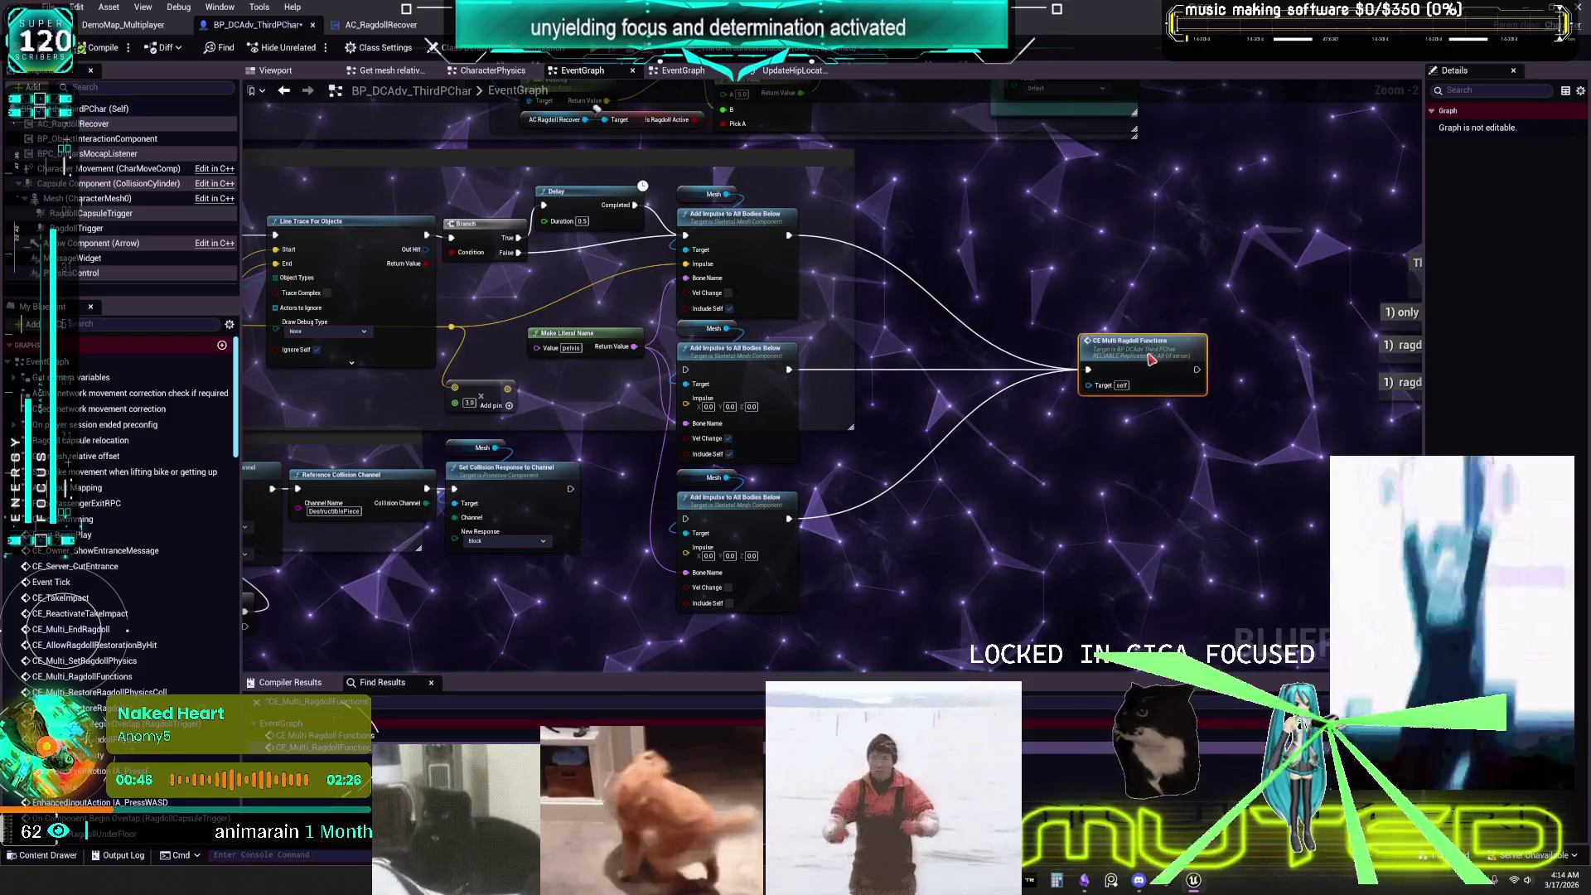
left_click_drag(895, 450, 688, 184)
left_click_drag(730, 328, 928, 329)
left_click_drag(595, 334, 675, 334)
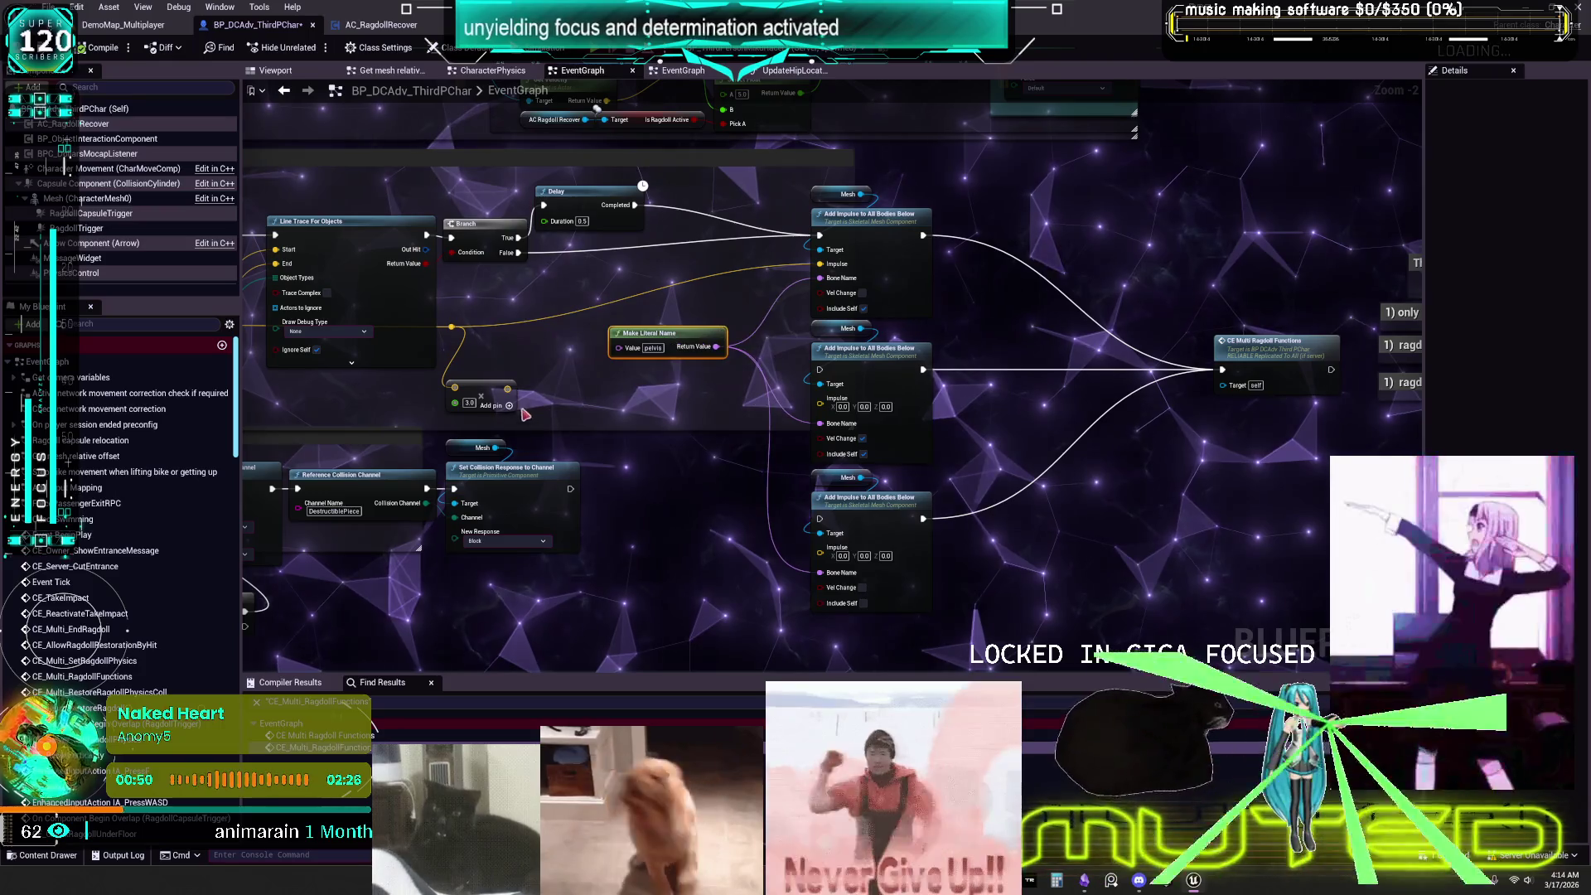
mouse_move(451, 333)
left_mouse_down()
mouse_move(639, 415)
mouse_move(539, 266)
mouse_move(543, 313)
mouse_move(646, 445)
left_mouse_up()
type("clamp")
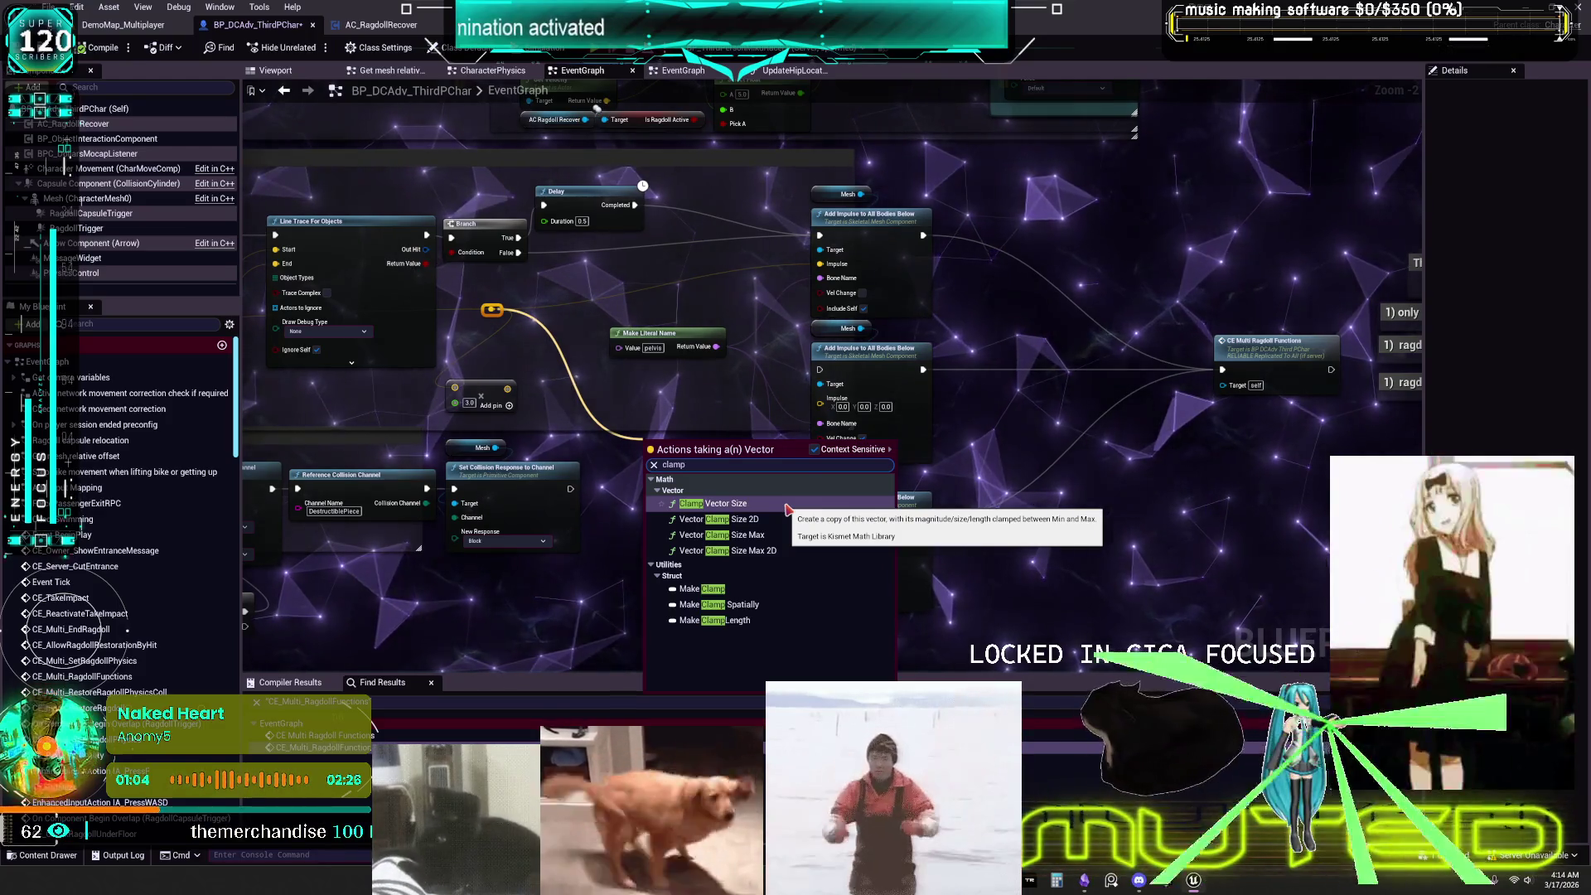
Add a Clamp Vector Size node on the wire and reposition it beside Make Literal Name.
left_click(787, 504)
scroll(746, 531, "up", 1)
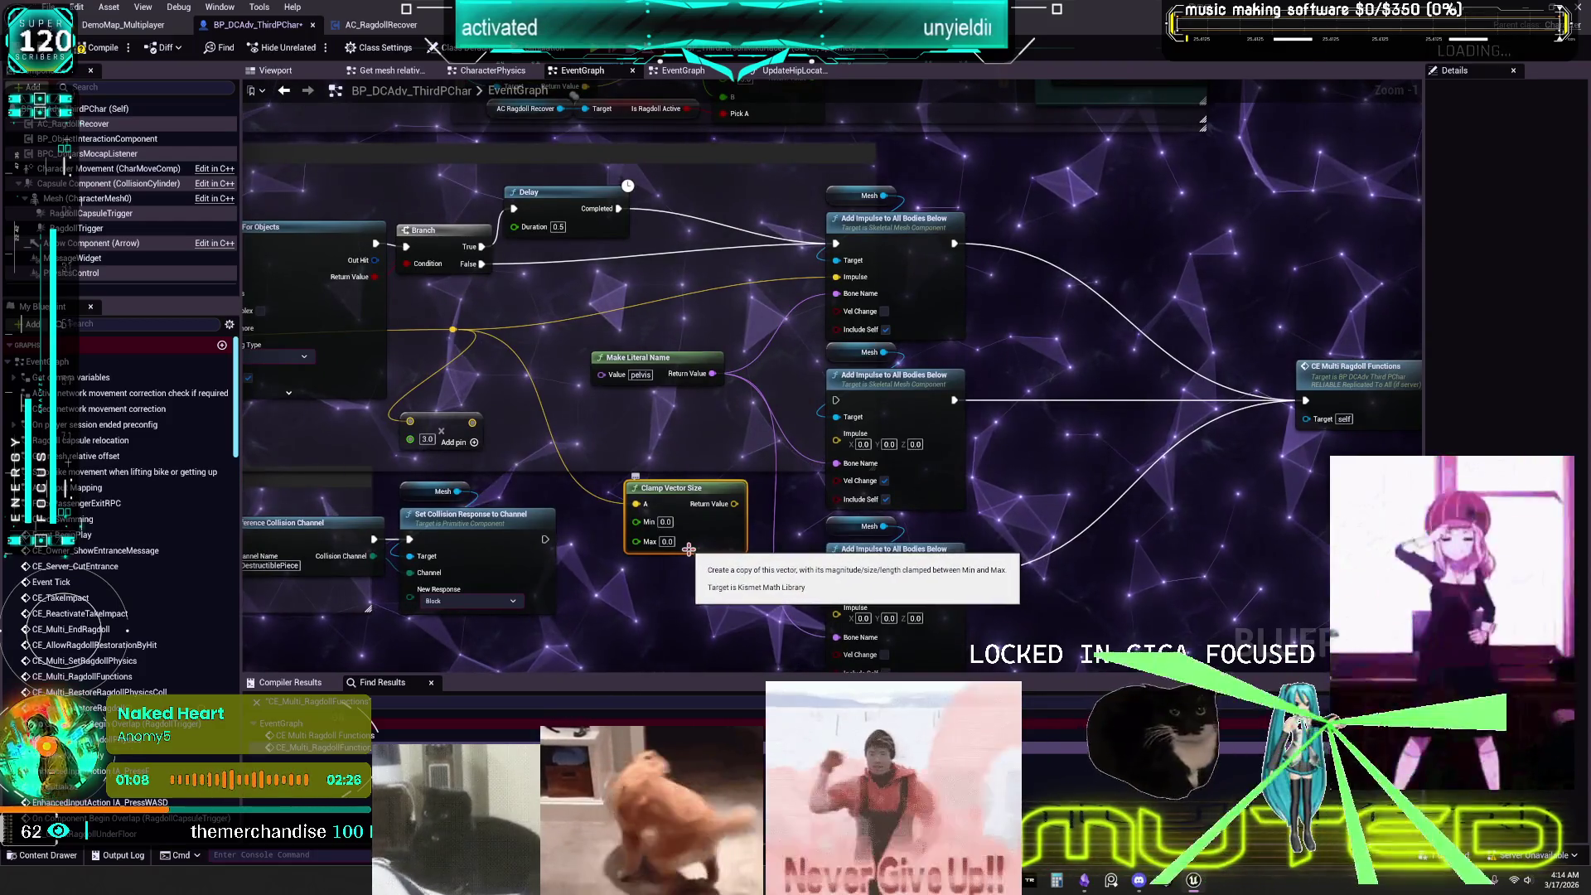
left_click_drag(645, 365, 697, 357)
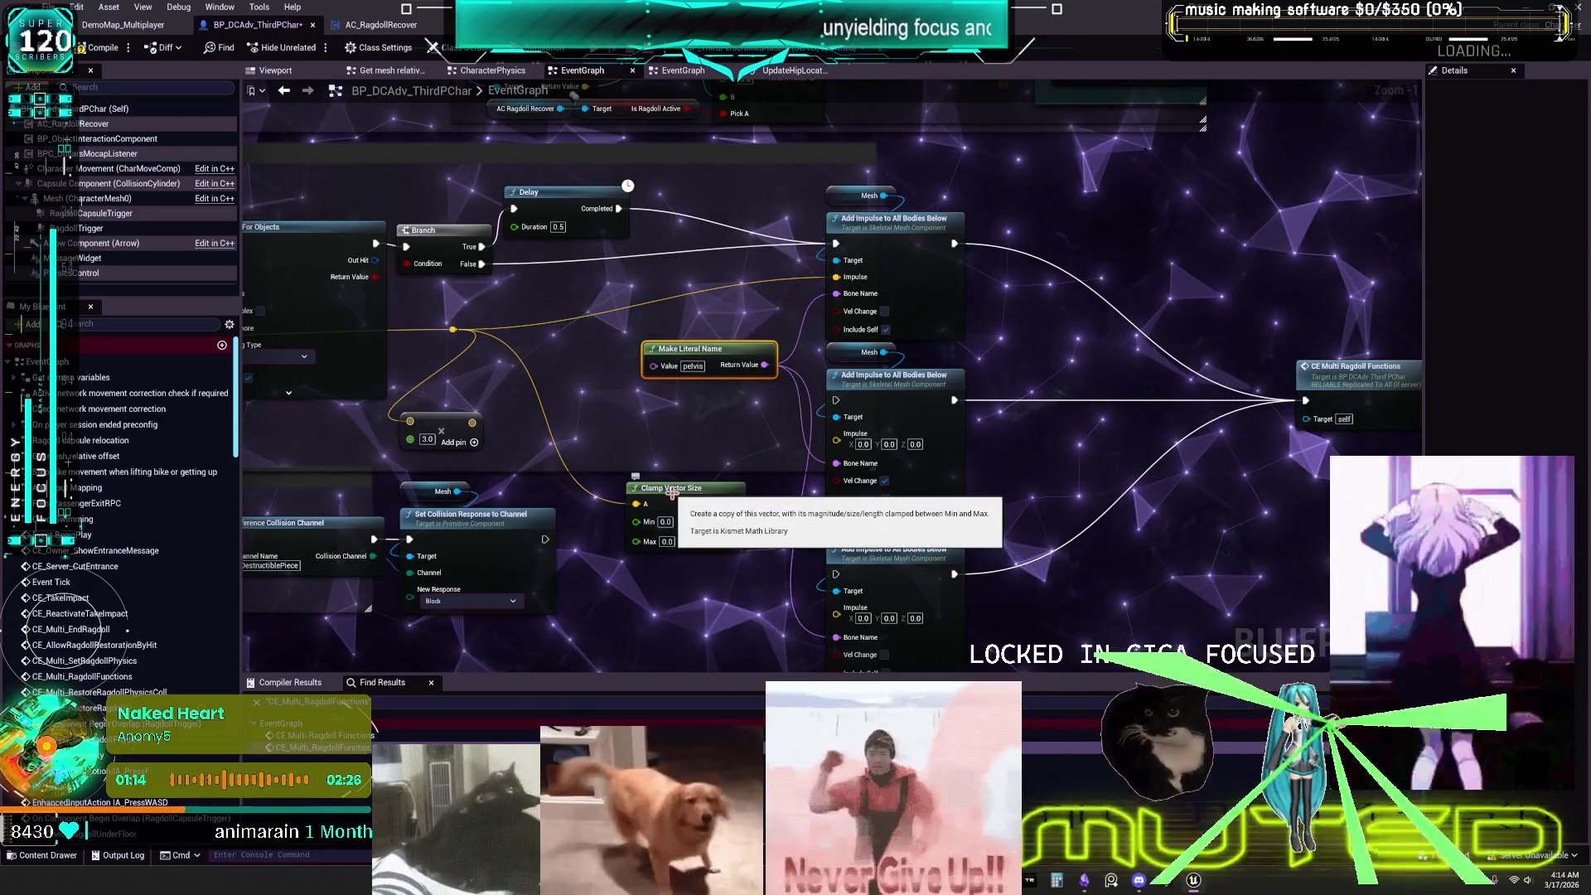
left_click_drag(672, 493, 642, 427)
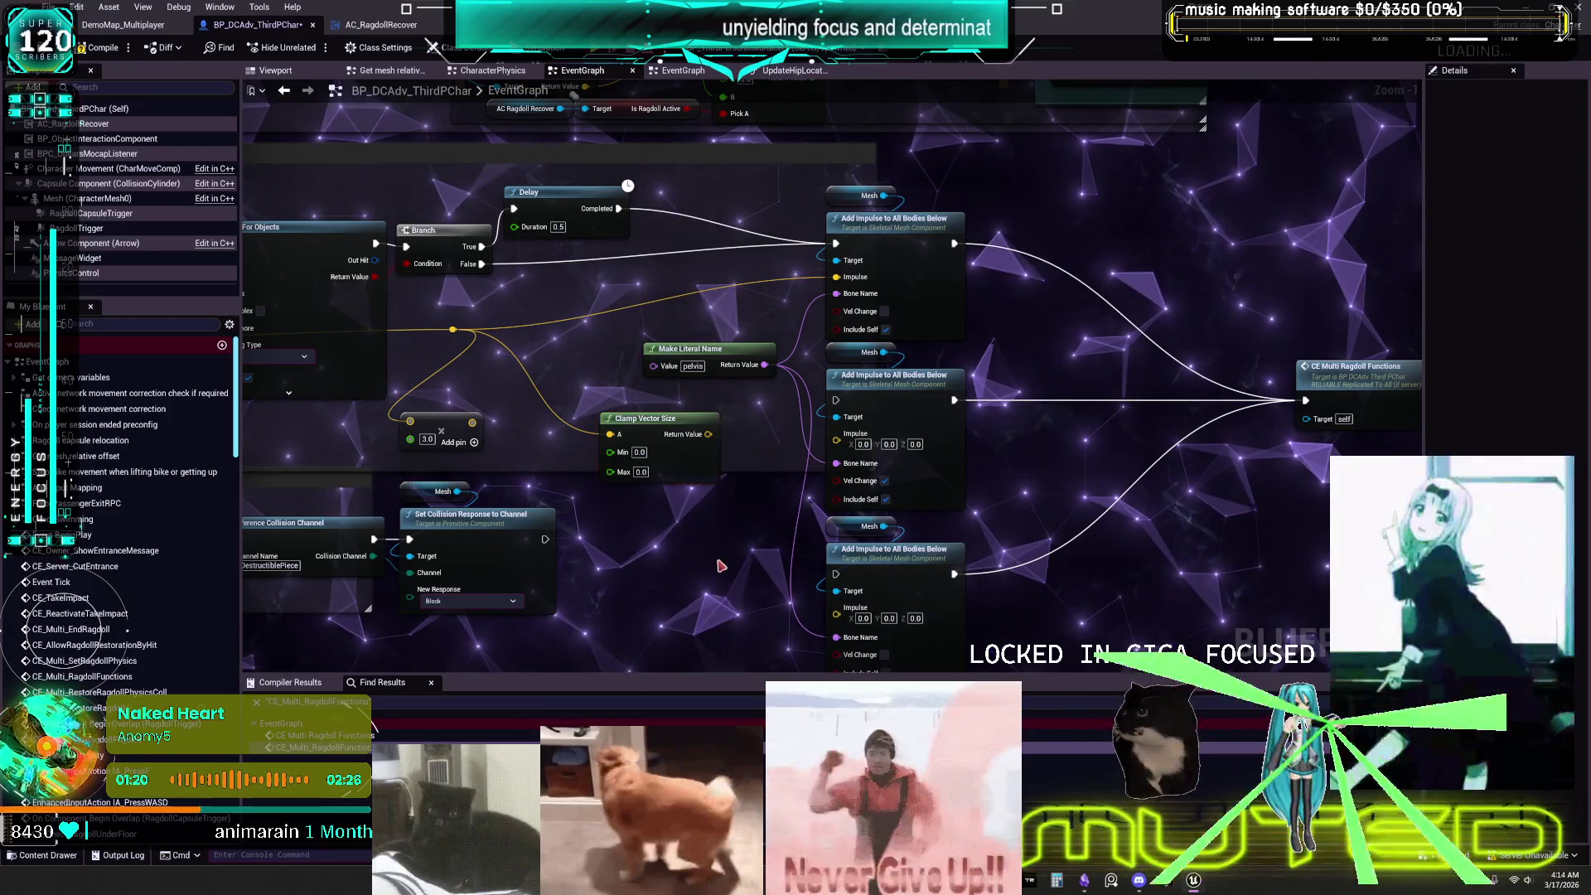
Paste a second Clamp Vector Size and wire its Return Value into the third Add Impulse's Impulse.
key("ctrl+v")
left_click_drag(721, 567, 700, 435)
left_click_drag(700, 526, 675, 526)
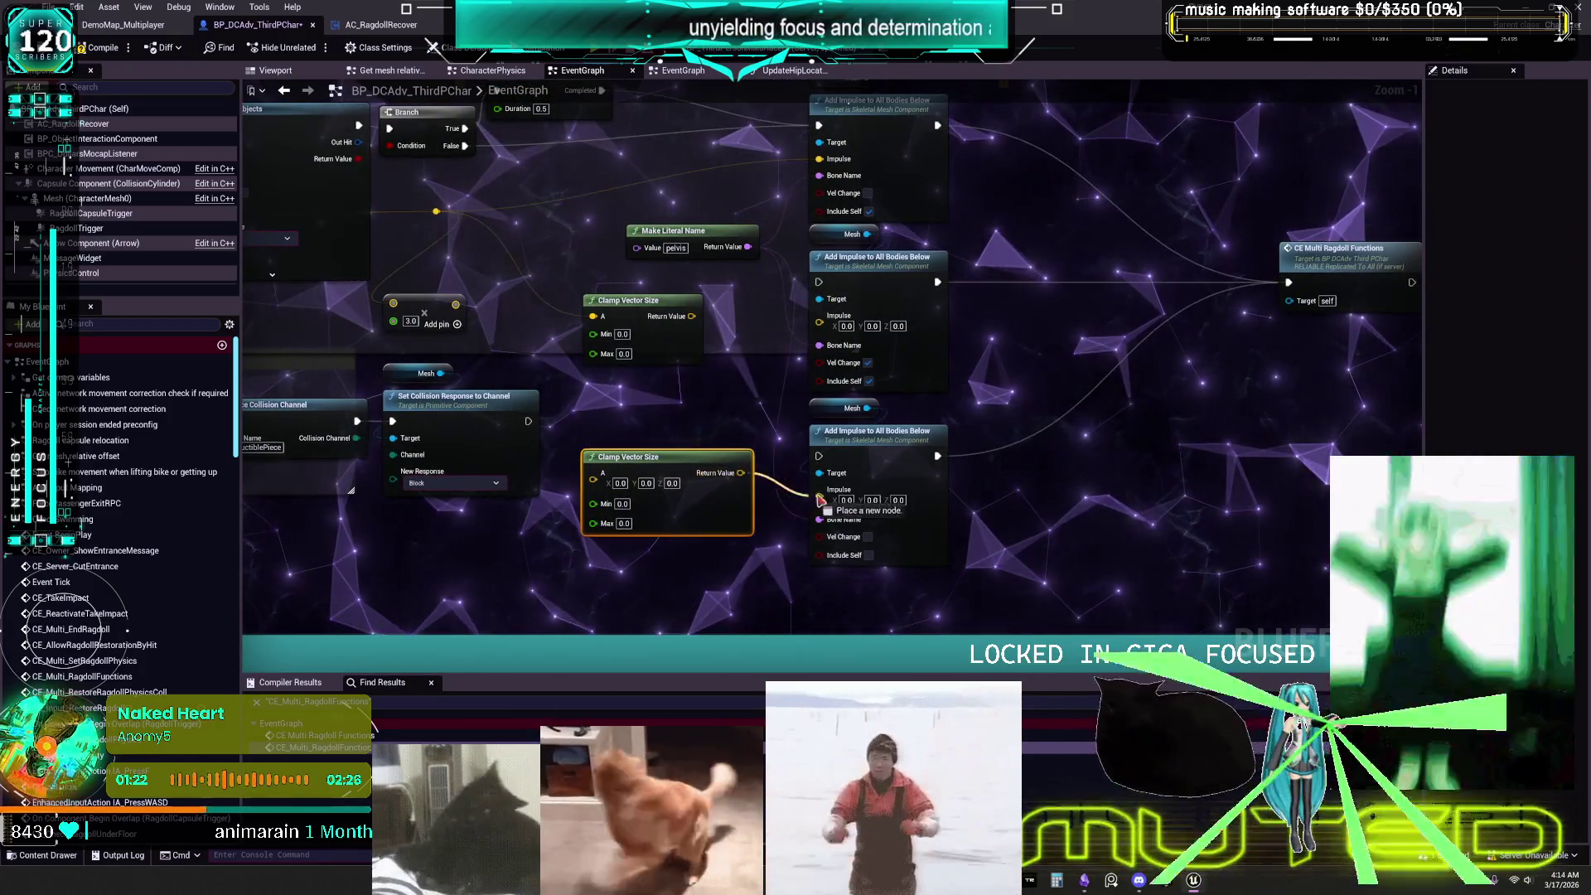
left_click_drag(700, 315, 732, 321)
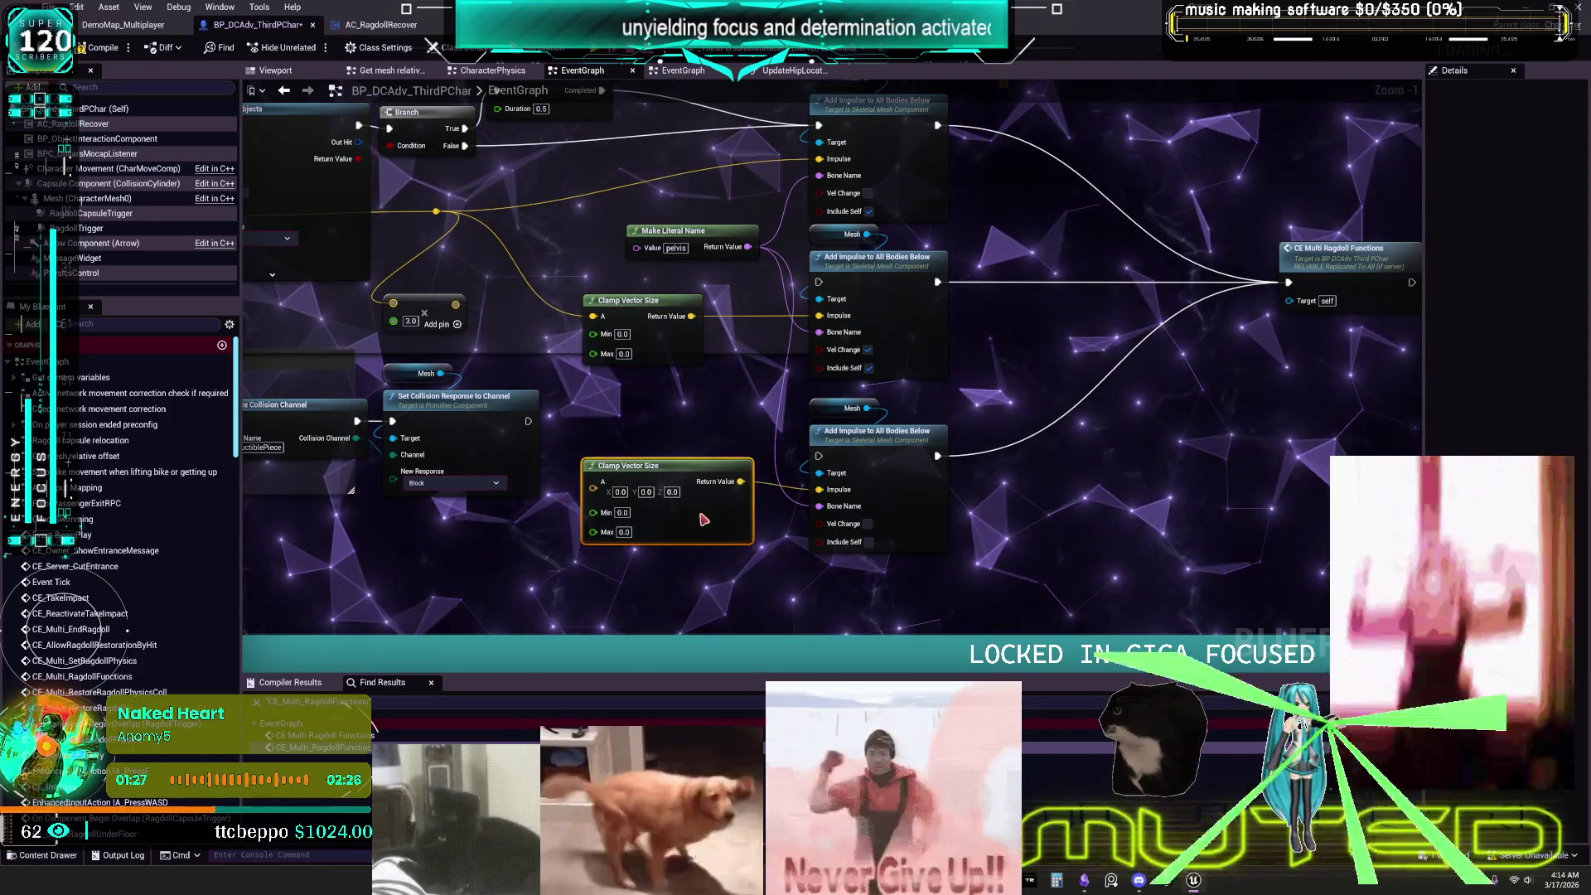
left_click_drag(703, 524, 693, 458)
mouse_move(1049, 333)
left_mouse_down()
mouse_move(668, 318)
mouse_move(1074, 261)
left_mouse_up()
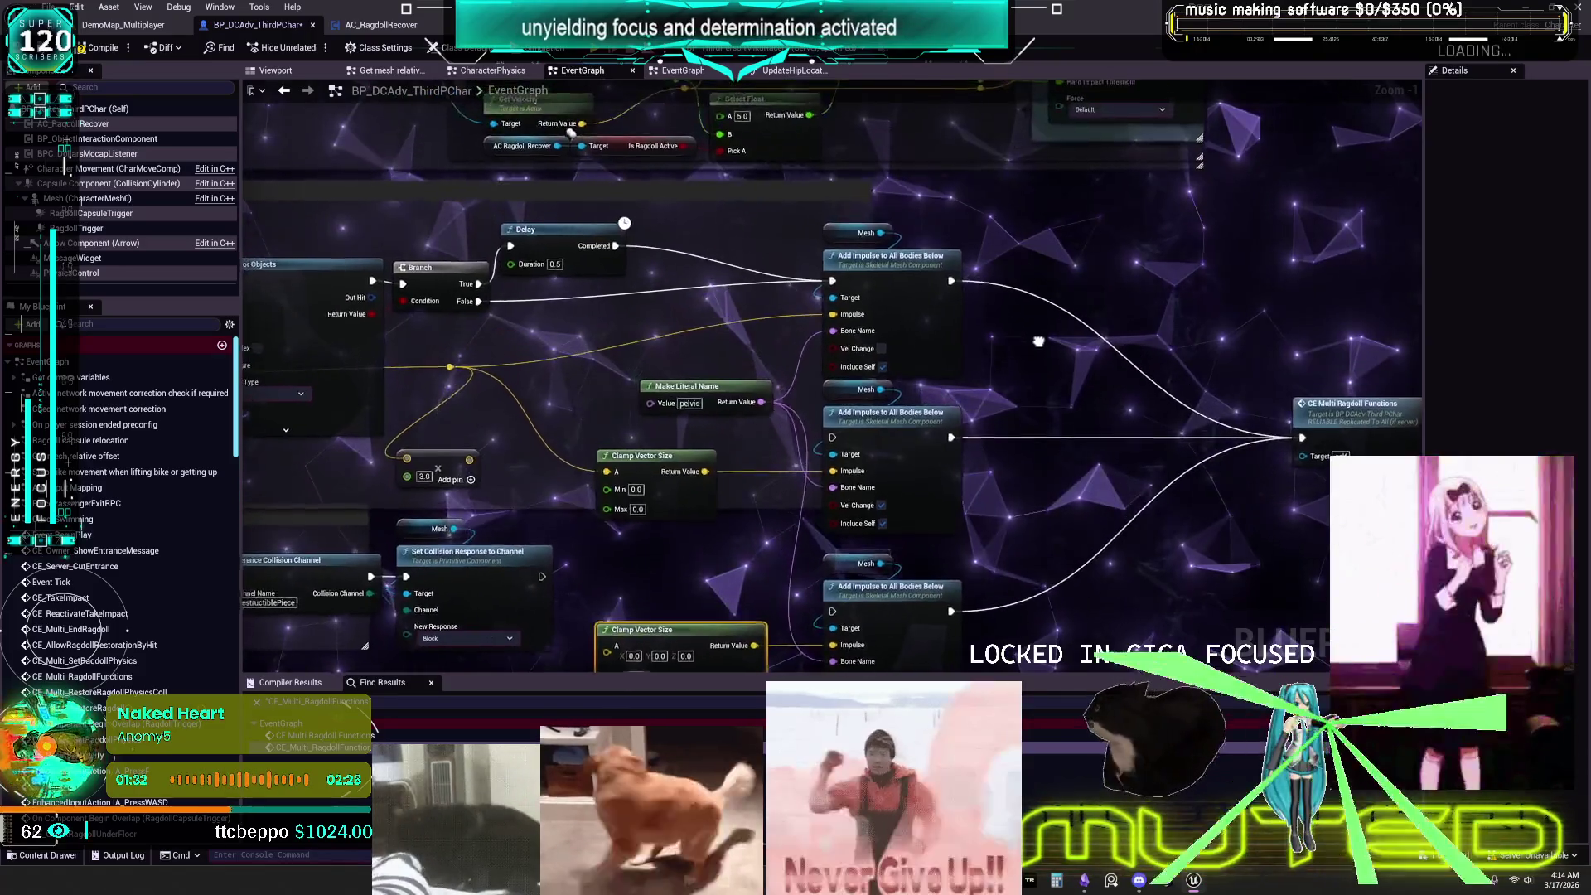
left_click_drag(891, 310, 1002, 313)
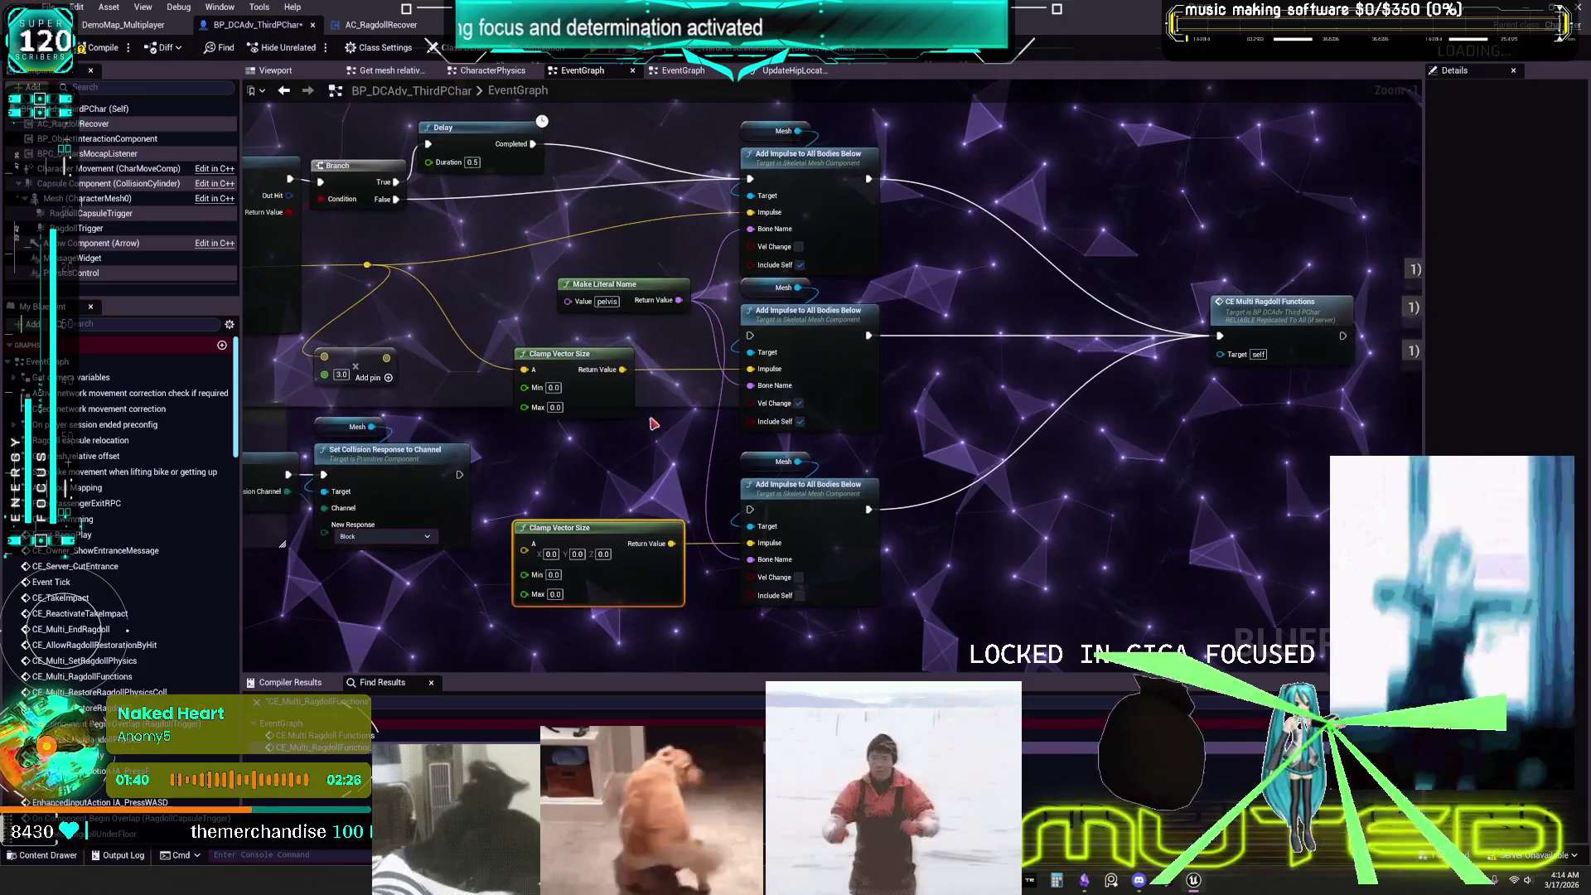
scroll(946, 411, "down", 1)
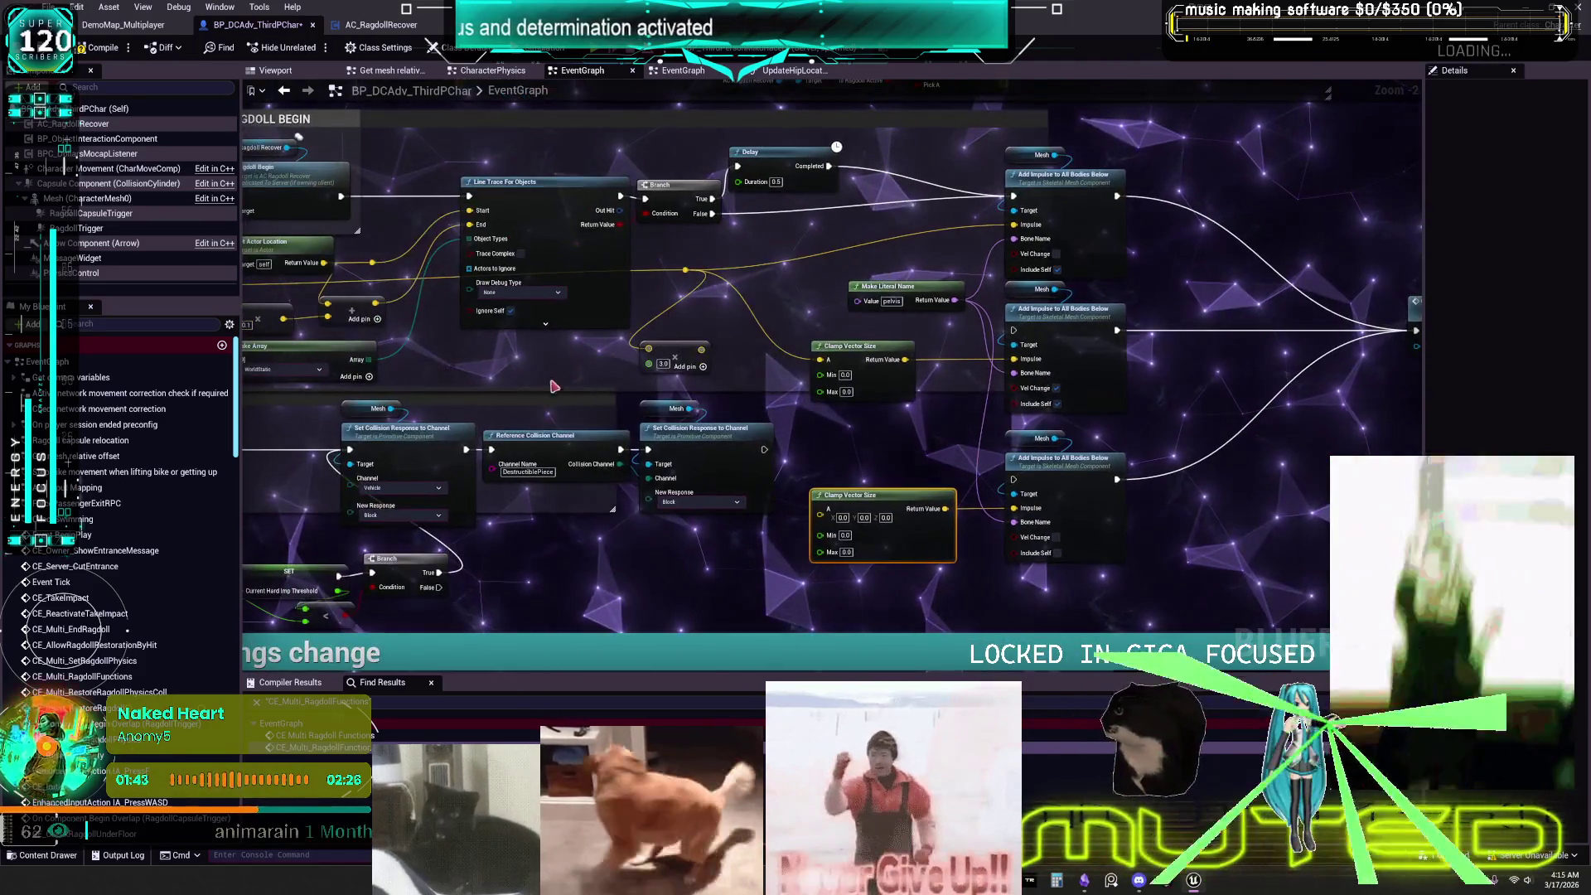
mouse_move(590, 453)
left_mouse_down()
mouse_move(849, 396)
mouse_move(704, 410)
left_mouse_up()
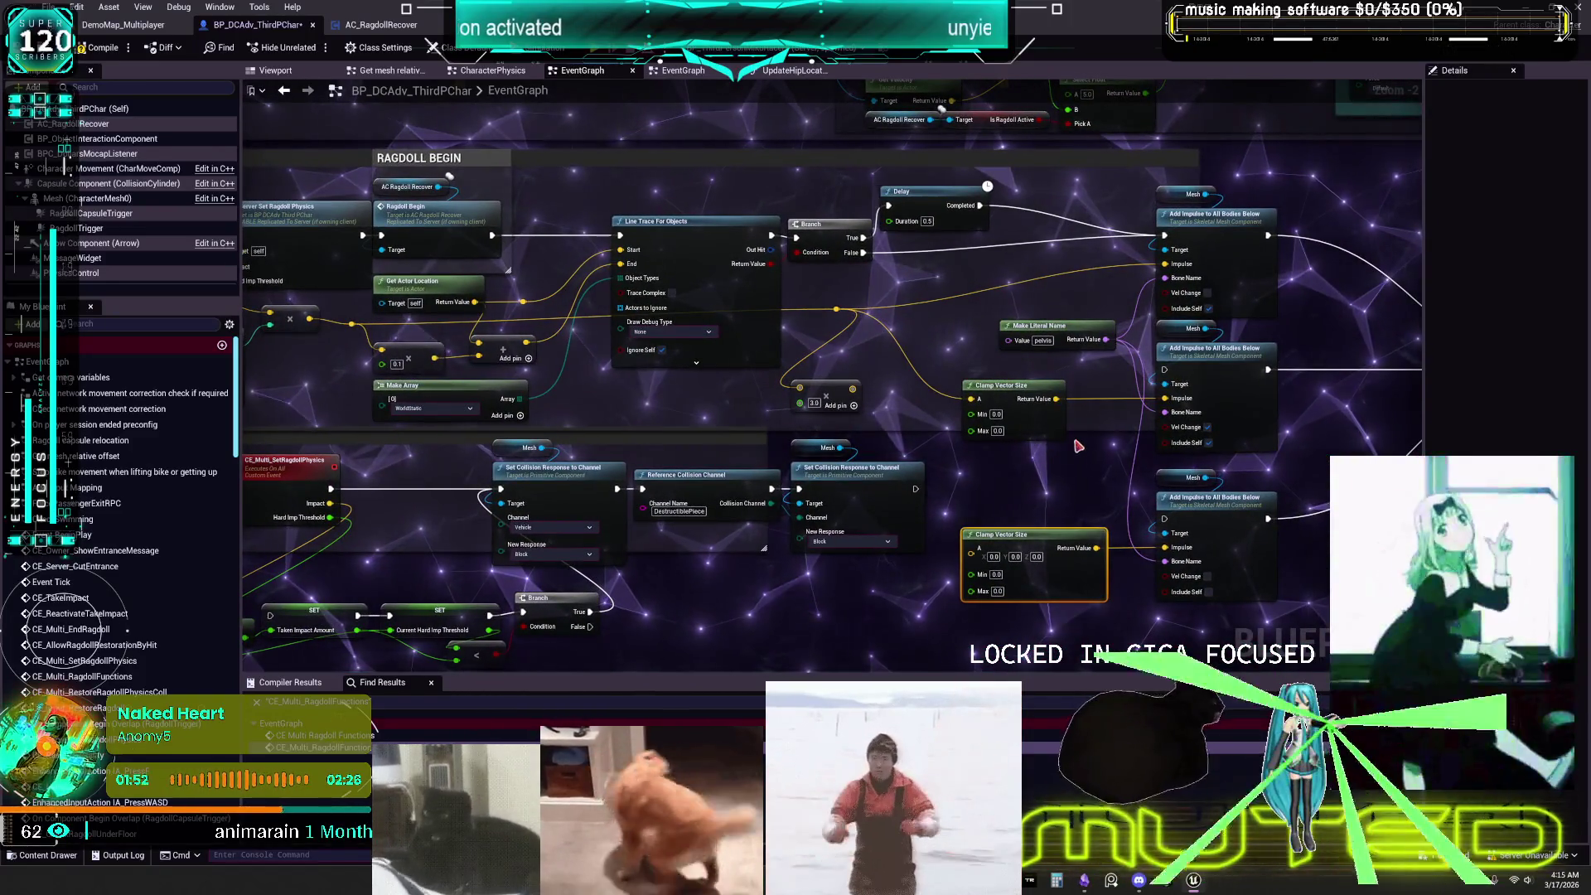
Navigate to the velocity threshold nodes and select the Vector Length node.
mouse_move(843, 312)
left_mouse_down()
mouse_move(823, 384)
mouse_move(1259, 387)
mouse_move(1201, 419)
mouse_move(816, 514)
mouse_move(586, 648)
left_mouse_up()
scroll(696, 384, "up", 2)
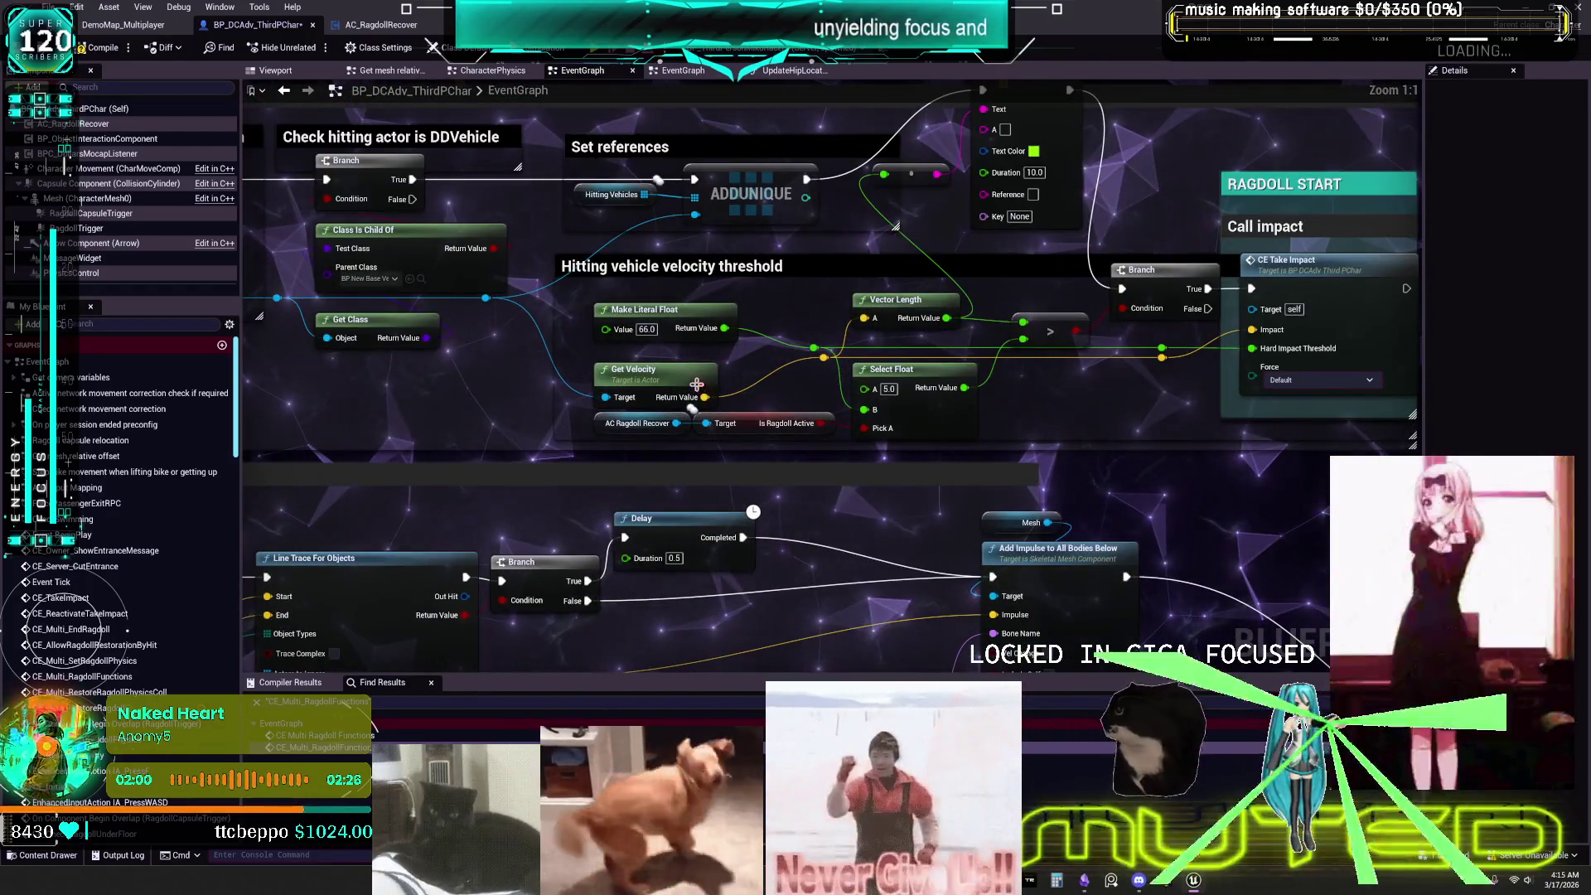
left_click_drag(981, 254, 738, 329)
left_click(655, 375)
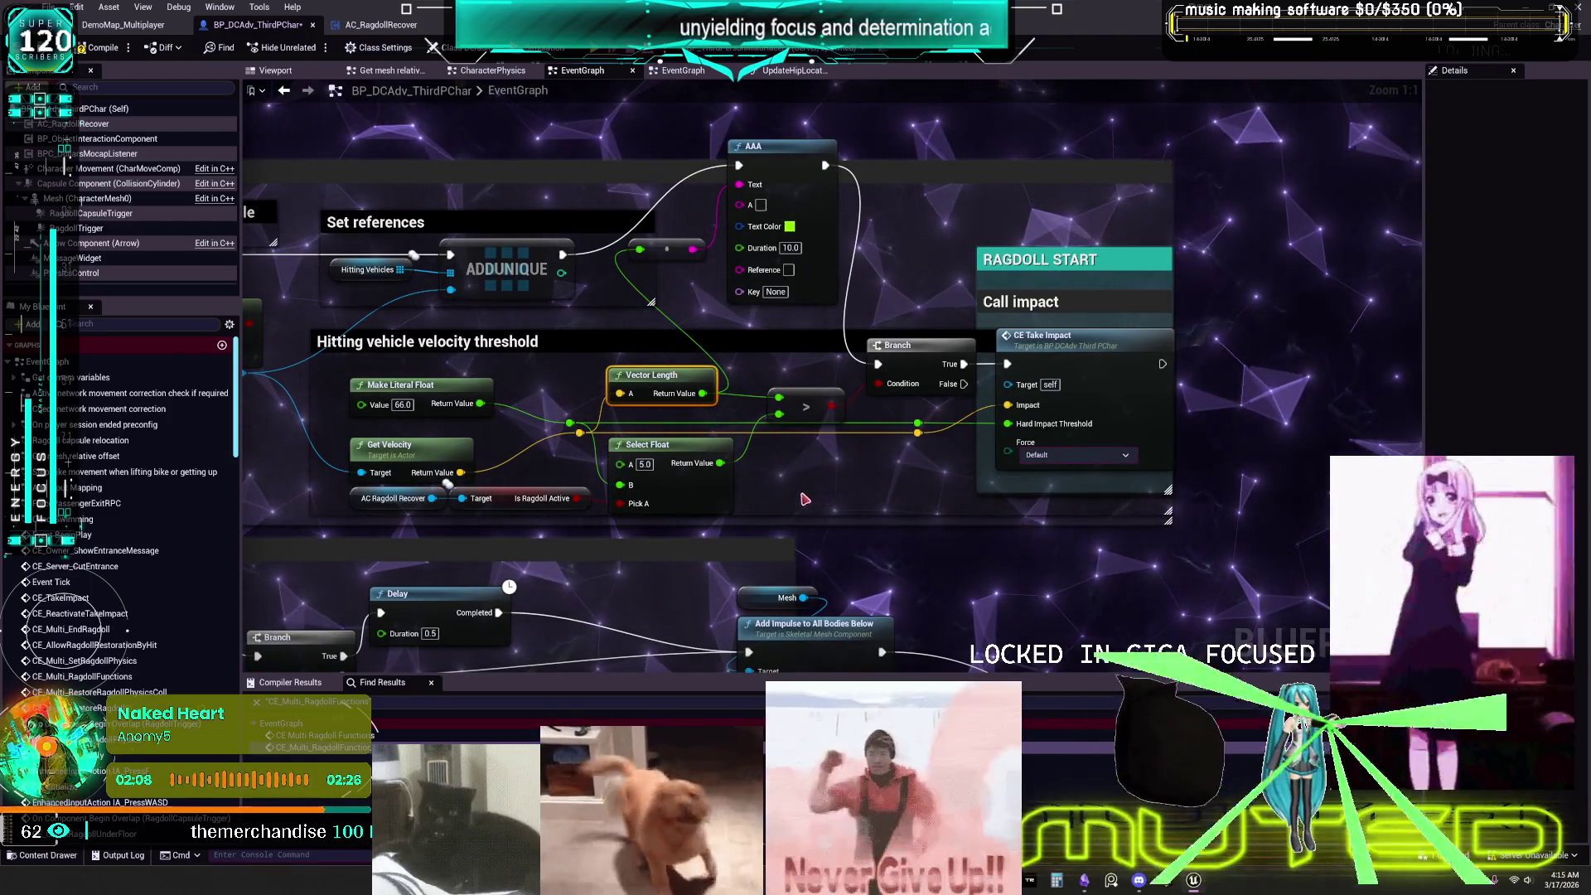
Move the lower Clamp Vector Size and Add Impulse pair up beneath the upper pair.
mouse_move(464, 663)
left_mouse_down()
mouse_move(507, 465)
mouse_move(970, 318)
left_mouse_up()
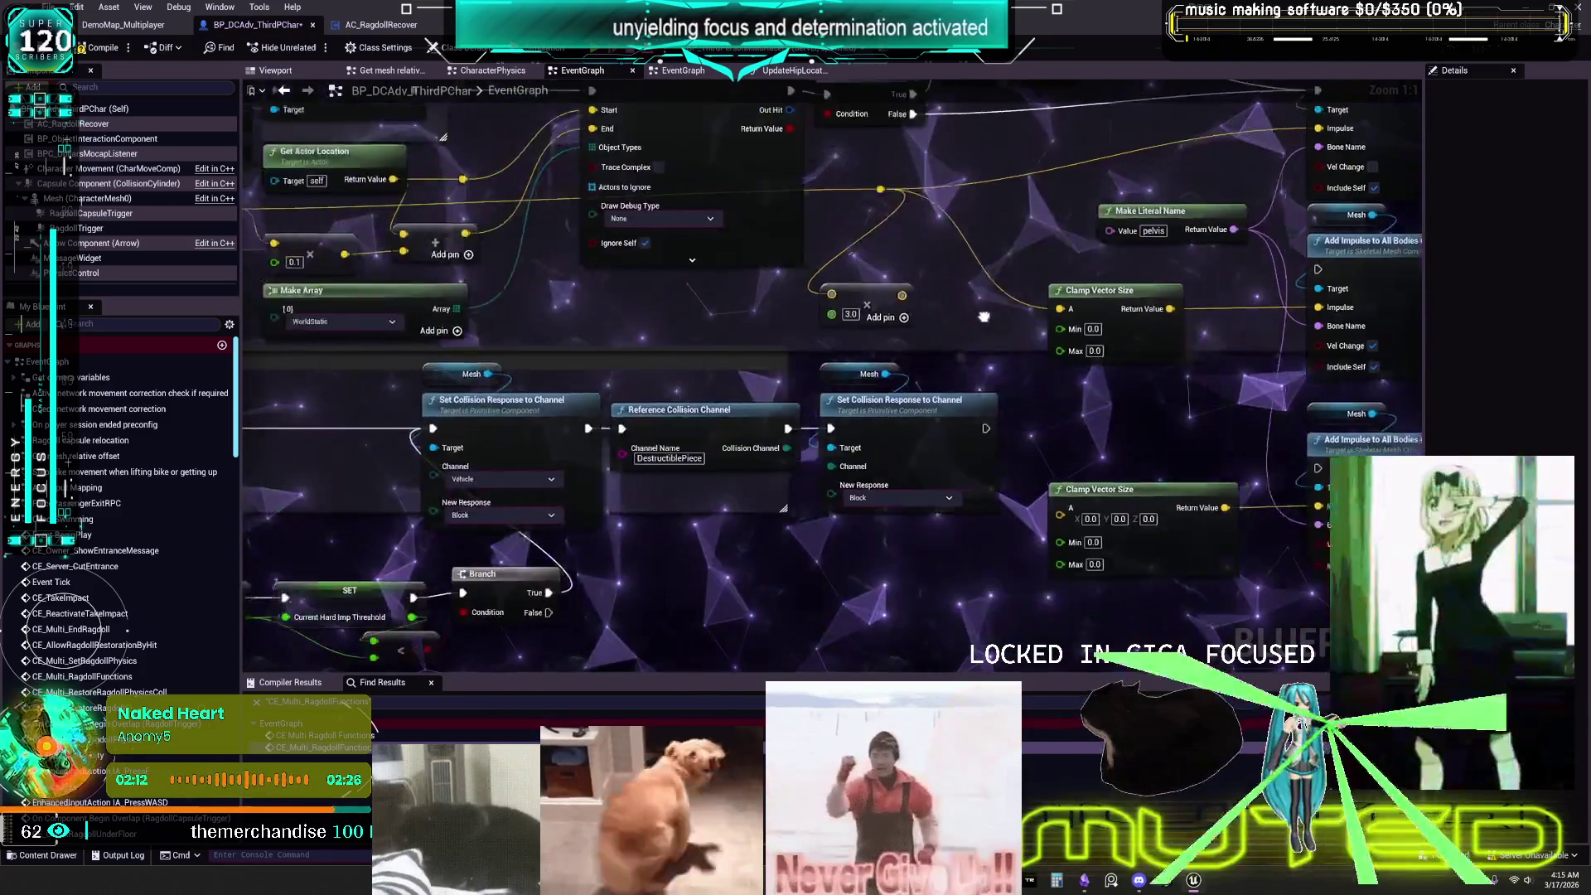
scroll(970, 317, "down", 12)
left_click_drag(839, 388, 769, 242)
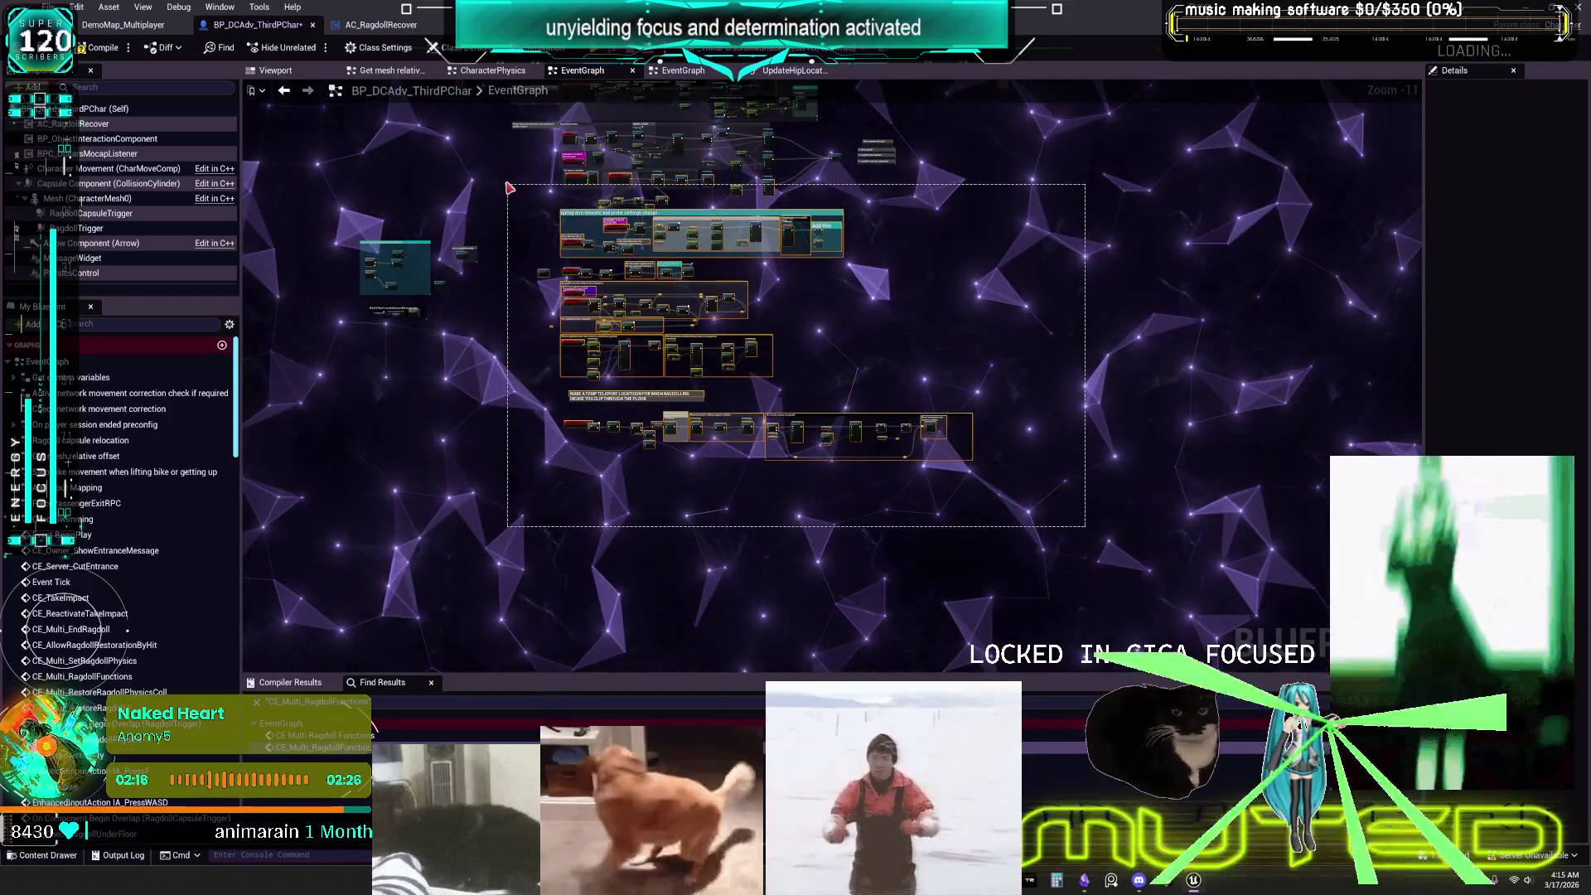
scroll(794, 206, "up", 8)
left_click_drag(794, 205, 786, 421)
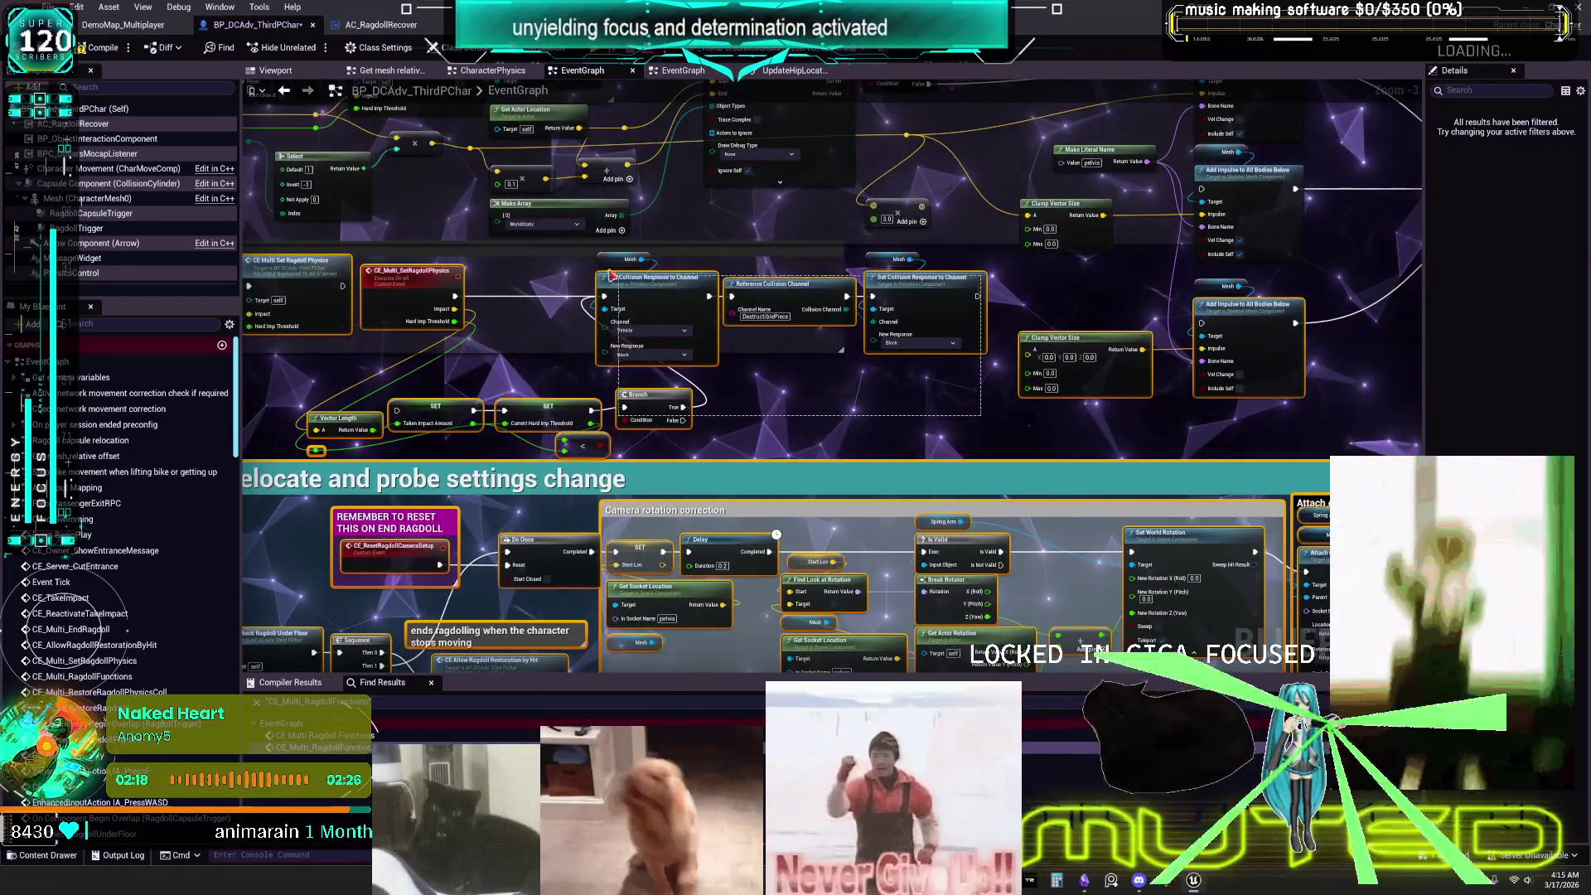
left_click_drag(591, 270, 974, 363)
scroll(973, 362, "up", 1)
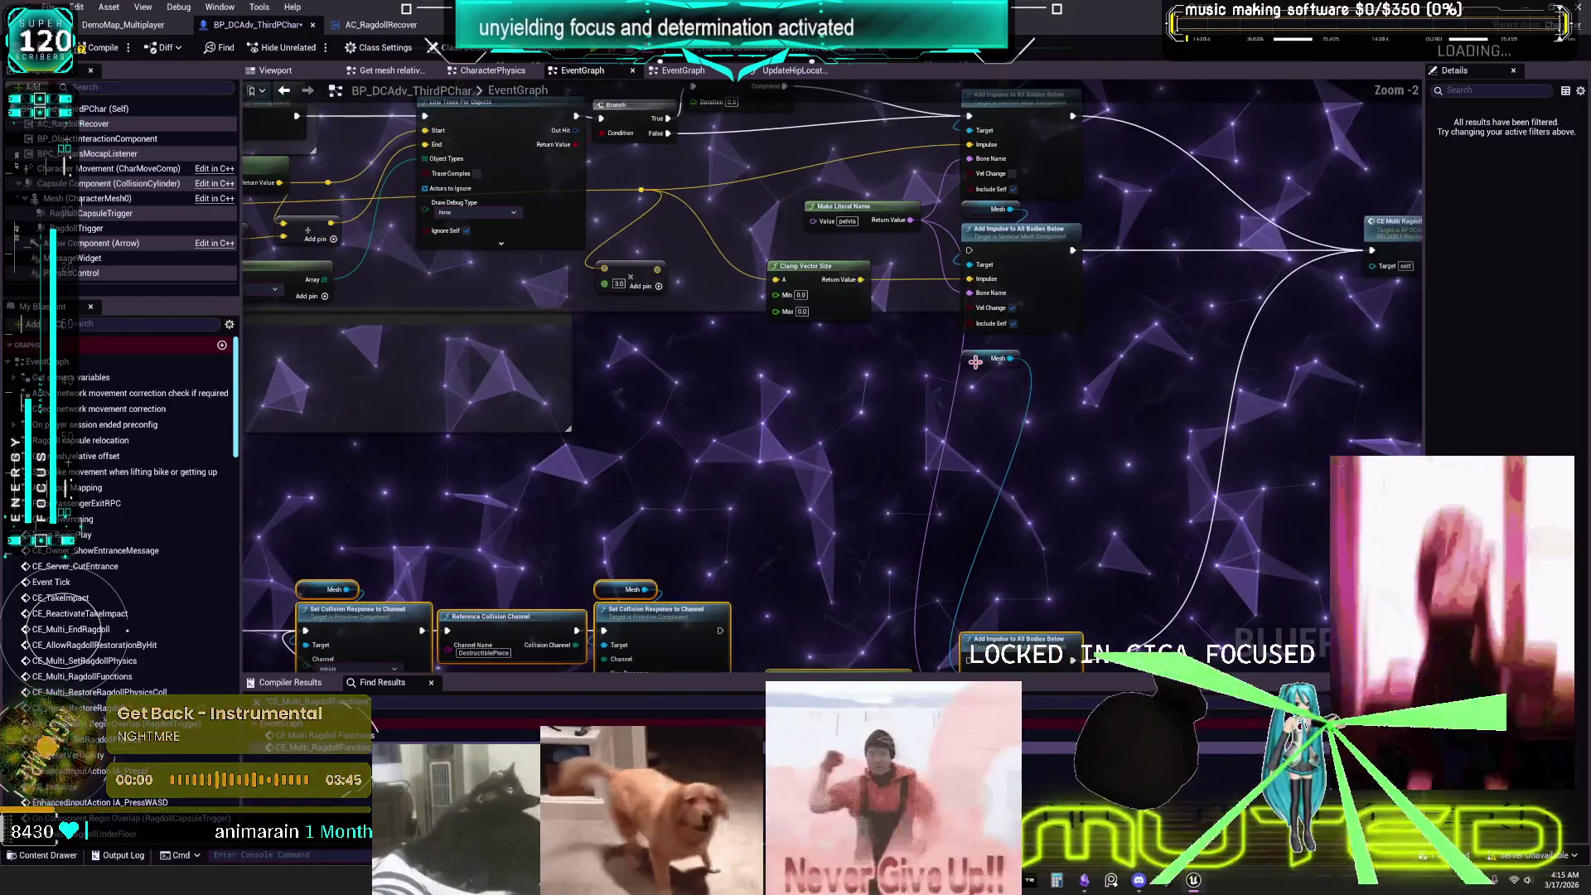
mouse_move(999, 570)
left_mouse_down()
mouse_move(949, 572)
mouse_move(980, 251)
left_mouse_up()
left_click_drag(349, 275, 521, 325)
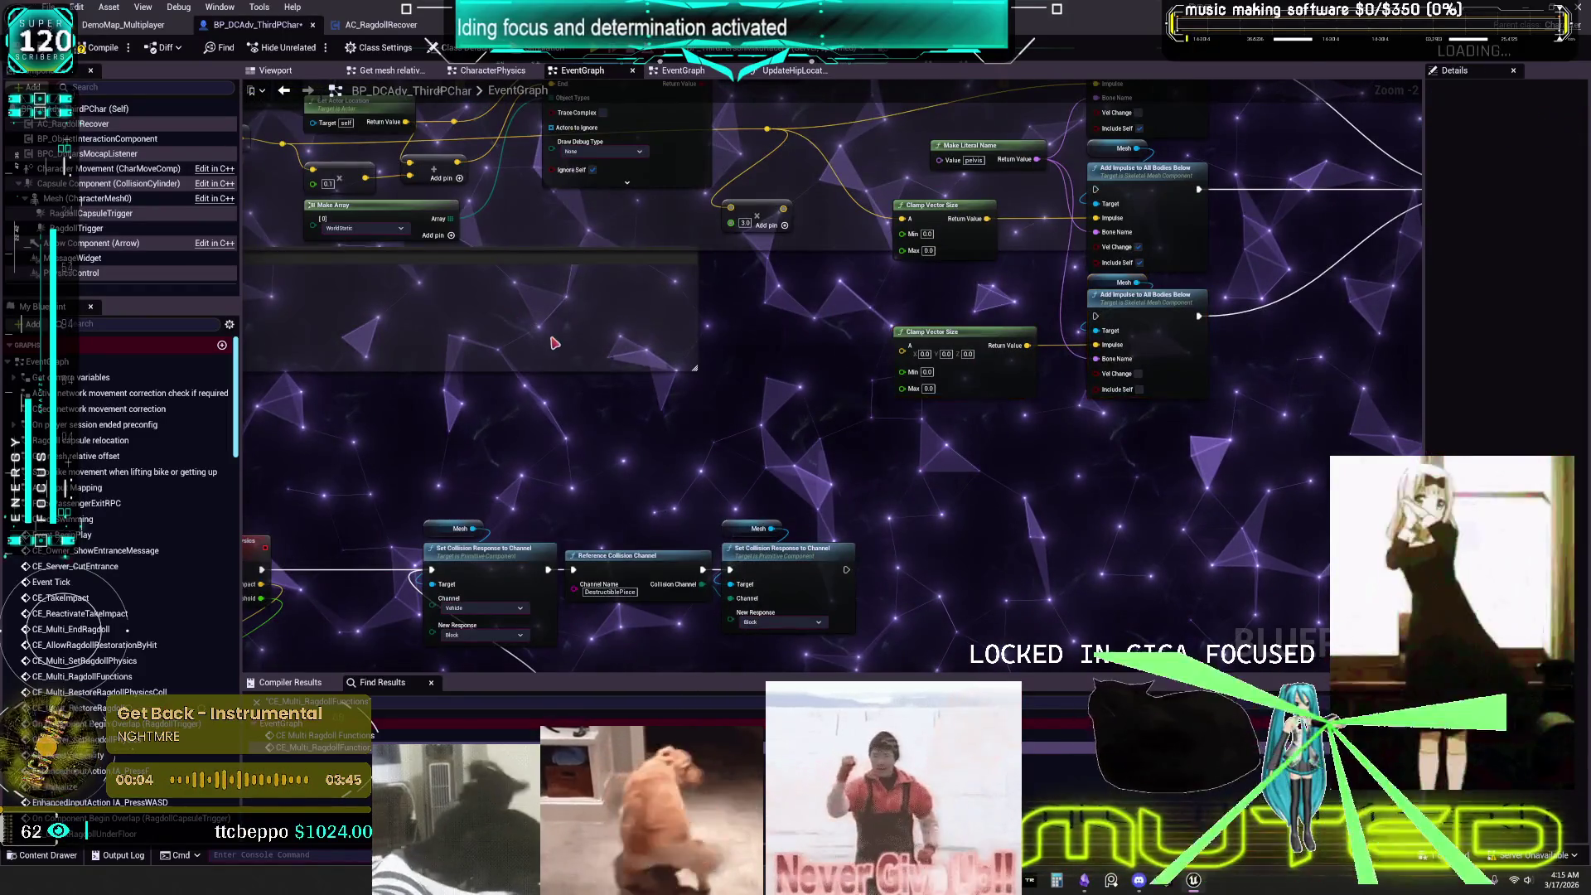
Paste a Vector Length node and feed its Return Value into new less-than and greater-than float comparisons.
scroll(554, 343, "up", 2)
key("ctrl+v")
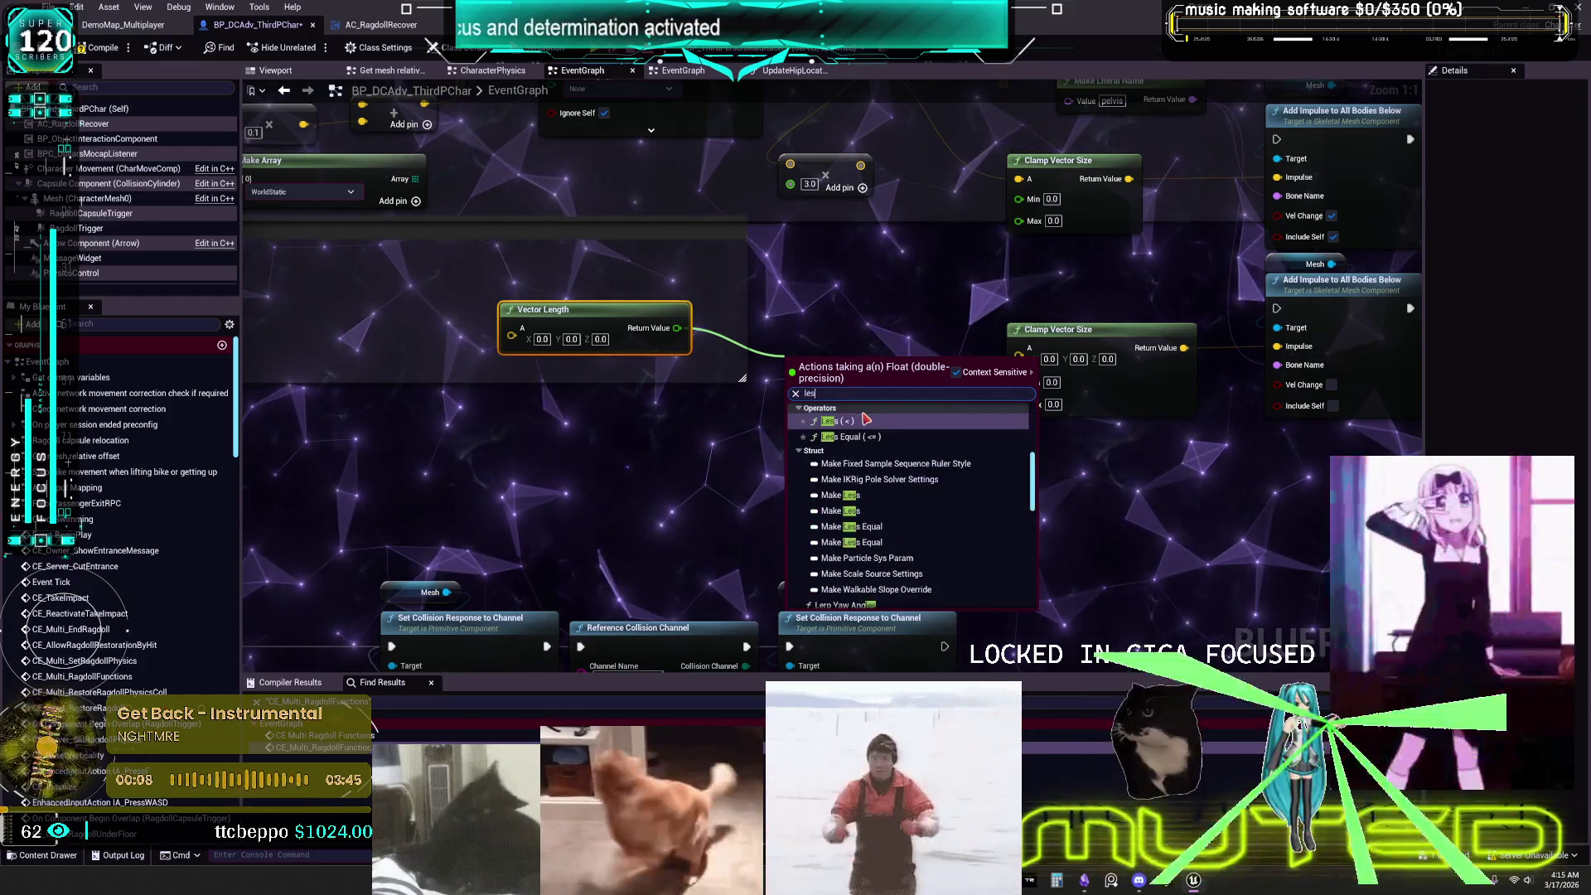
left_click(857, 435)
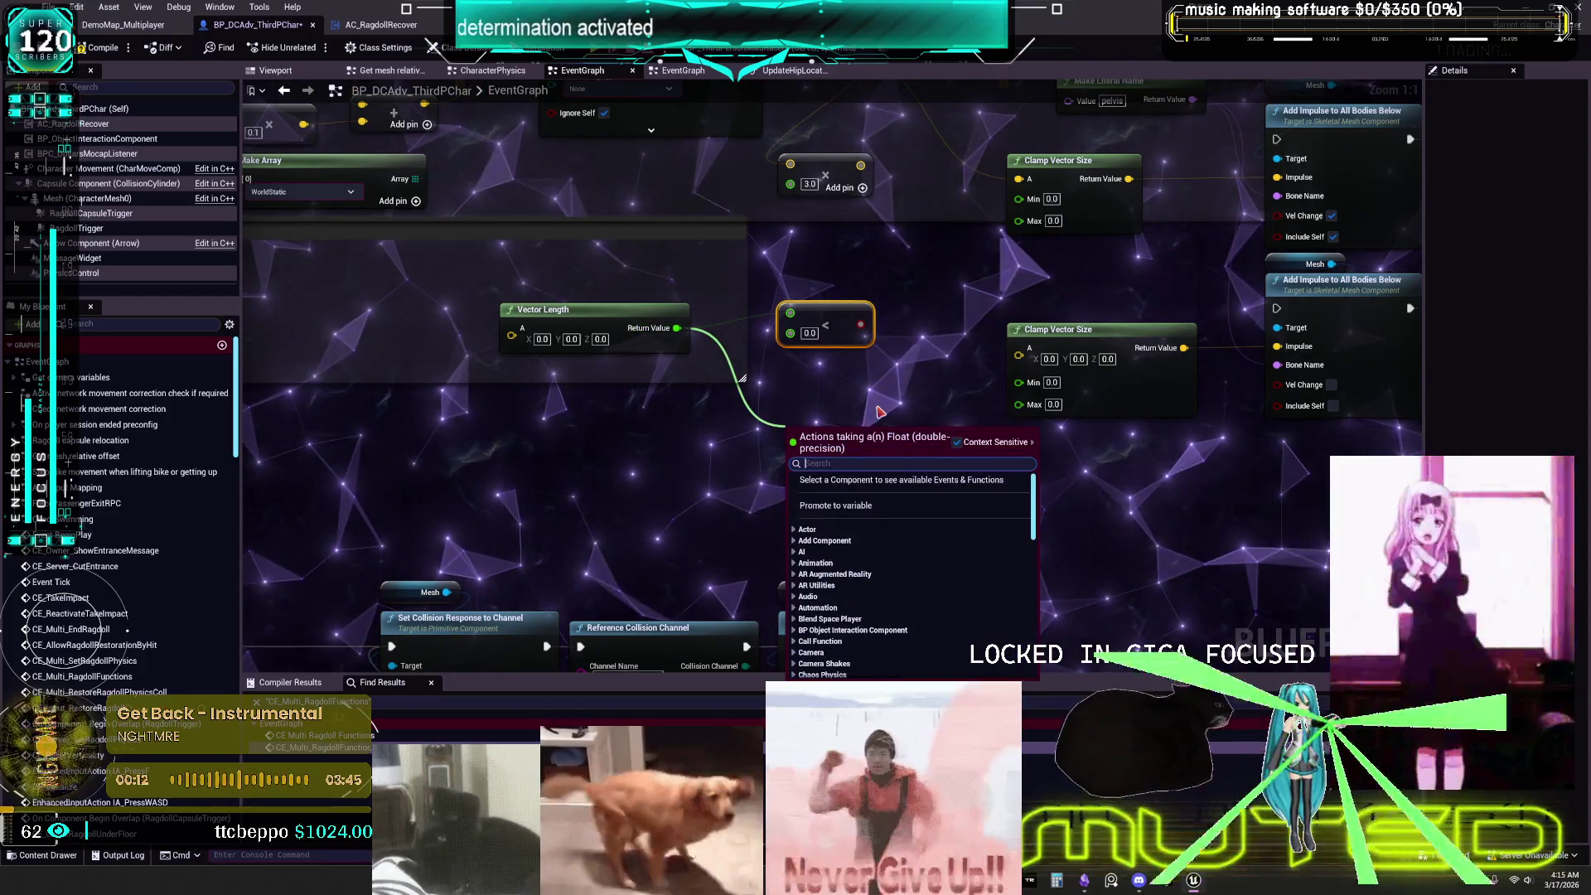
left_click(882, 502)
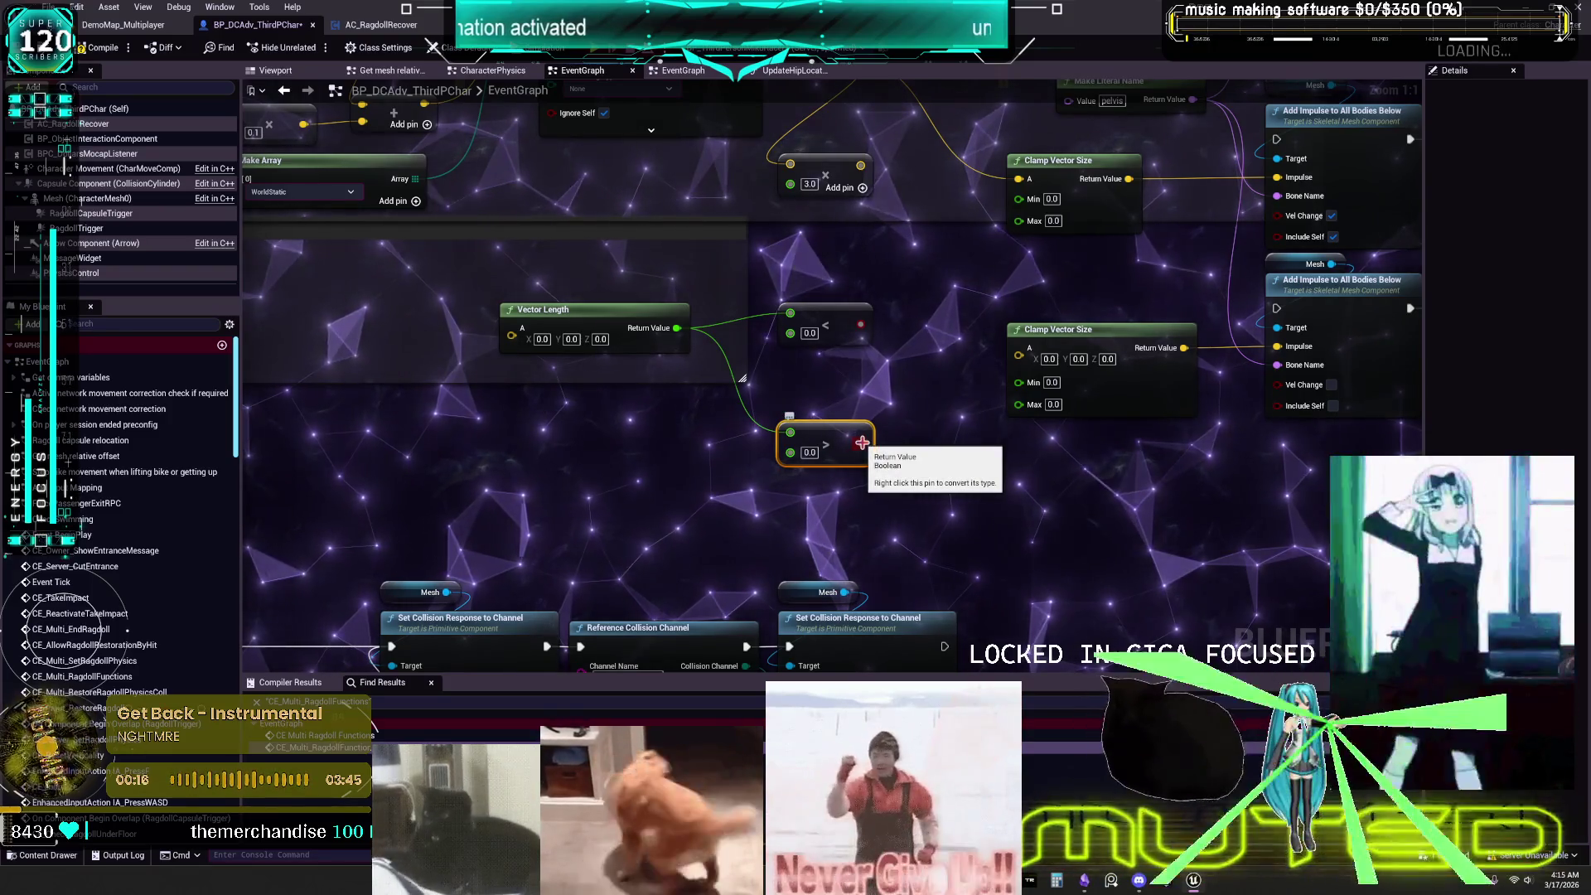
Place the greater-than node below the less-than node and add a Select Vector beside the lower Clamp Vector Size.
mouse_move(640, 471)
left_mouse_down()
mouse_move(690, 367)
mouse_move(746, 330)
mouse_move(746, 610)
mouse_move(792, 663)
mouse_move(1056, 421)
mouse_move(521, 441)
mouse_move(799, 414)
mouse_move(633, 392)
left_mouse_up()
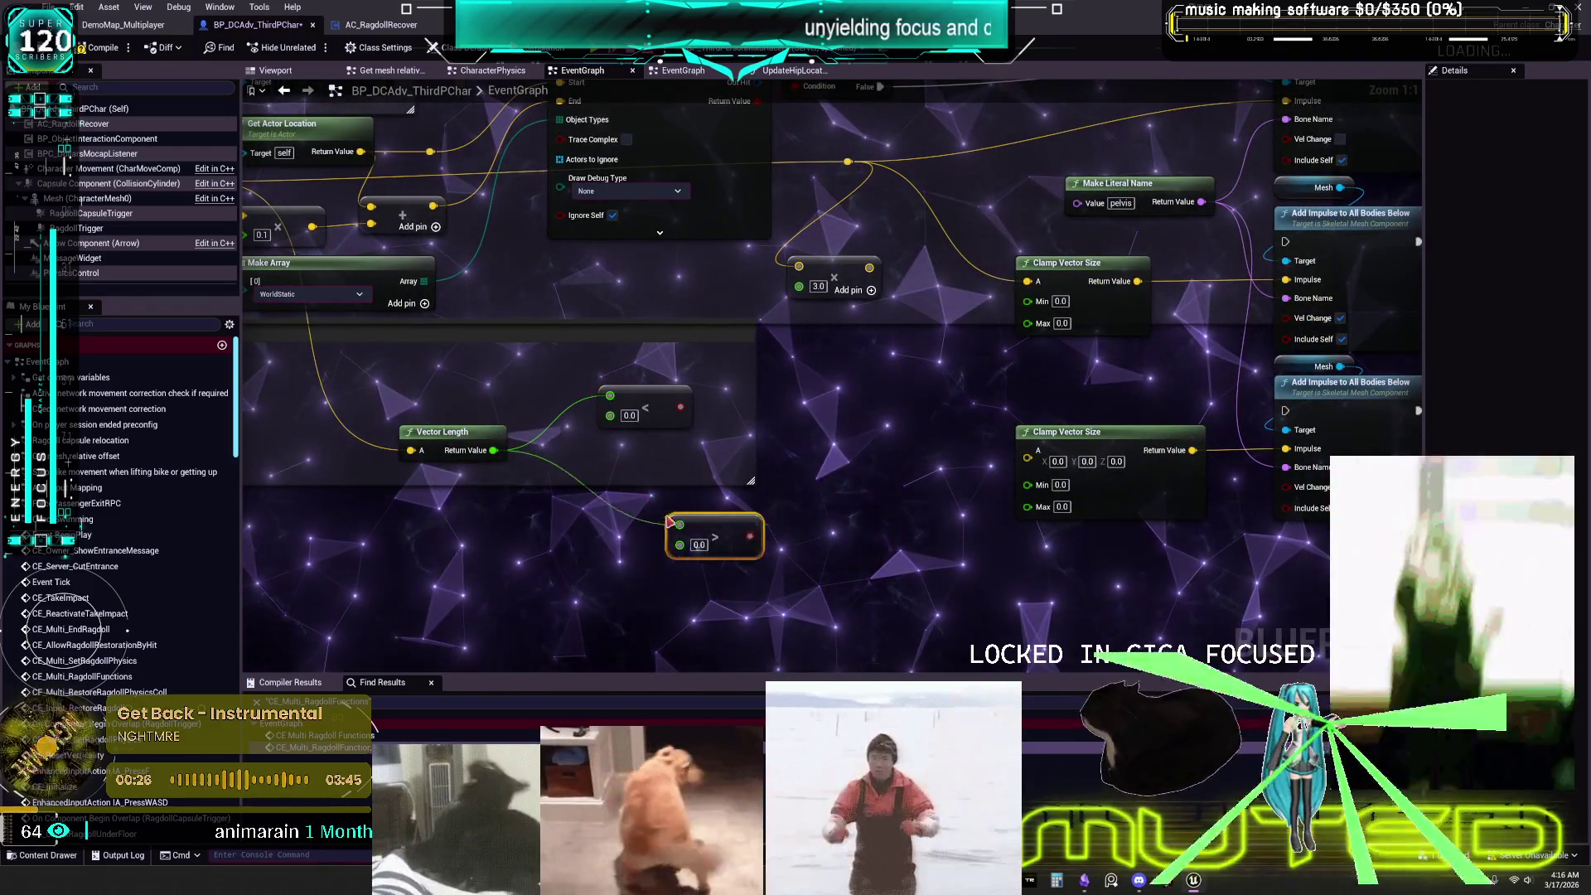
left_click_drag(820, 535, 622, 496)
mouse_move(1038, 464)
left_mouse_down()
mouse_move(929, 530)
mouse_move(790, 538)
left_mouse_up()
type("select")
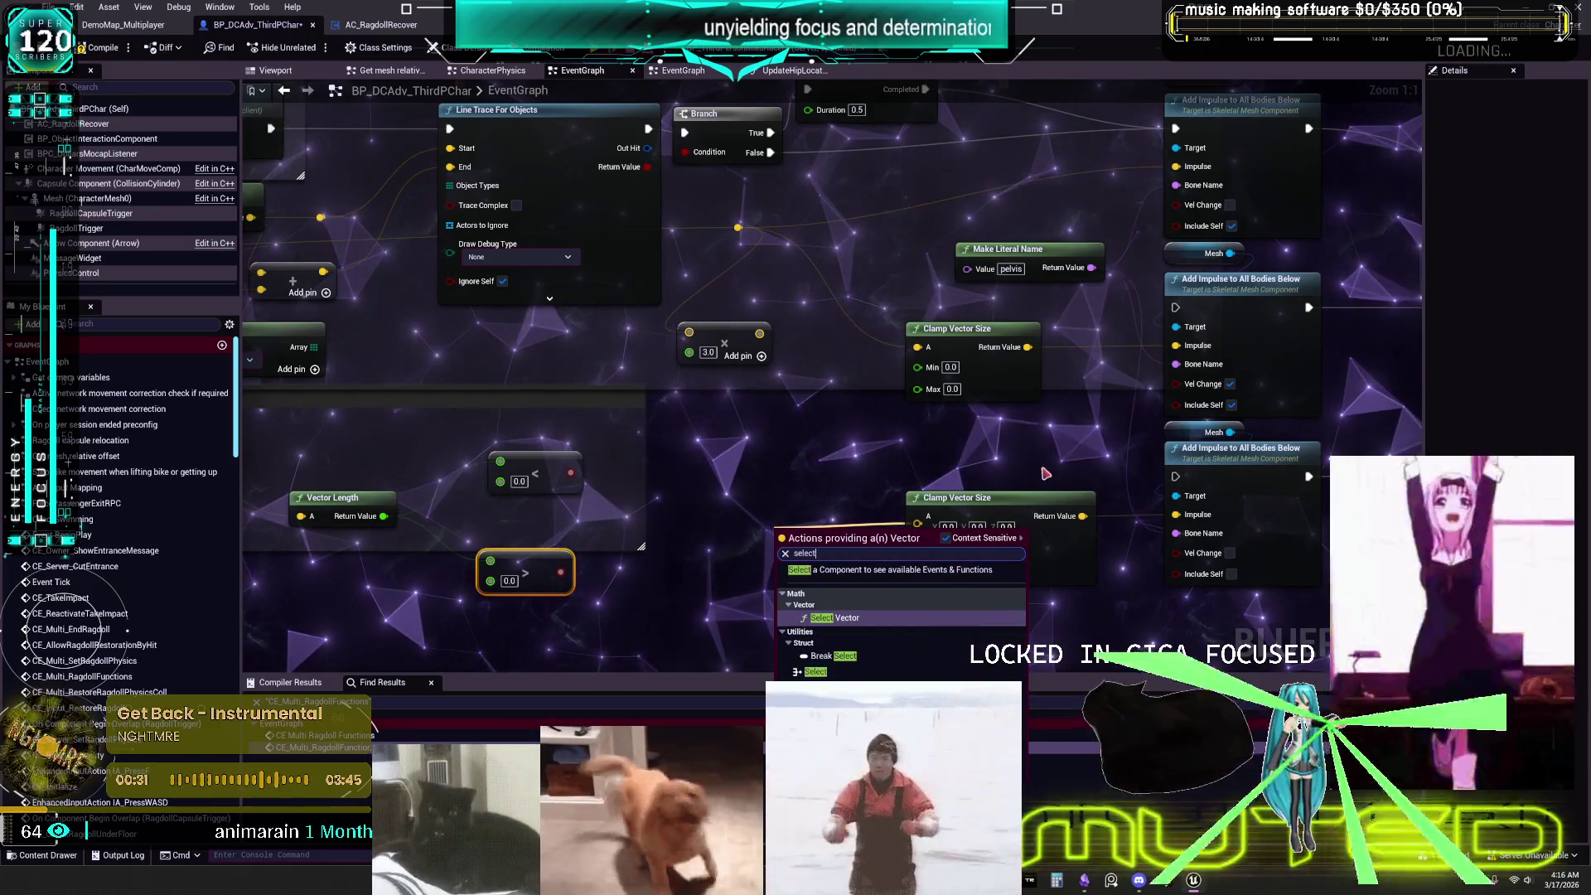
key("Return")
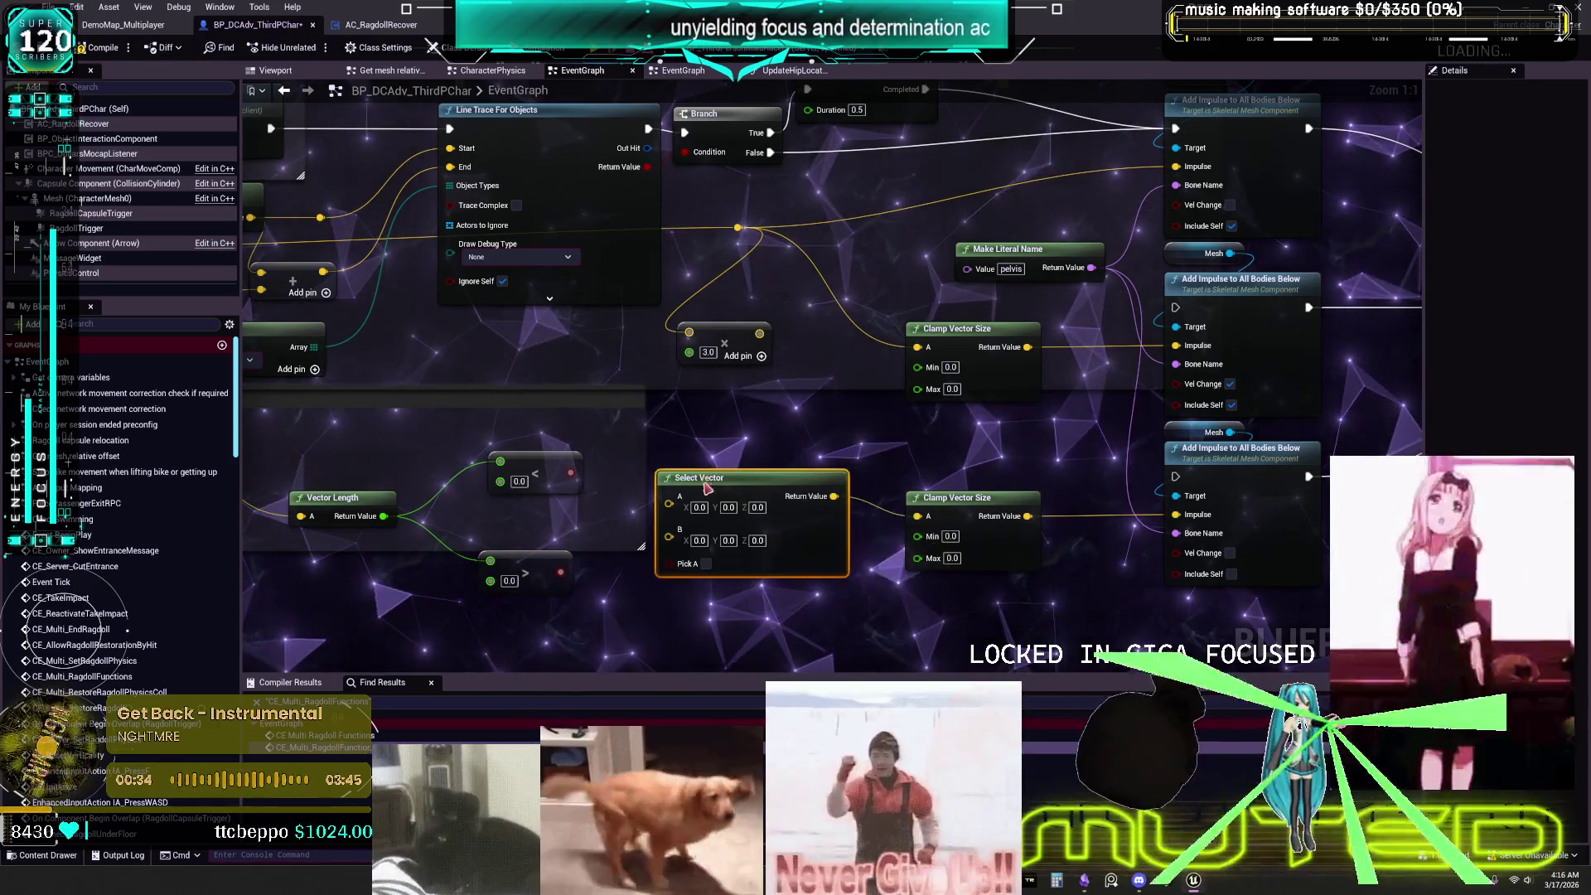